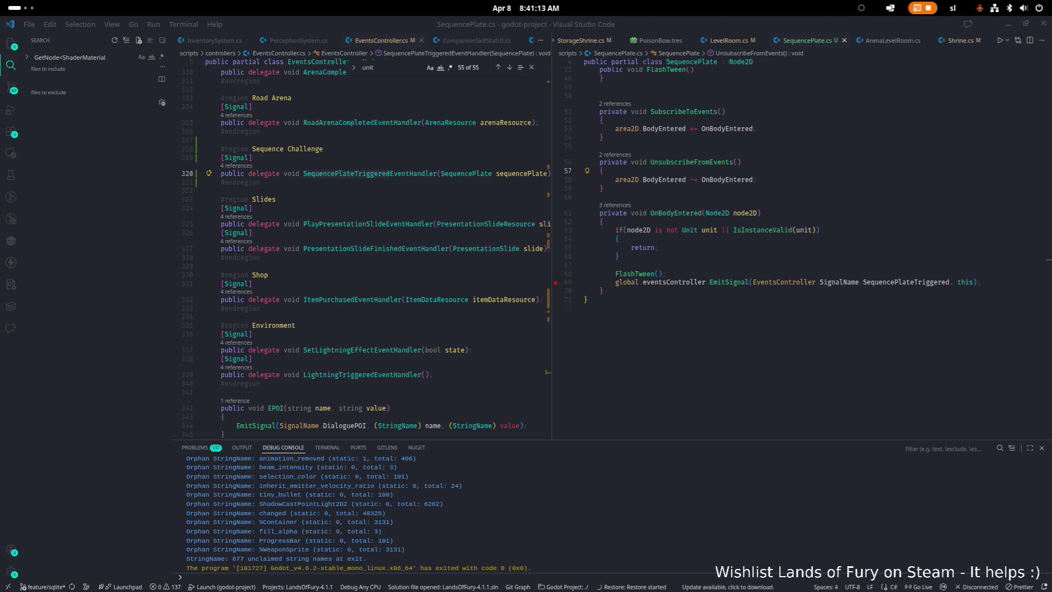
Search SequencePlate.cs for SubscribeToEvents to locate its call inside _Ready
left_click(618, 239)
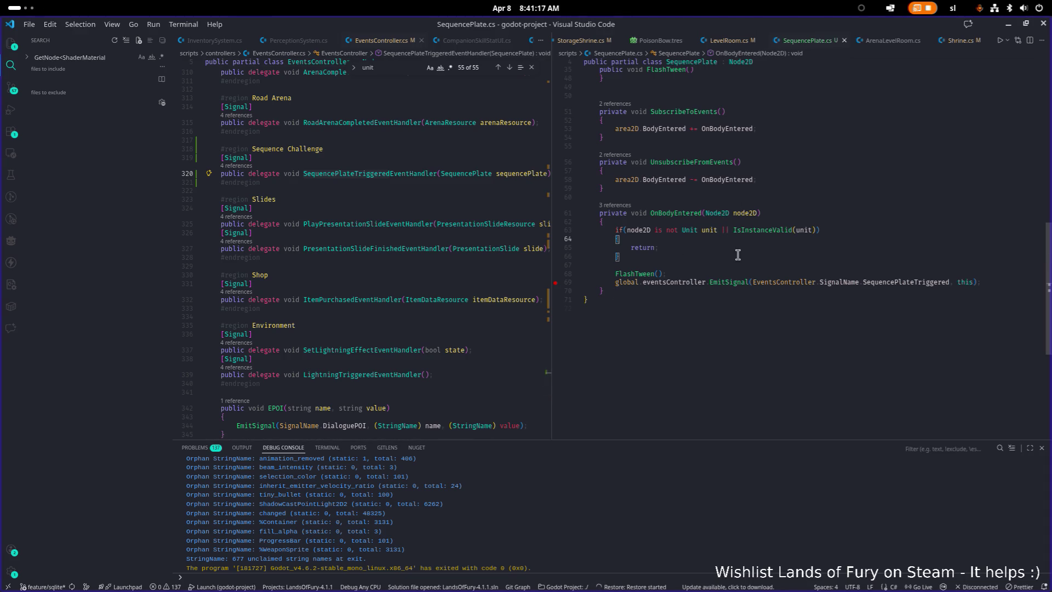
scroll(681, 283, "up", 4)
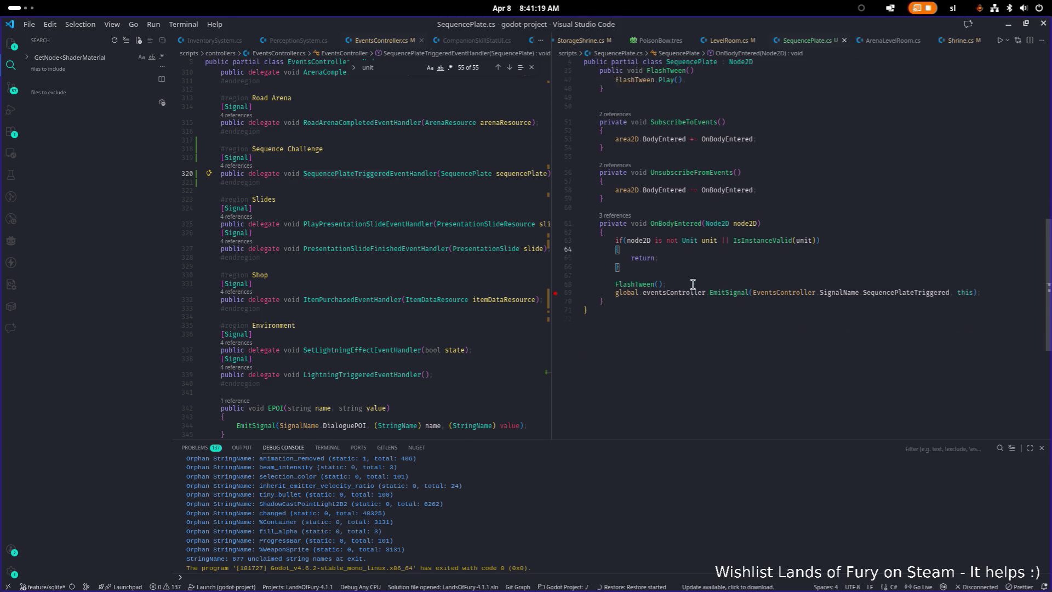
scroll(693, 284, "up", 2)
scroll(625, 282, "down", 4)
double_click(699, 195)
key("ctrl+f")
key("Return")
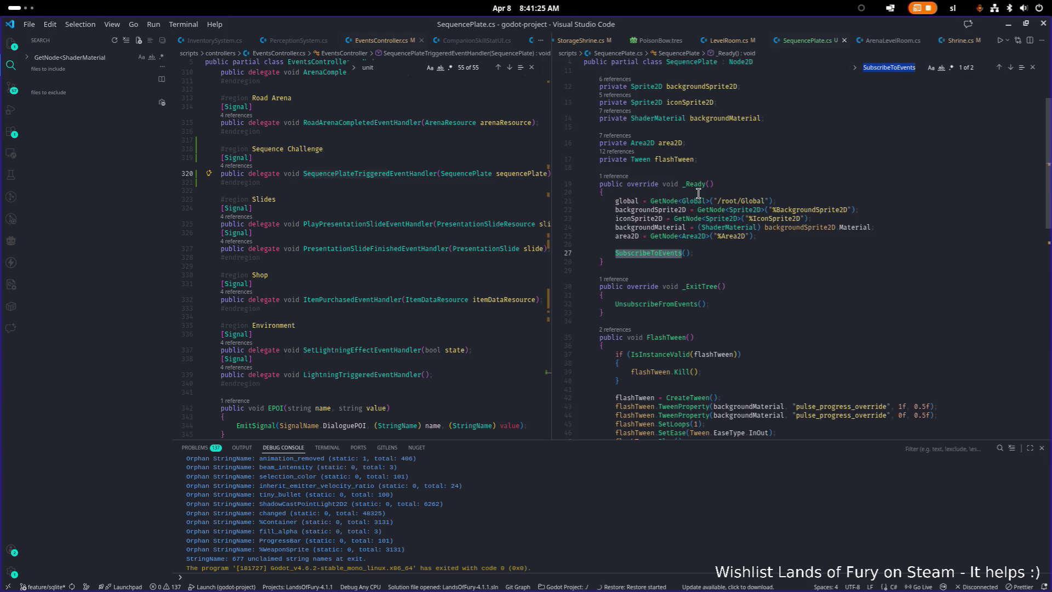
scroll(699, 198, "down", 6)
left_click(649, 271)
Fix the FlashTween method's indentation, trim trailing blank lines, and save SequencePlate.cs
left_click_drag(567, 266, 570, 143)
key("Delete")
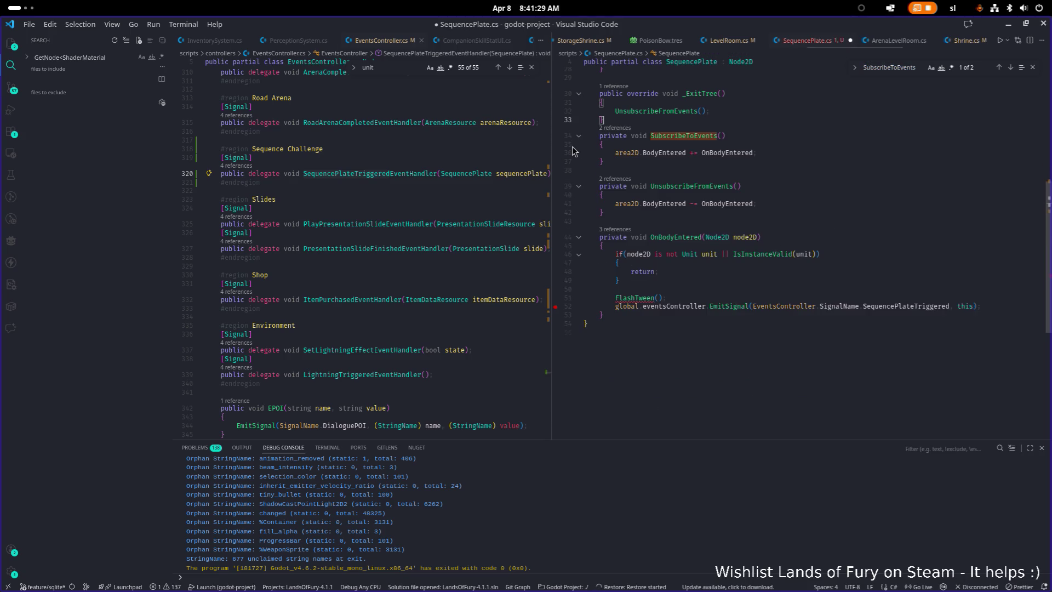
key("Return")
key("Down")
key("Down")
key("Down")
key("ctrl+z")
key("ctrl+z")
key("Up")
key("Down")
key("Down")
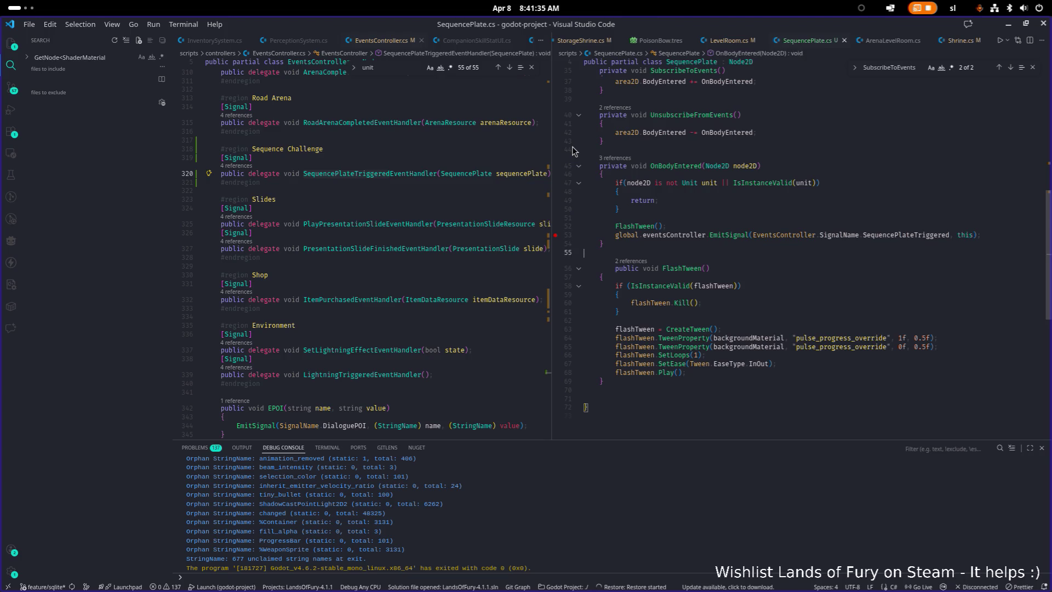
key("shift+Tab")
key("Down")
key("Down")
key("Down")
key("Down")
key("Down")
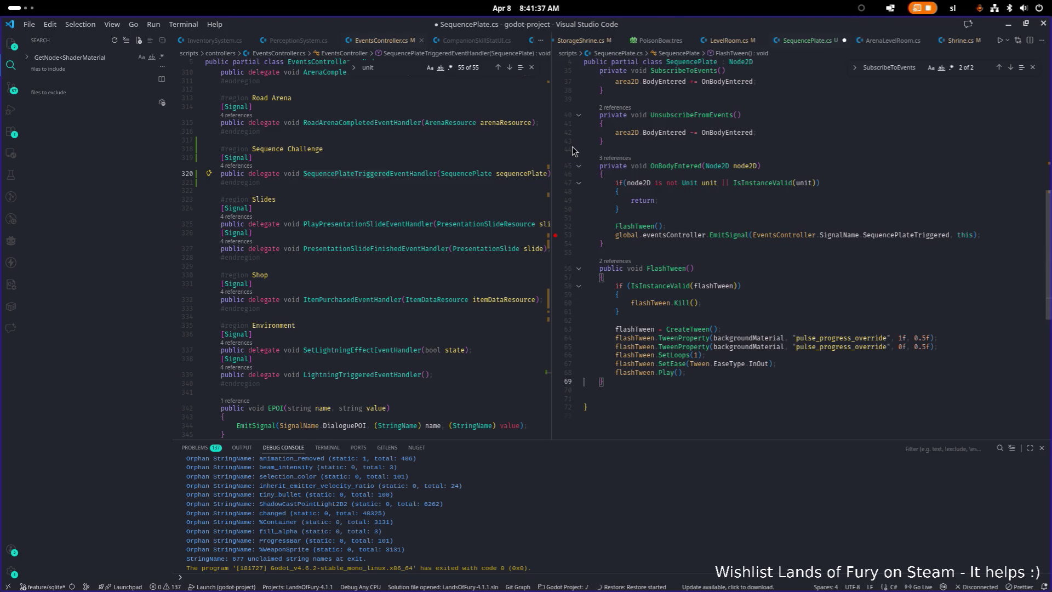
key("BackSpace")
key("BackSpace")
key("ctrl+s")
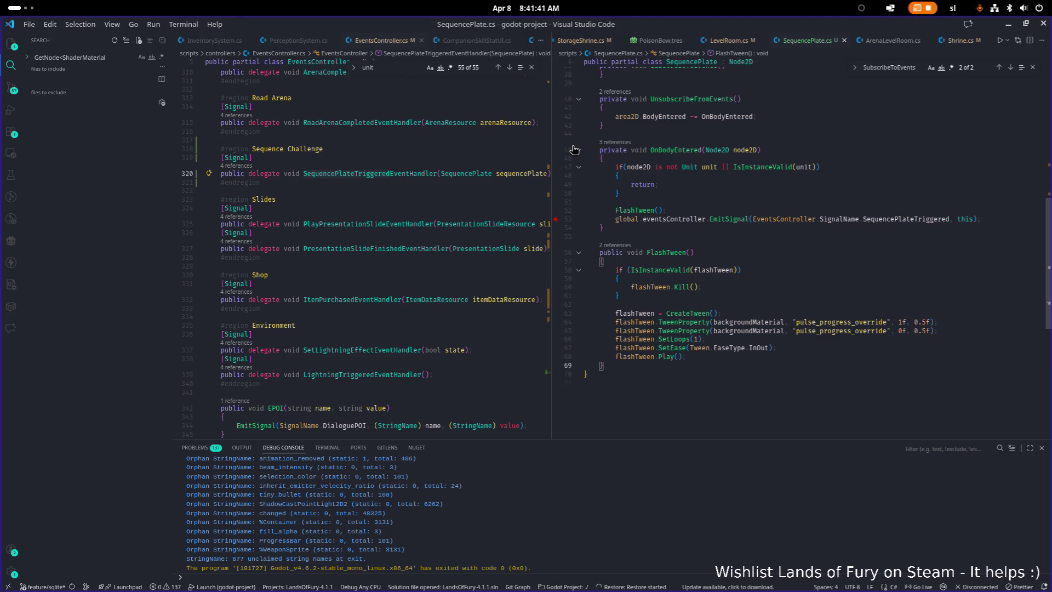
Add a breakpoint on the IsInstanceValid unit check line in OnBodyEntered
left_click(706, 185)
scroll(716, 201, "up", 2)
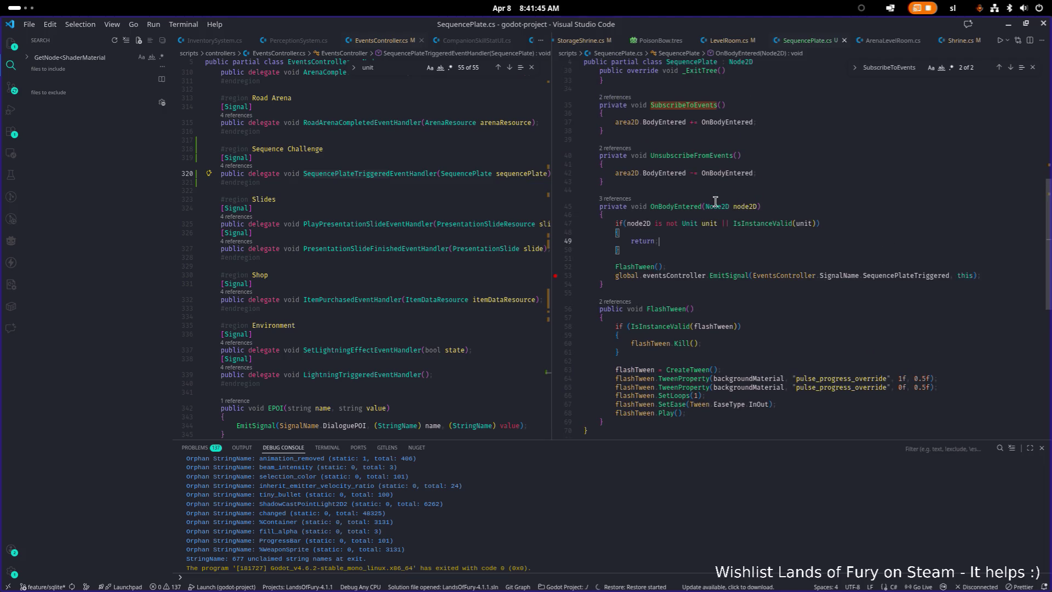
left_click(560, 226)
Append '== false' to the IsInstanceValid(unit) condition and save the script
left_click(755, 207)
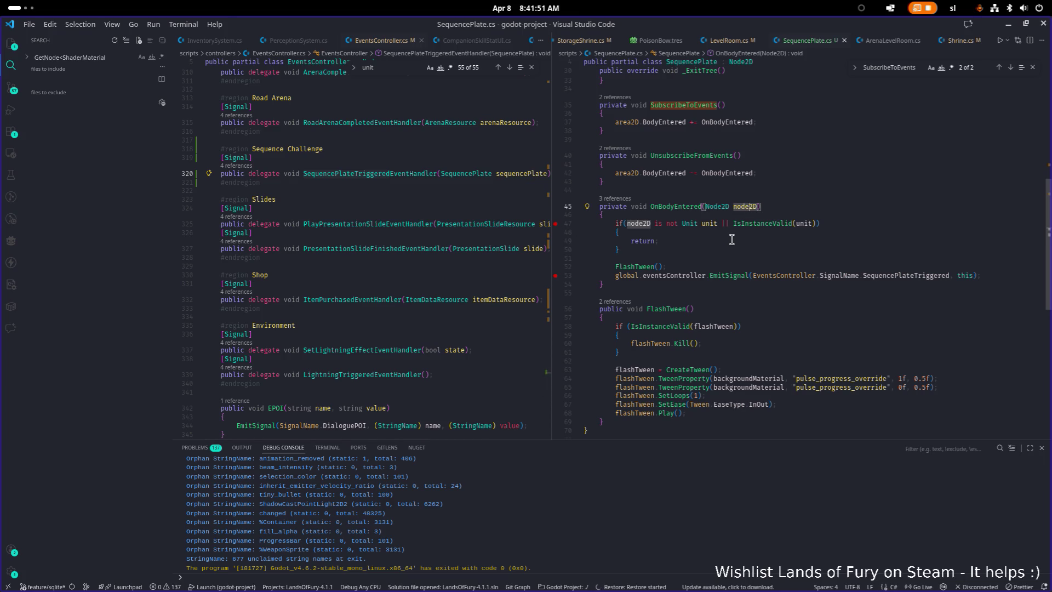
left_click(818, 224)
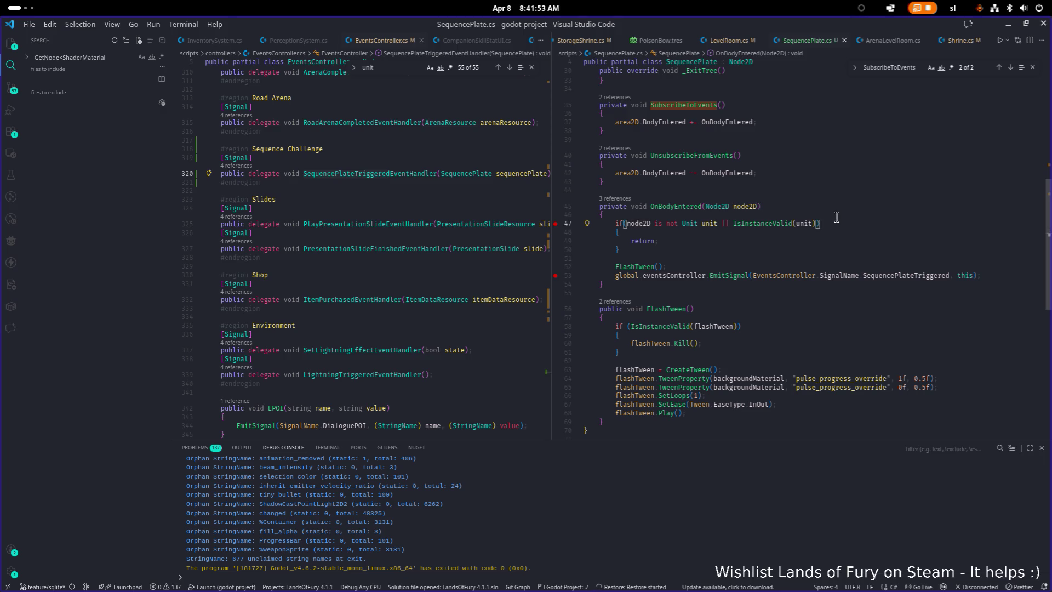
type("== fal")
key("Return")
key("ctrl+s")
left_click(825, 243)
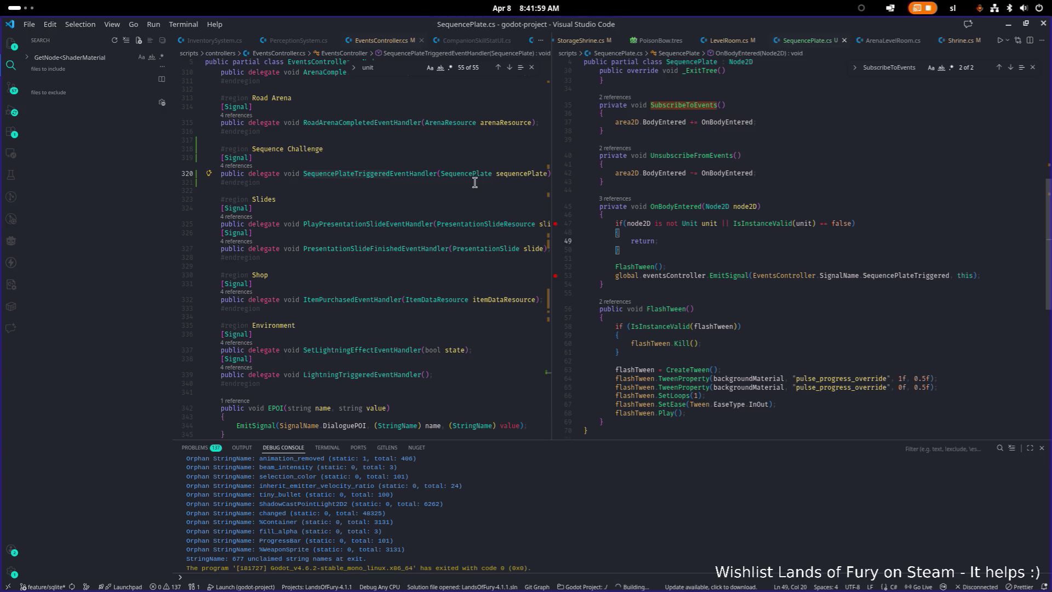
key("Up")
key("Up")
key("Up")
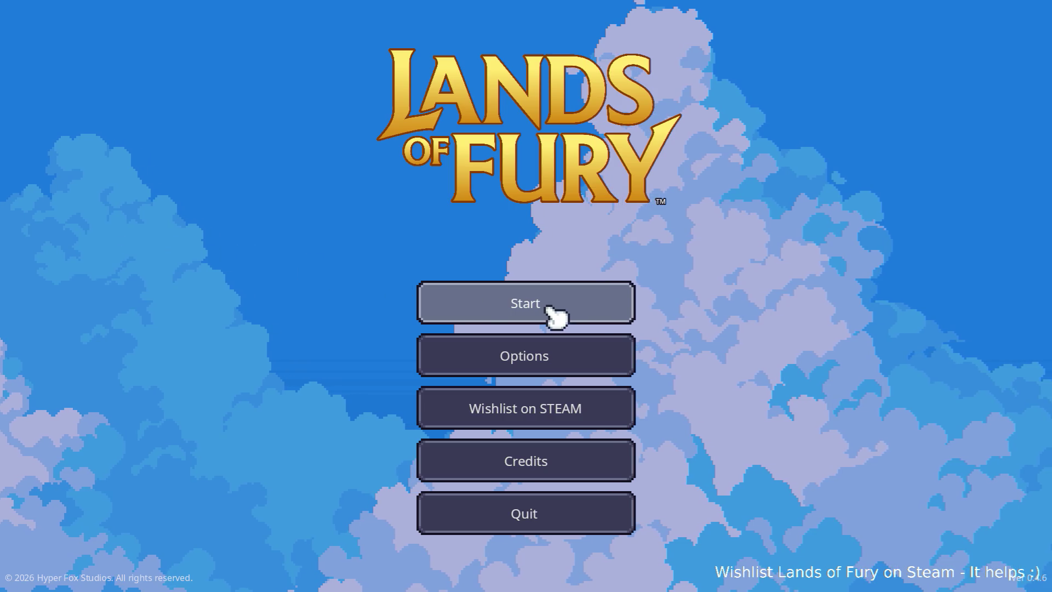
Start a run with the first saved profile, continuing past the line 47 breakpoint
left_click(543, 307)
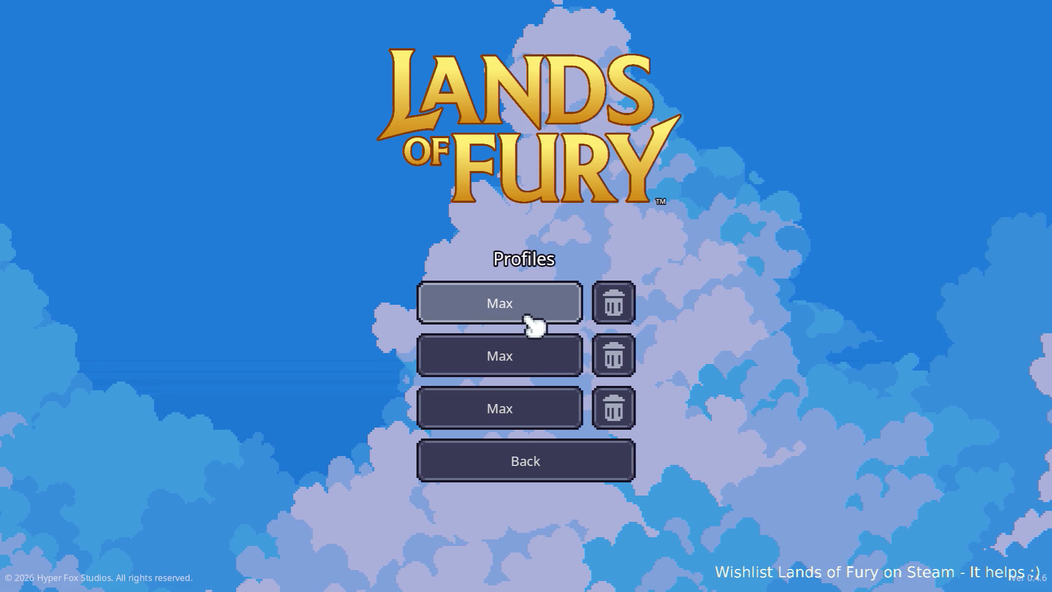
left_click(534, 318)
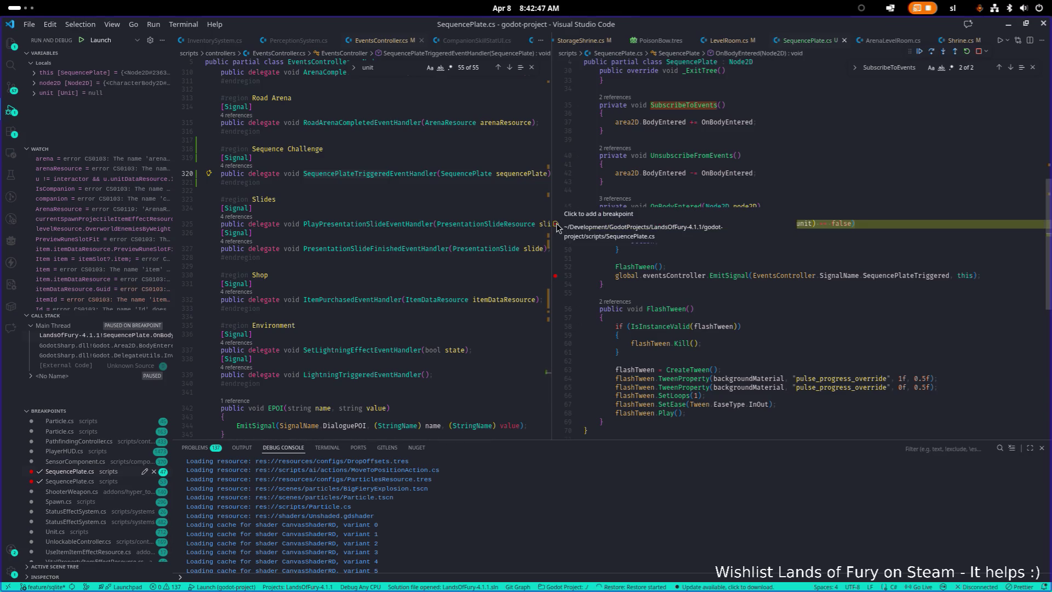
left_click(919, 52)
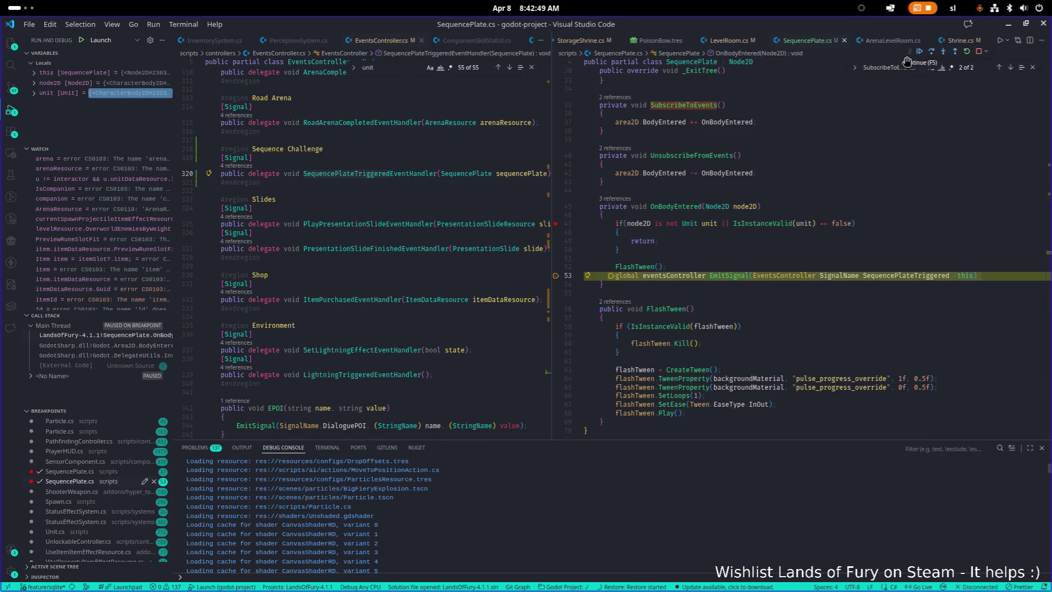
Remove the breakpoints on lines 47 and 53 and resume the game
left_click(555, 223)
left_click(555, 275)
key("F5")
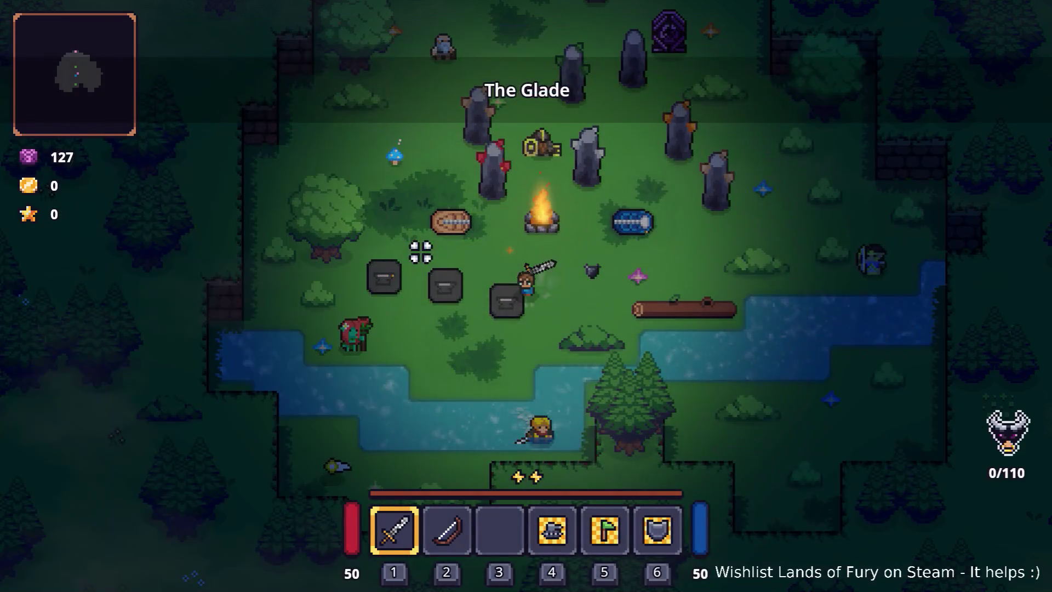
Walk the player left onto the sequence plates, then quit the game with Alt+F4
key("a")
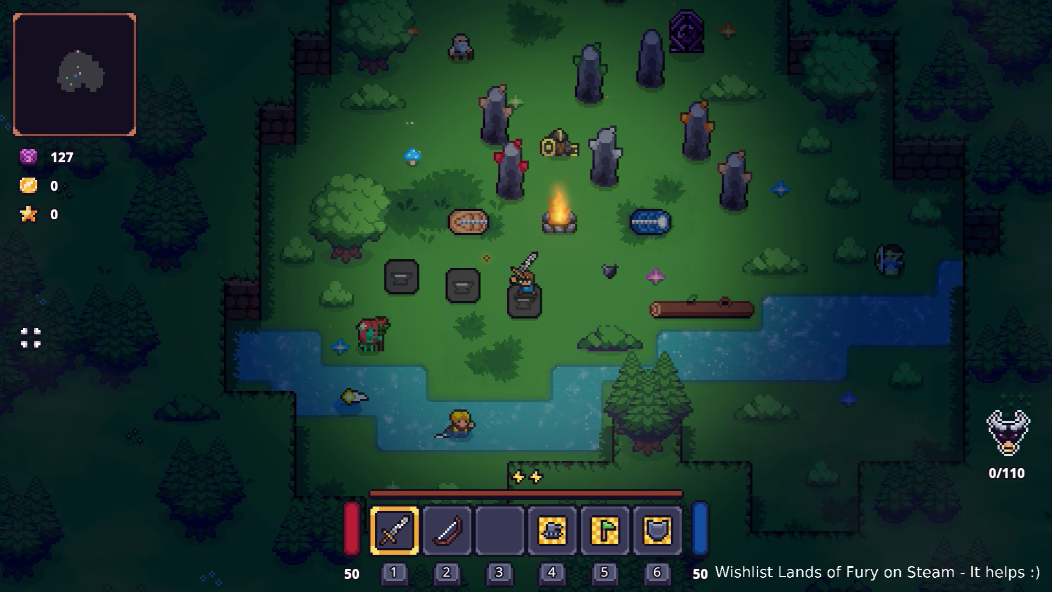
key("alt+F4")
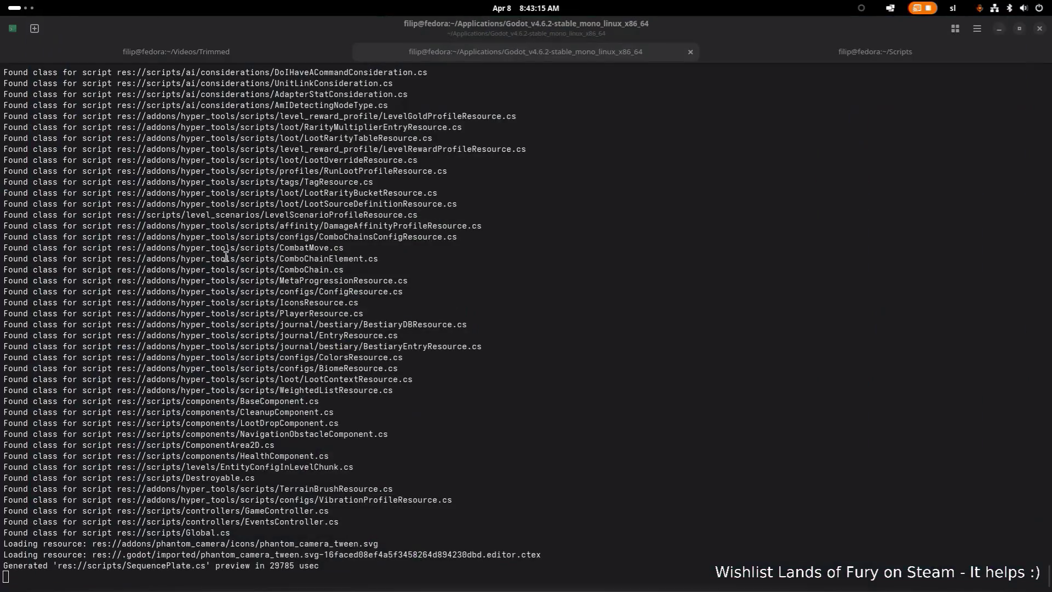
Return to the Godot editor and select BackgroundSprite2D in the SequencePlate scene
key("alt+Tab")
left_click(505, 381)
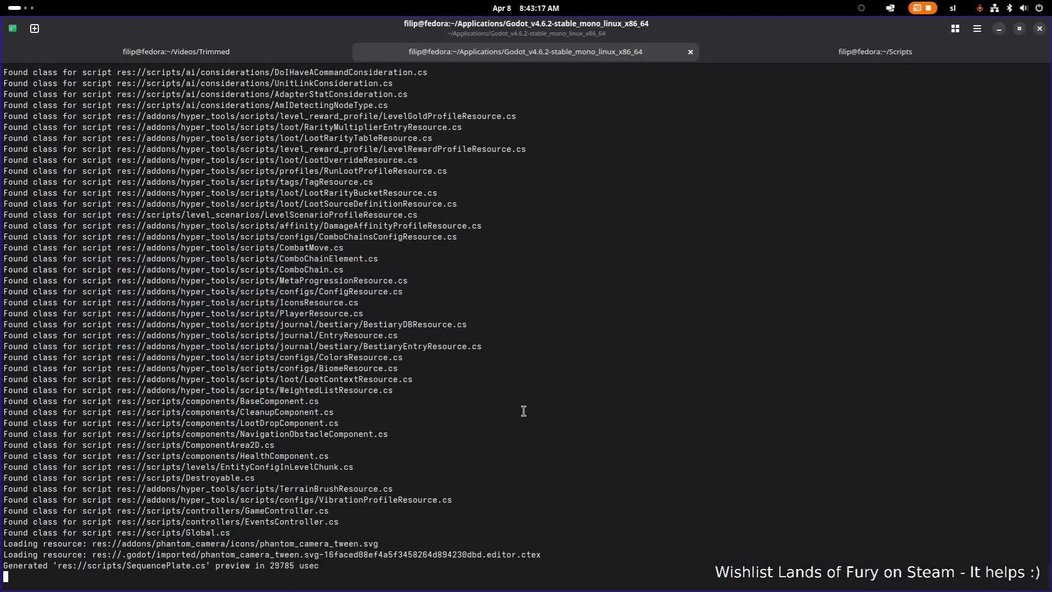
key("alt+Tab")
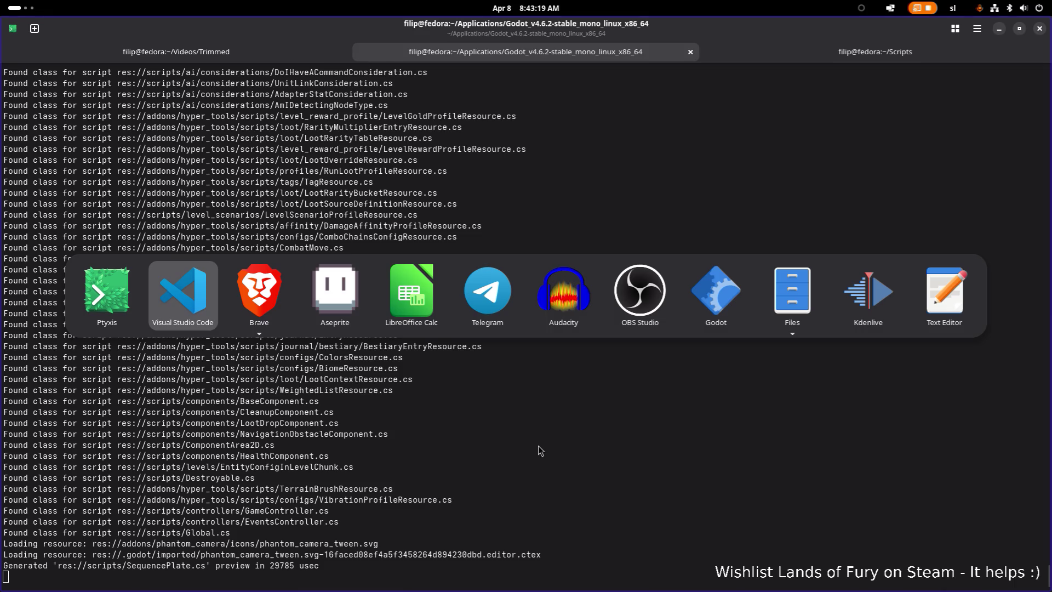
left_click(716, 291)
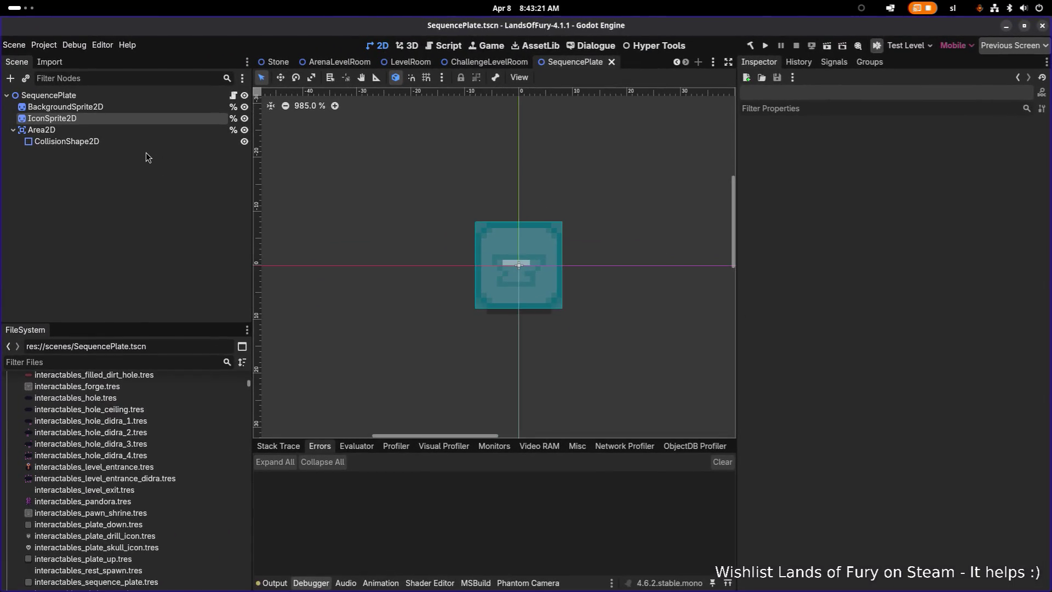
left_click(153, 109)
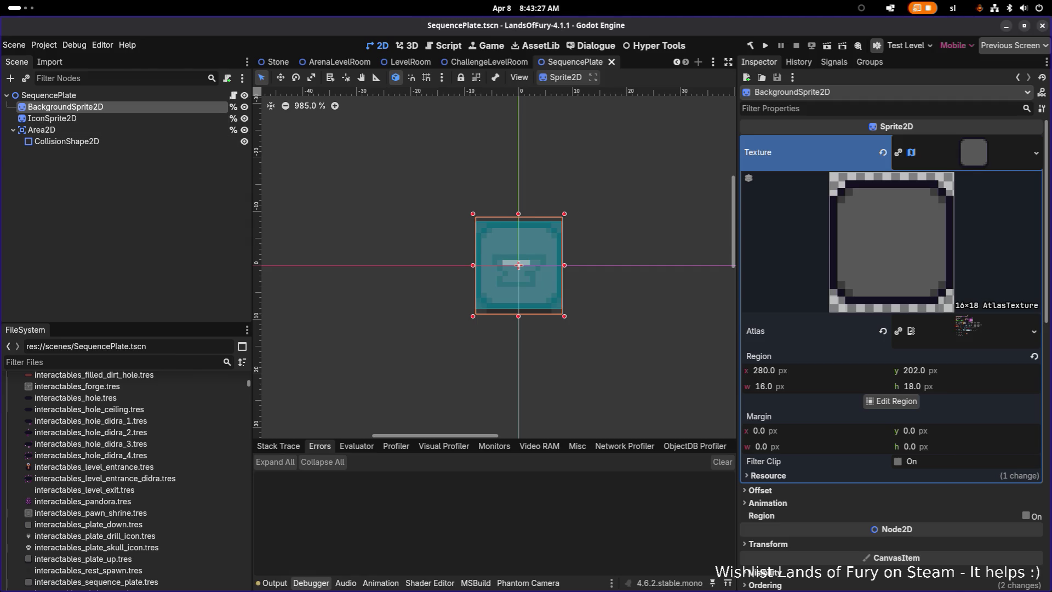
key("alt+Tab")
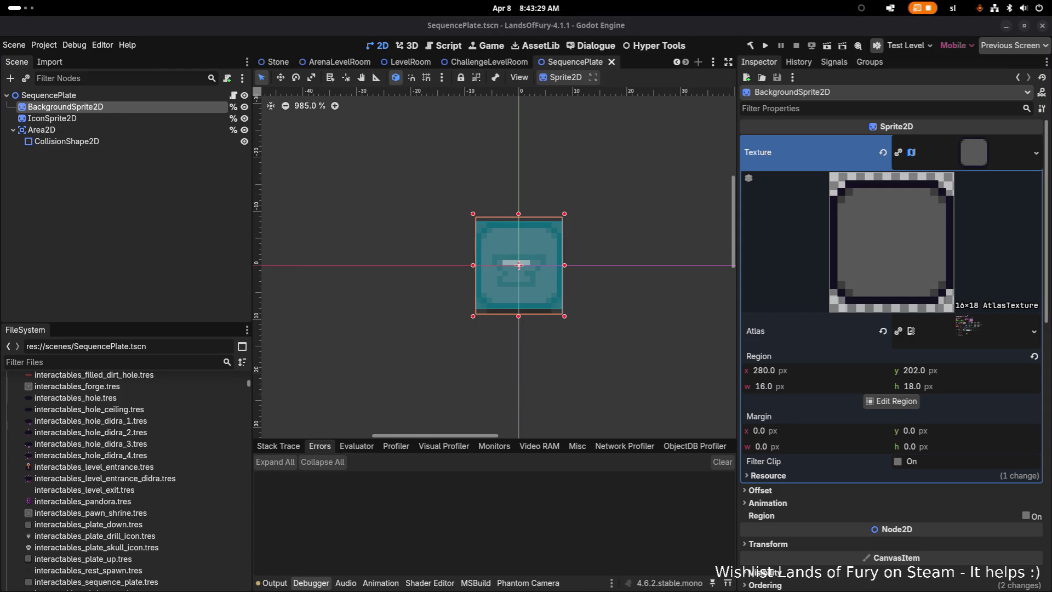
key("alt+Tab")
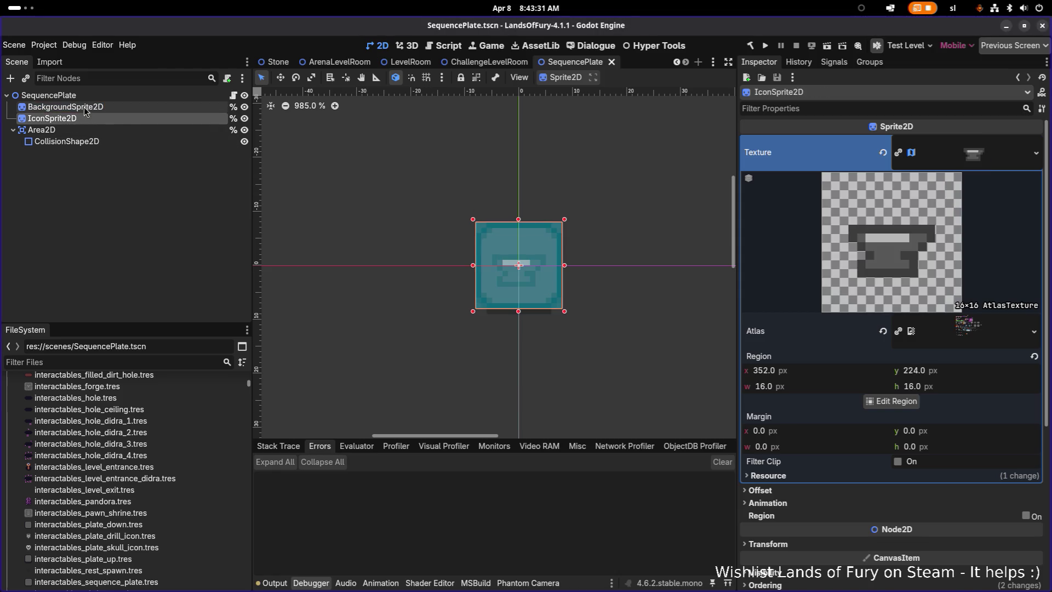
Copy the property path of BackgroundSprite2D's Pulse Progress Override shader parameter
scroll(908, 282, "down", 5)
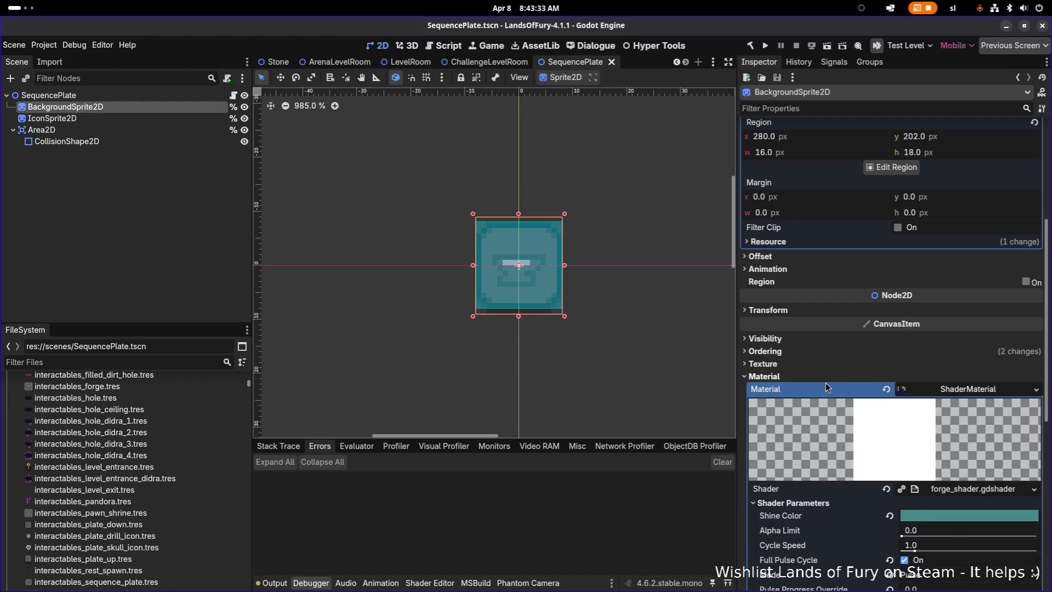
scroll(822, 387, "down", 3)
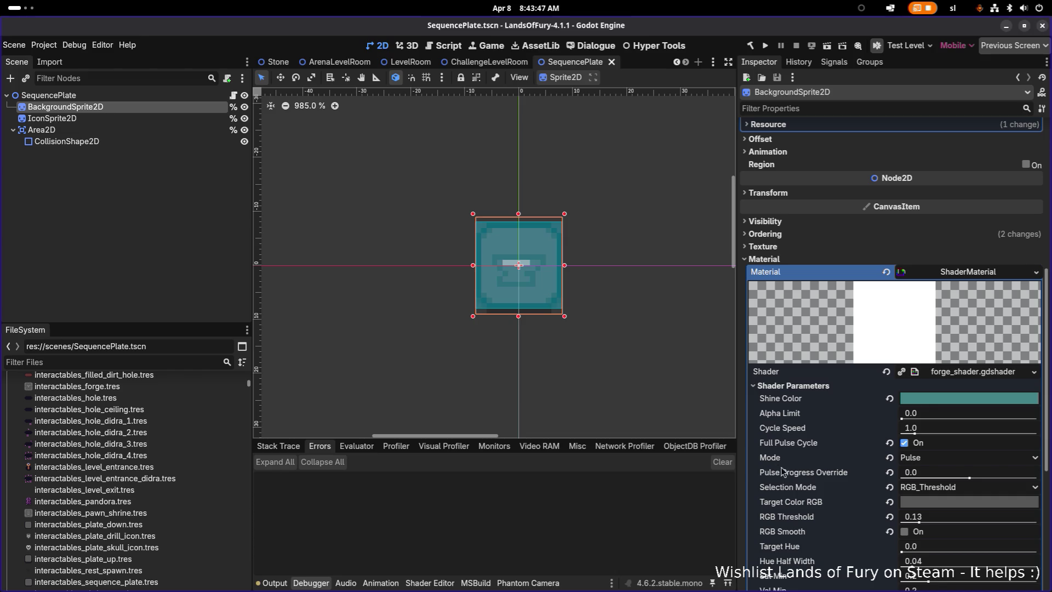
right_click(802, 474)
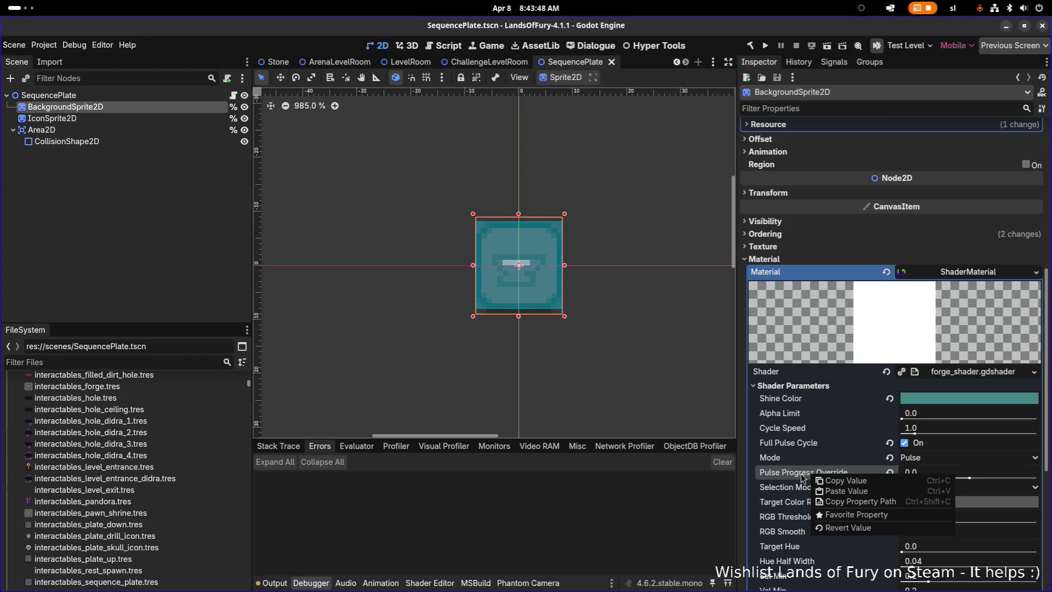
left_click(861, 501)
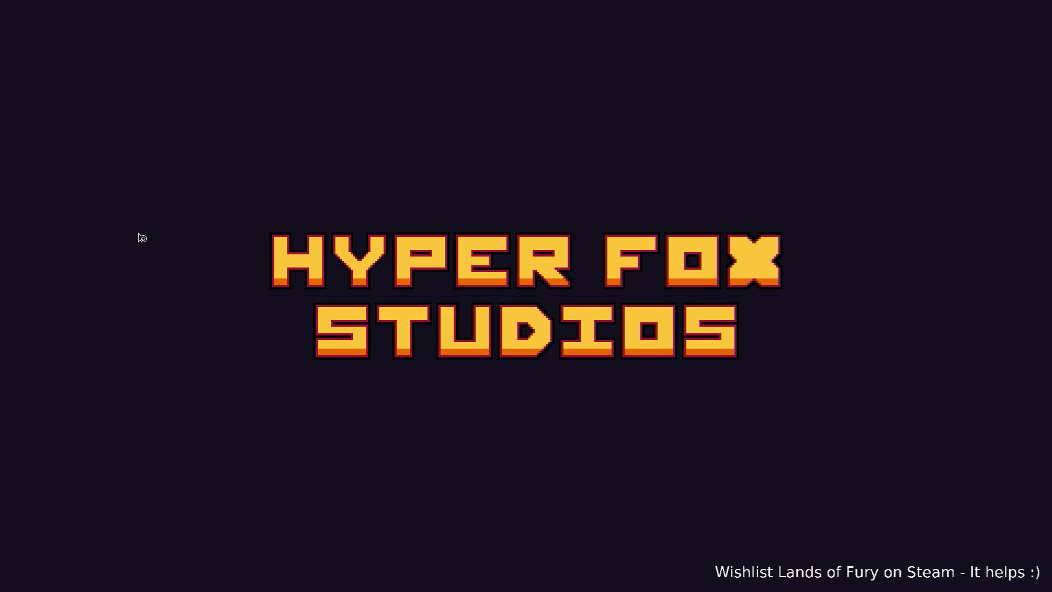
Switch from the Godot editor to the running Lands of Fury game window
key("alt+Tab")
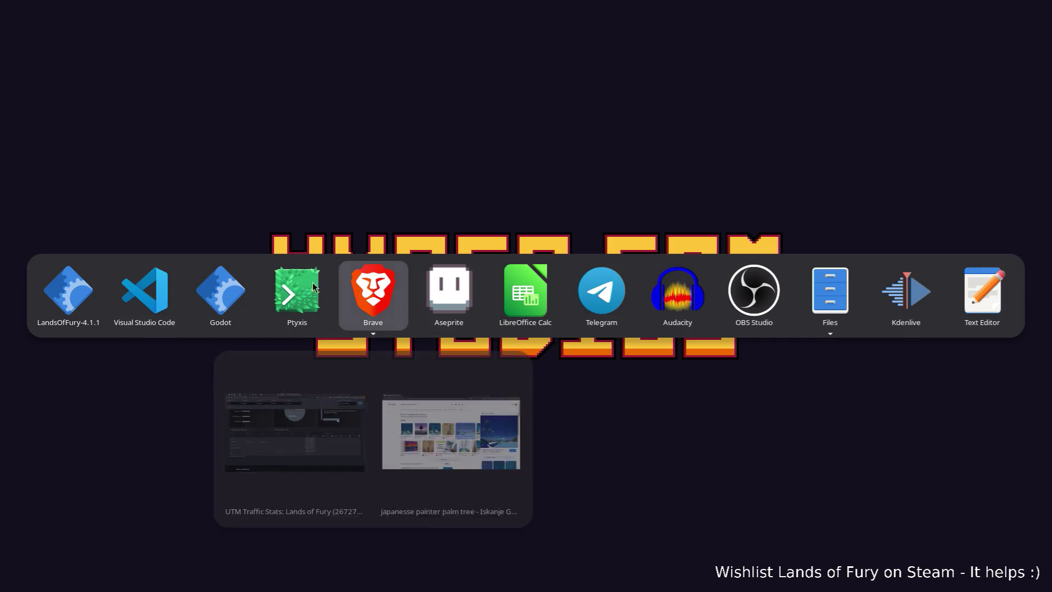
left_click(218, 290)
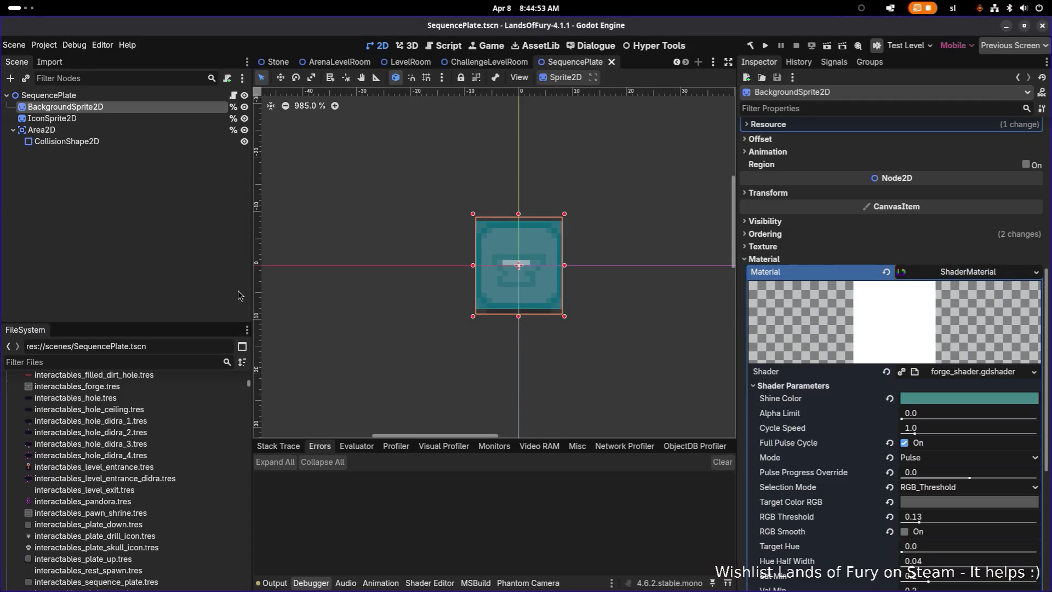
key("alt+Tab")
key("Escape")
key("alt+Tab")
key("Escape")
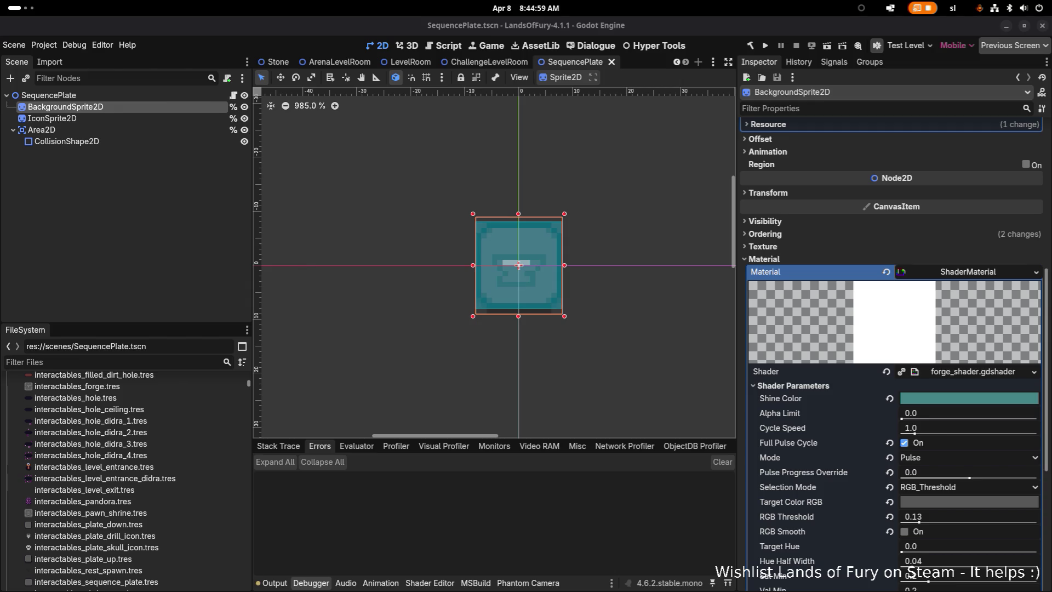
key("alt+Tab")
left_click(225, 301)
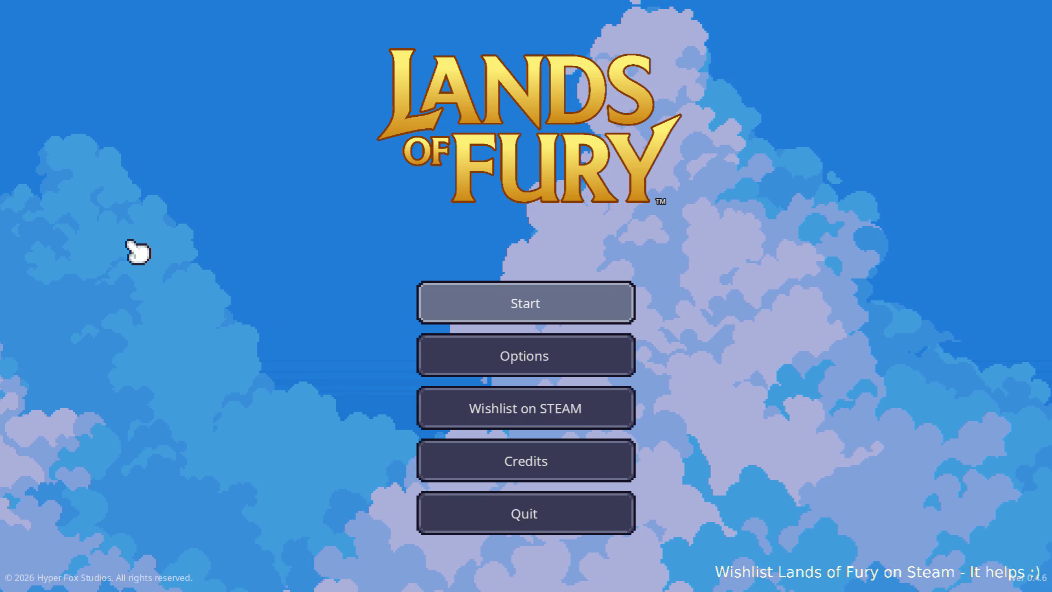
Start the game from the main menu and walk the player around The Glade's stone plates
key("Return")
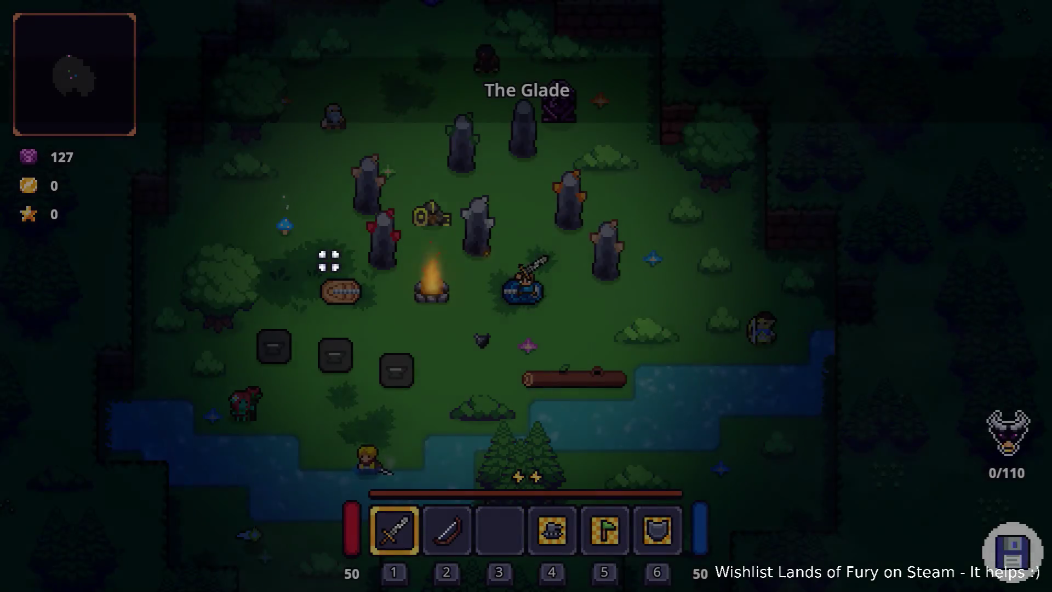
key("a")
key("s")
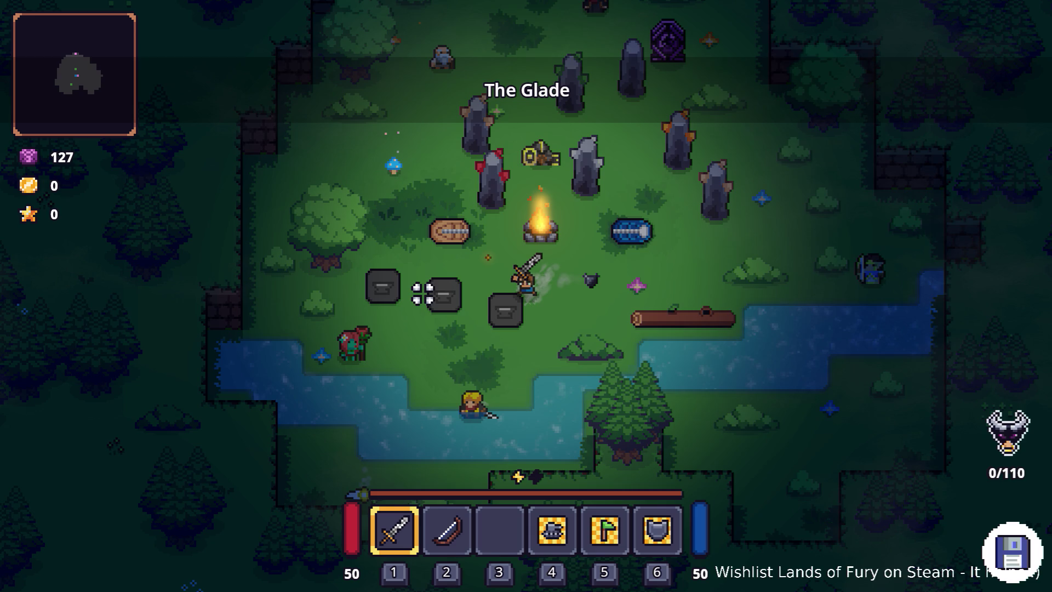
key("alt+Tab")
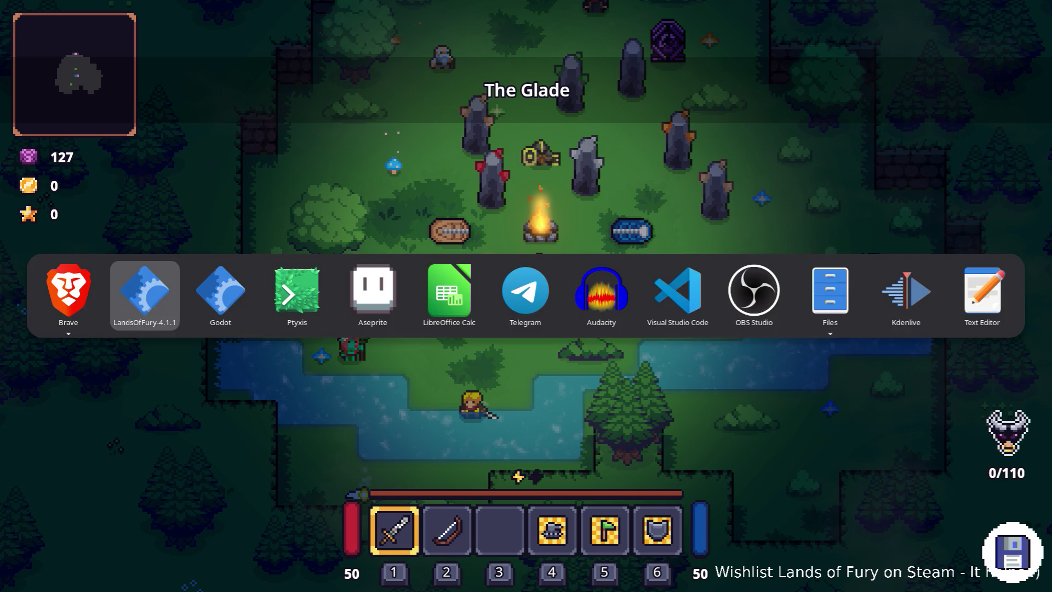
Prefix pulse_progress_override with shader_parameter/ on lines 64 and 65, and save
key("Escape")
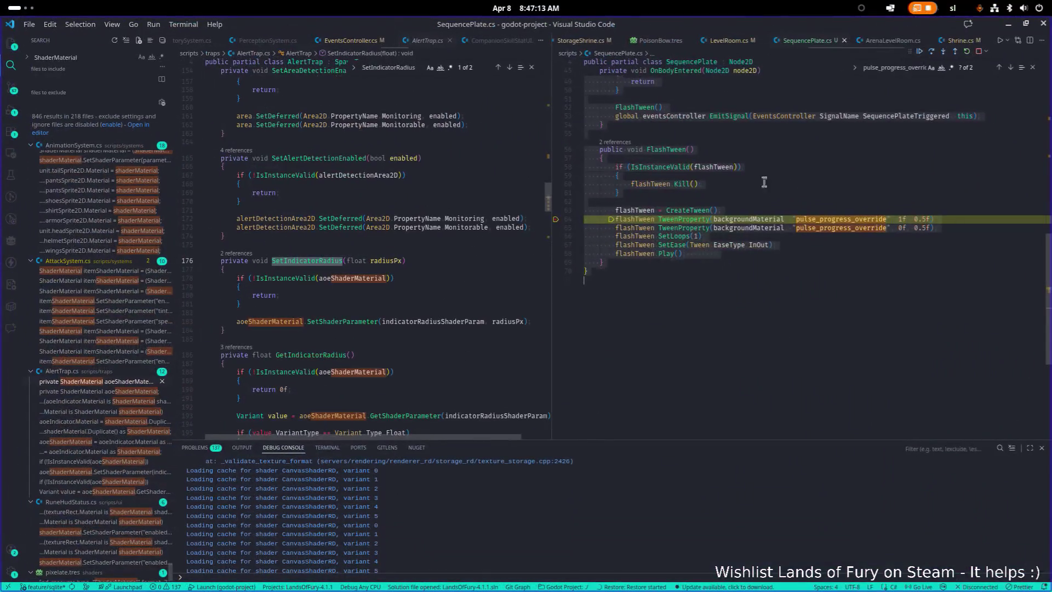
left_click(796, 217)
type("shader_parameter/")
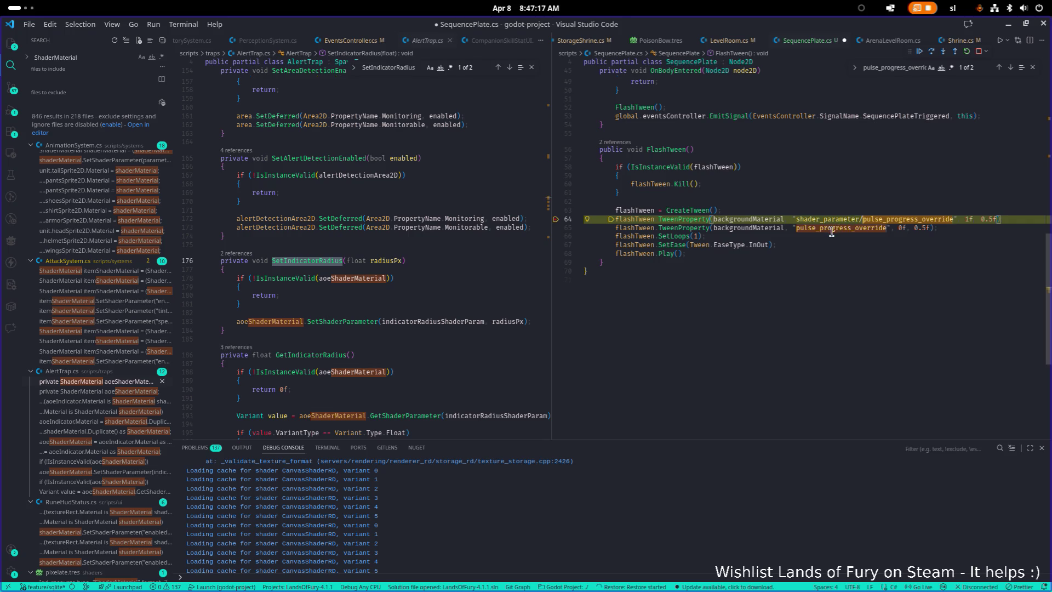
left_click(798, 228)
type("shader_parameter/")
left_click(916, 193)
key("ctrl+s")
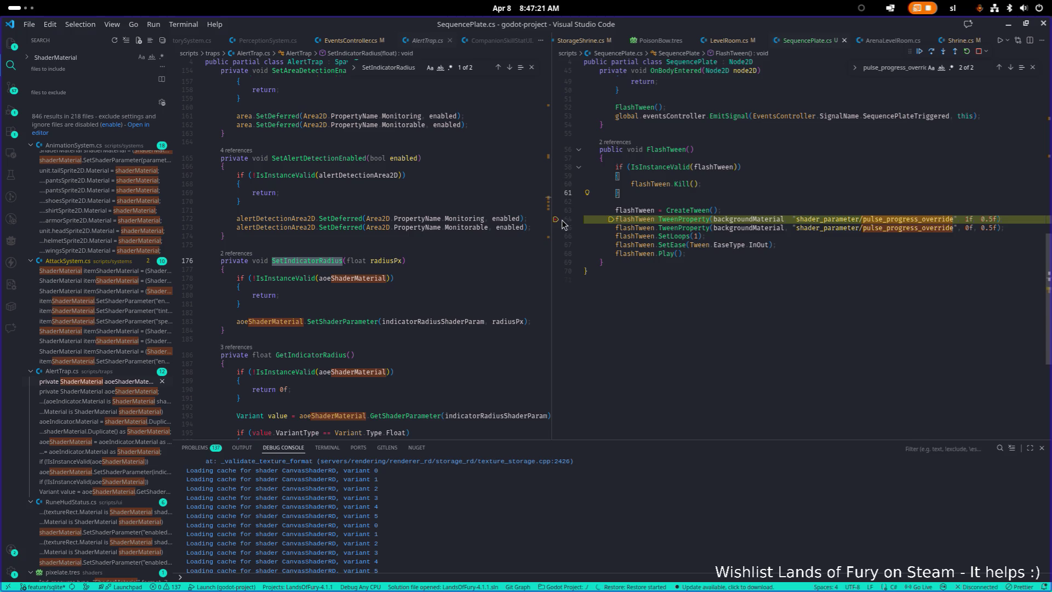
Stop the debug session and relaunch the game with F5
left_click(729, 211)
left_click(978, 51)
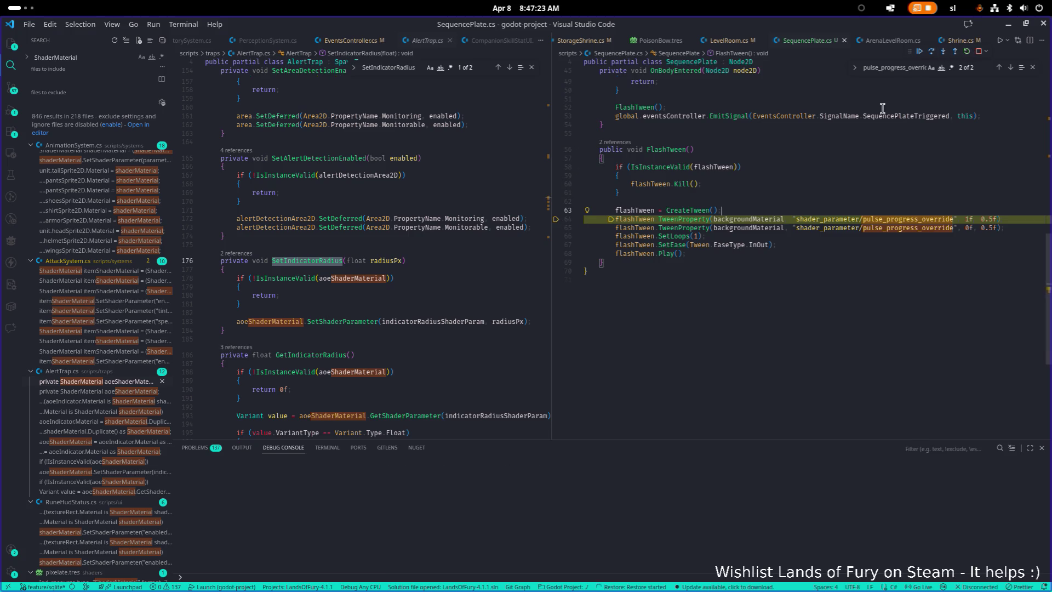
scroll(798, 184, "up", 10)
scroll(797, 183, "up", 3)
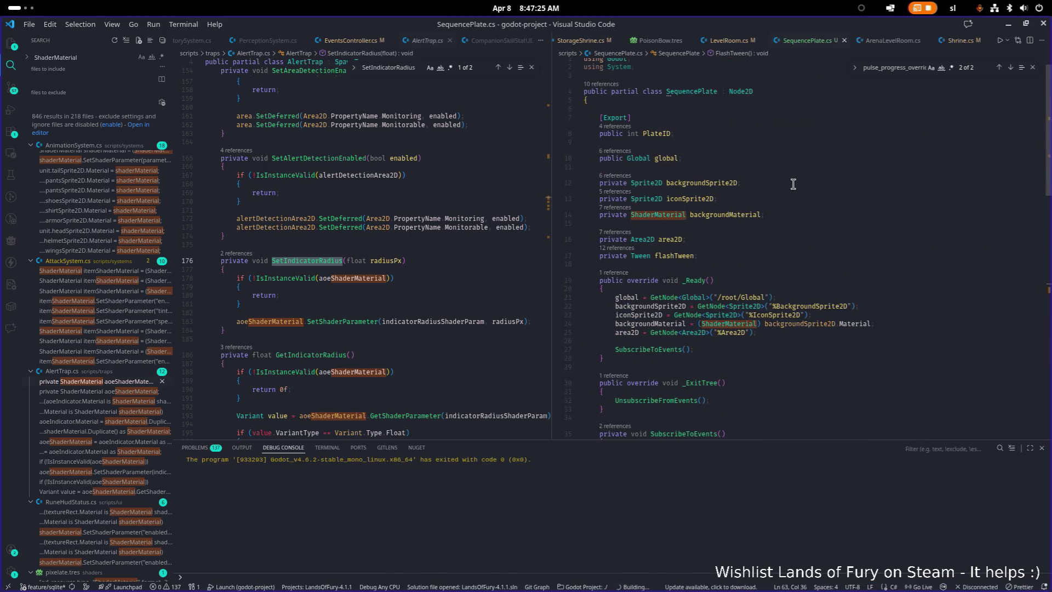
left_click(755, 183)
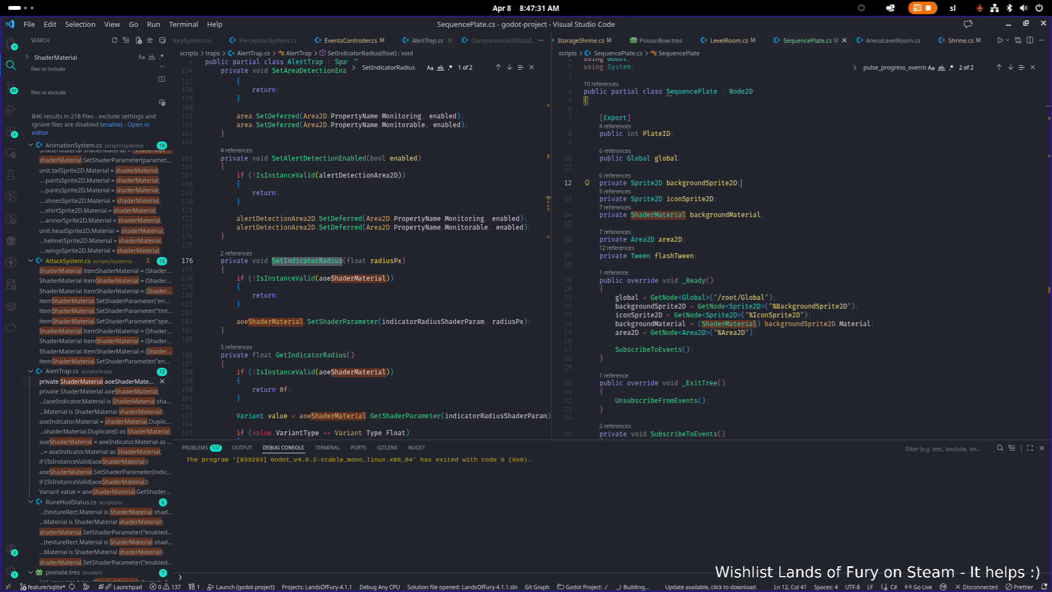
left_click(712, 241)
key("F5")
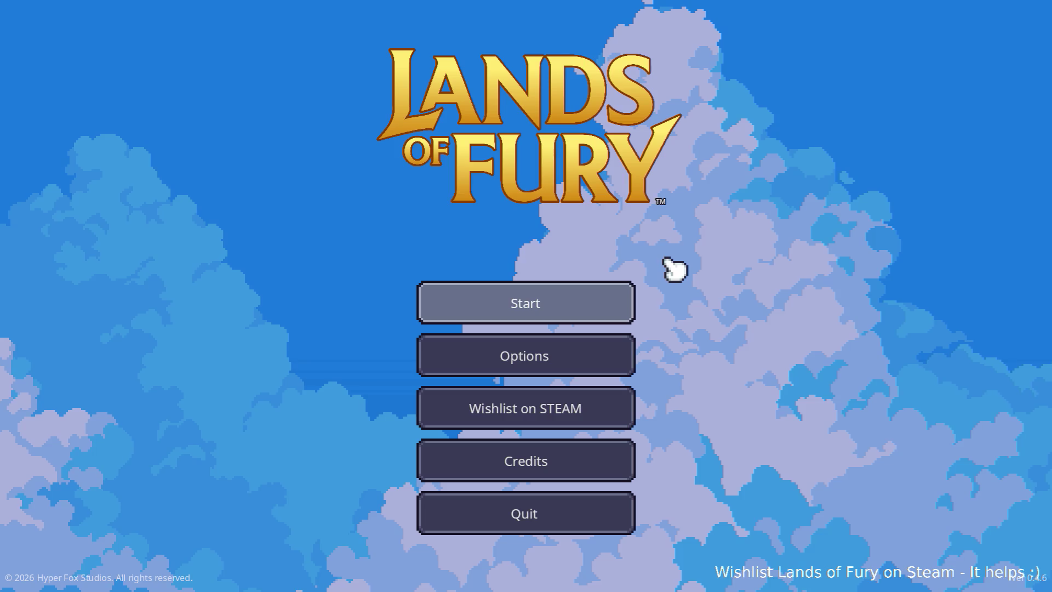
Start a run from the main menu using the first saved profile
left_click(529, 302)
left_click(530, 300)
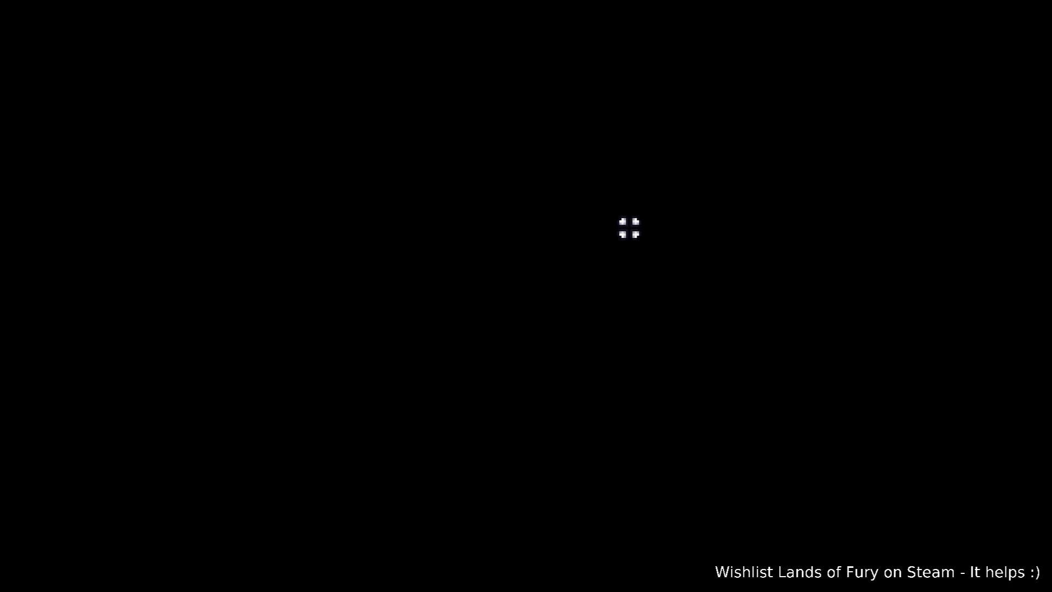
Walk the player around the Glade campfire and onto the stone plates
key("a")
key("s")
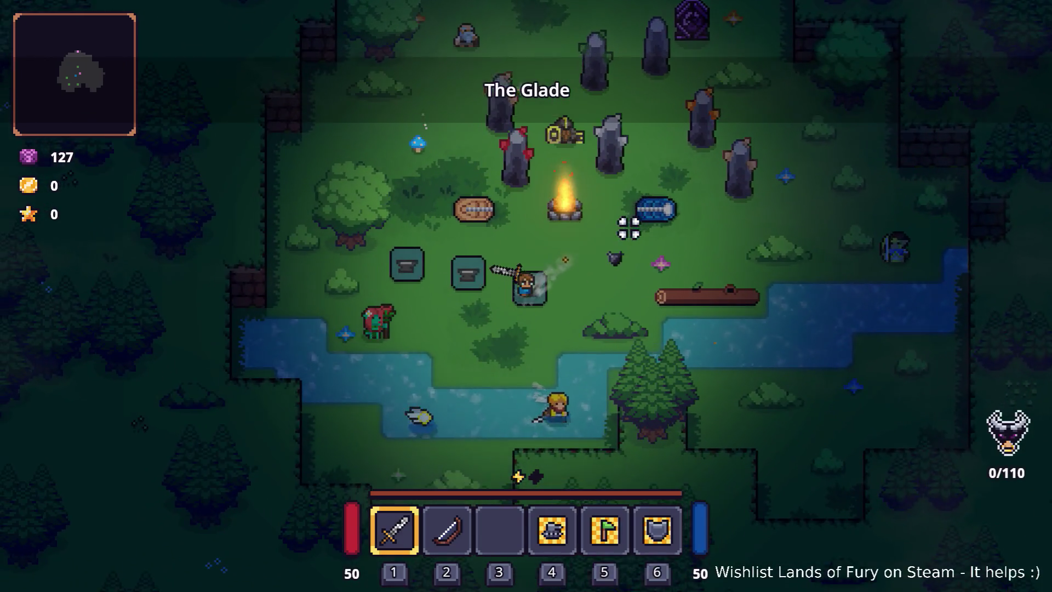
key("d")
key("w")
key("a")
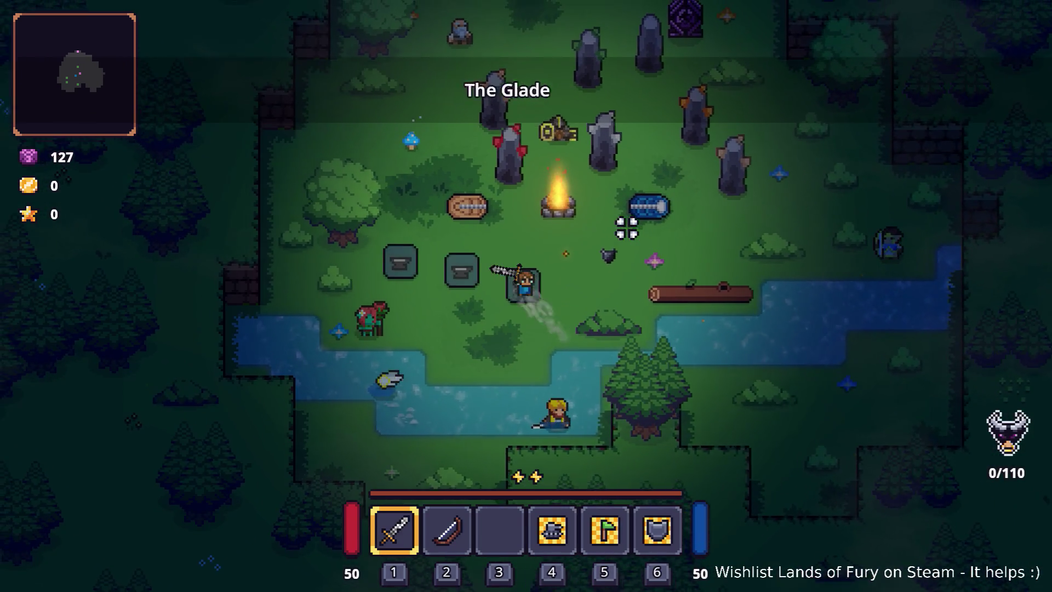
key("d")
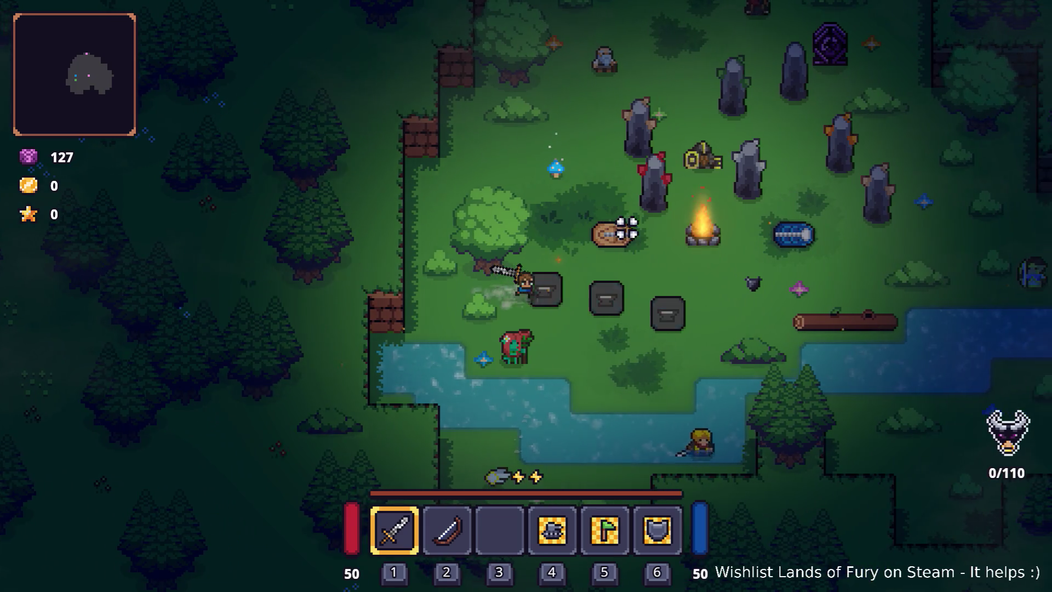
key("d")
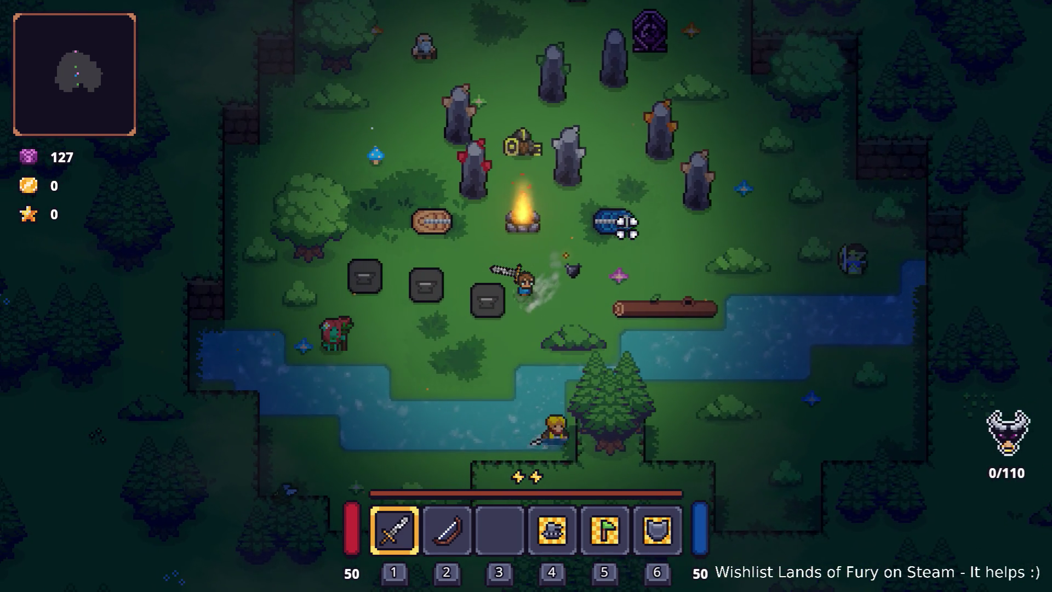
key("a")
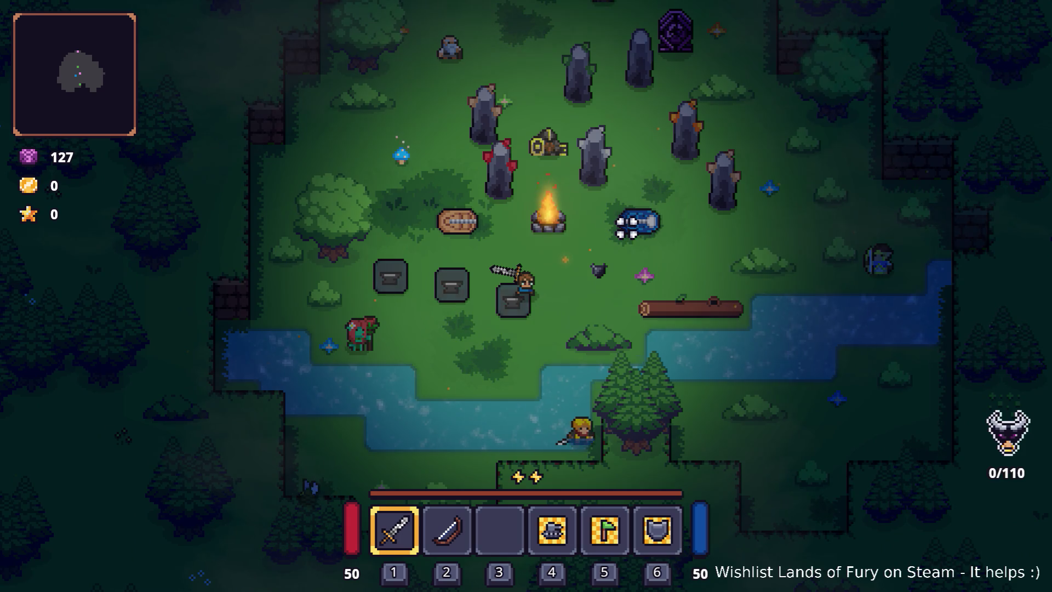
key("a")
key("s")
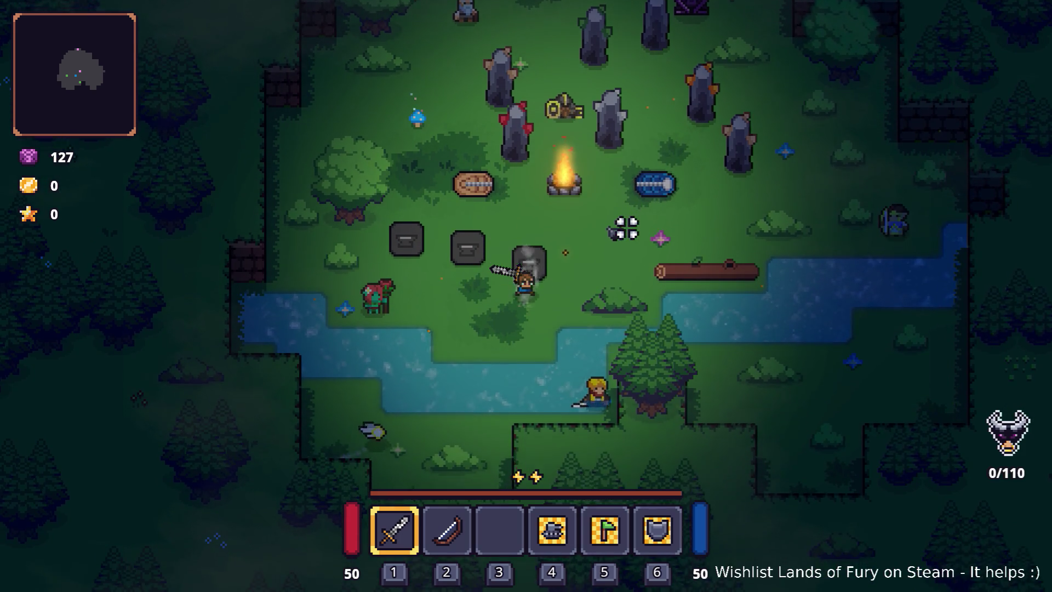
key("w")
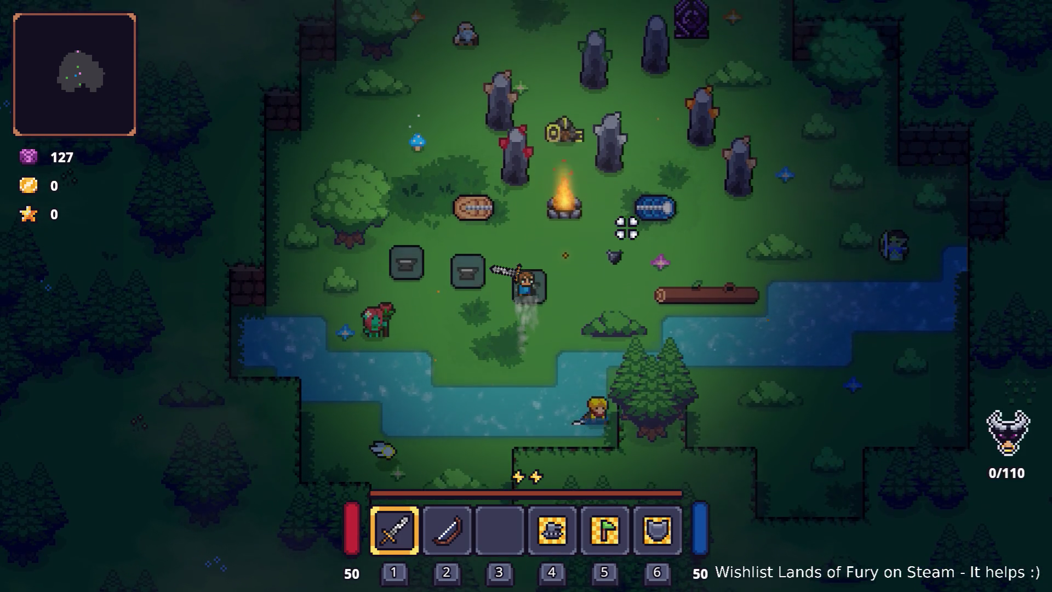
Walk the player off the plates and up past the campfire, then quit Lands of Fury to the desktop
key("s")
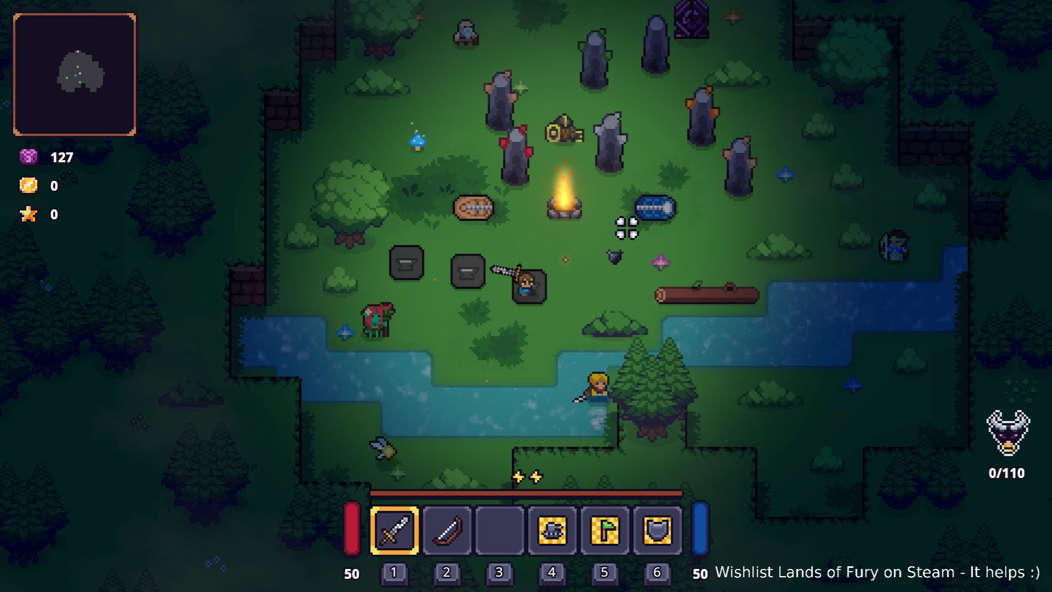
key("a")
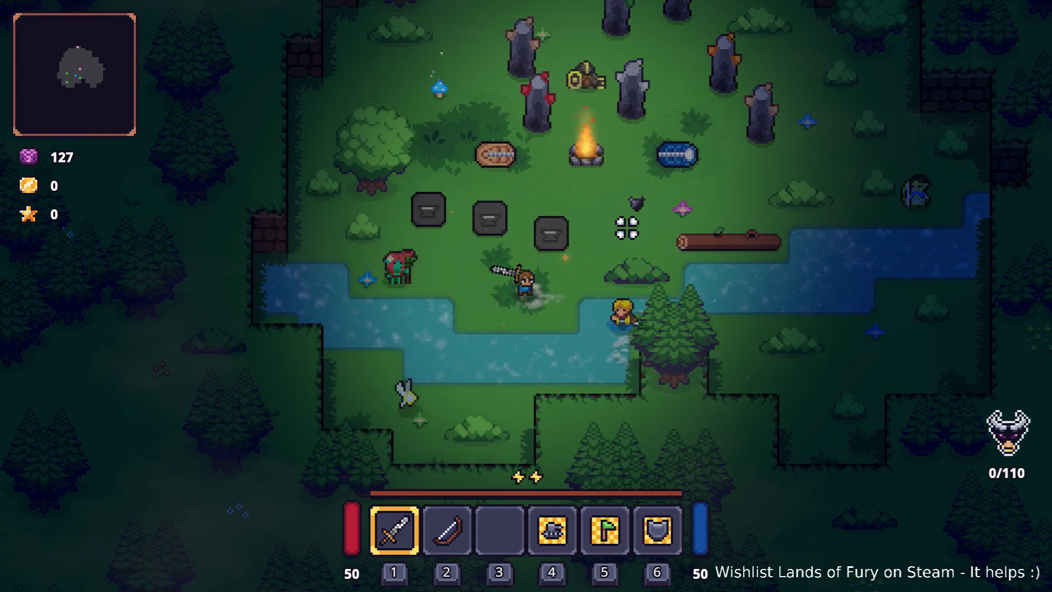
key("w")
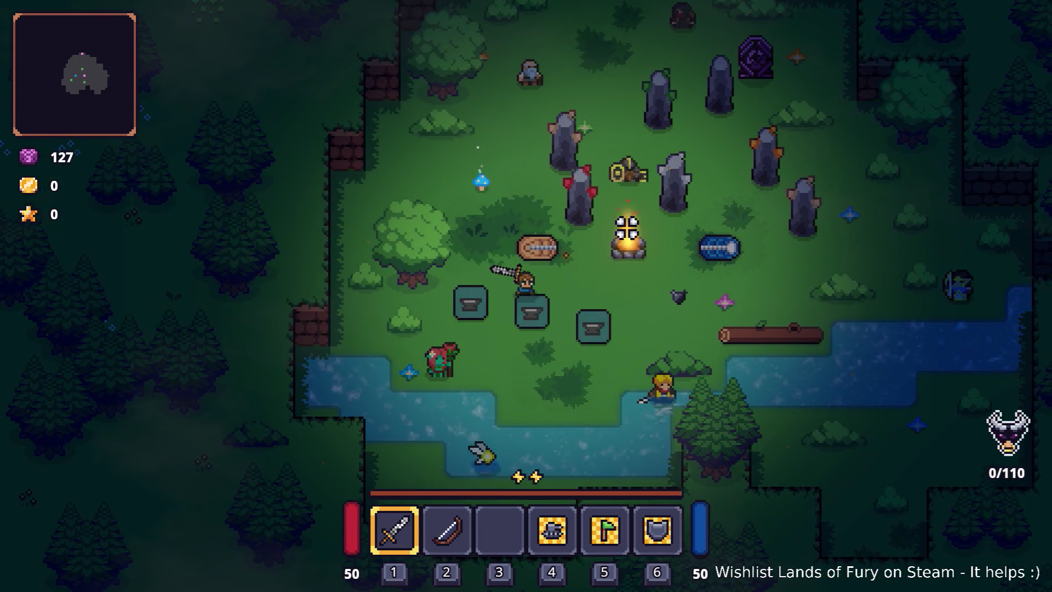
key("w")
key("a")
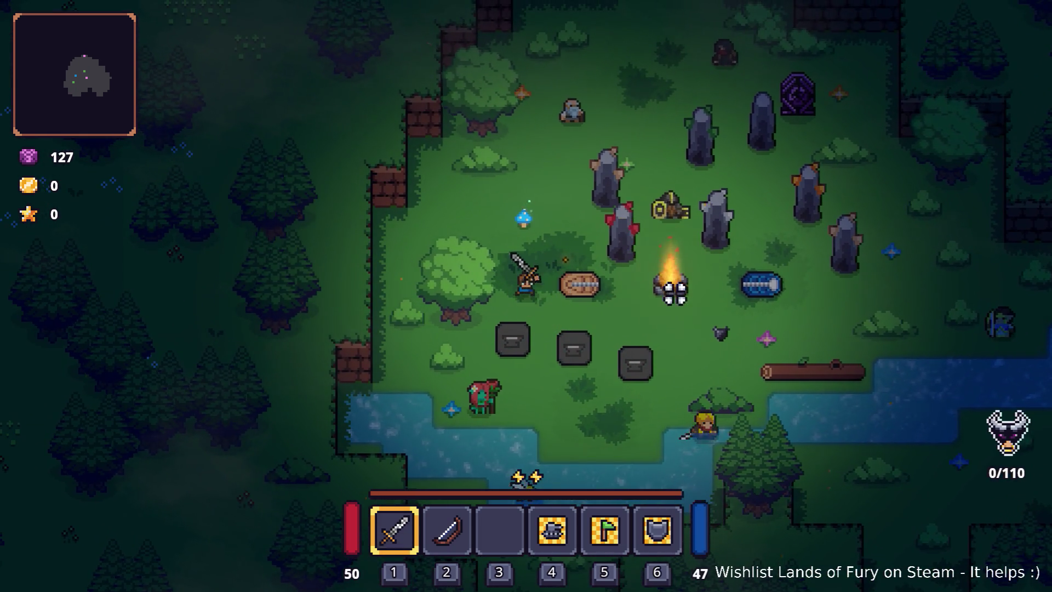
key("Escape")
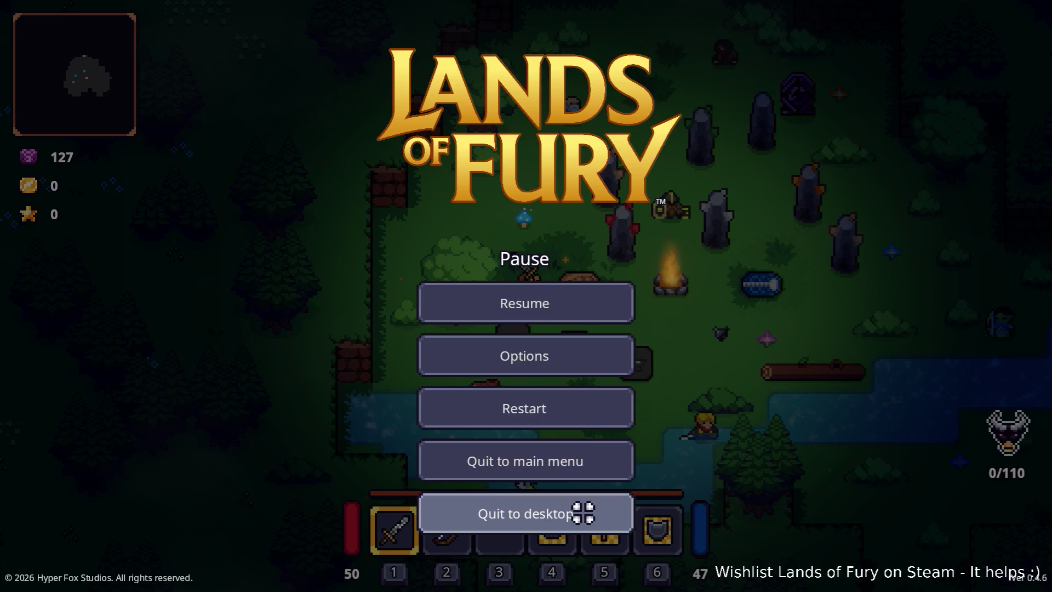
left_click(582, 512)
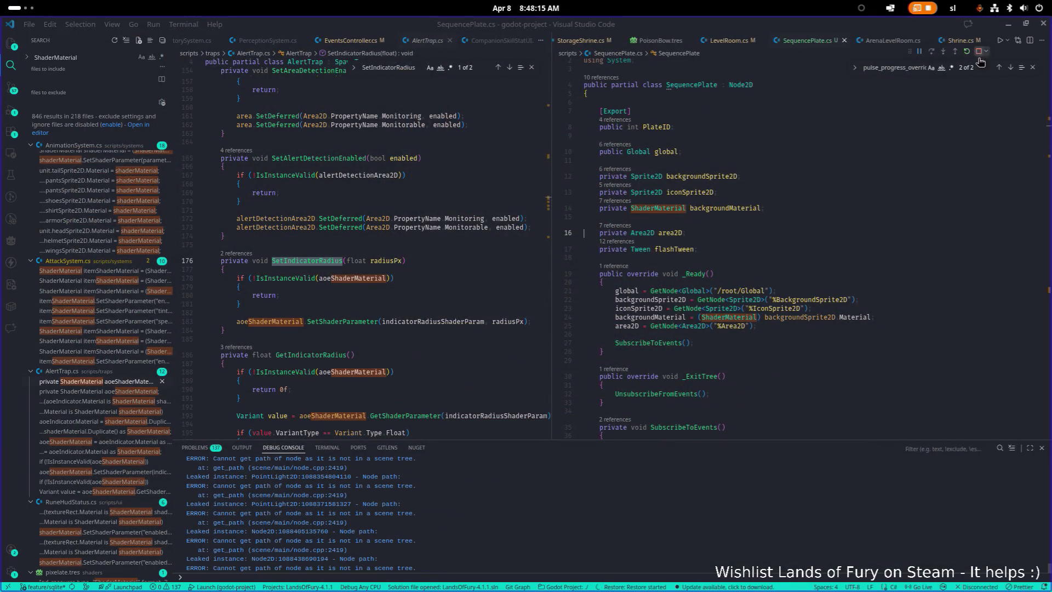
Return to the Godot editor and expand the BackgroundSprite2D ShaderMaterial's parameters
key("alt+Tab")
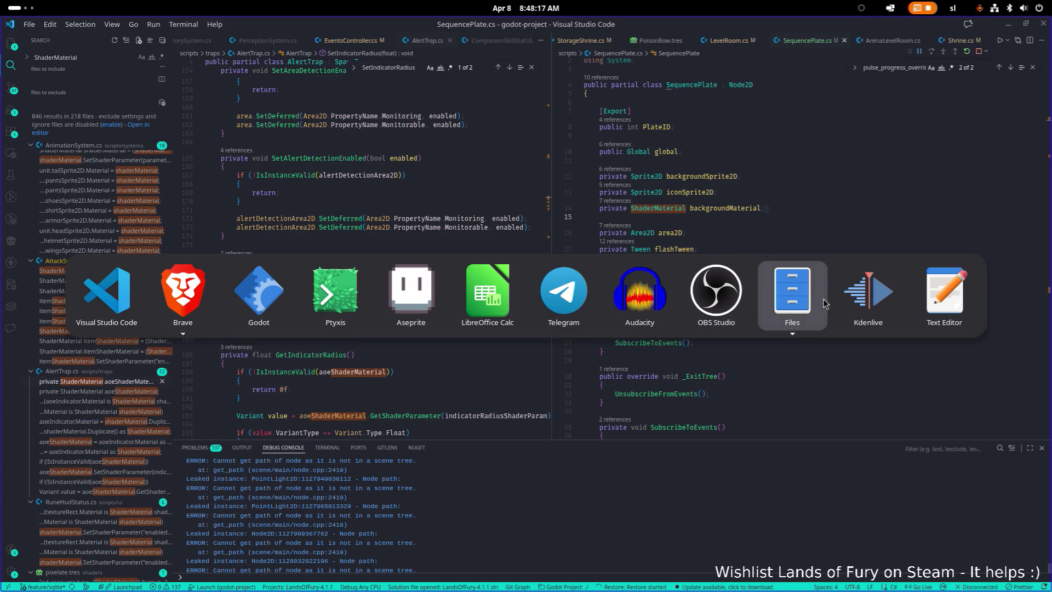
left_click(236, 294)
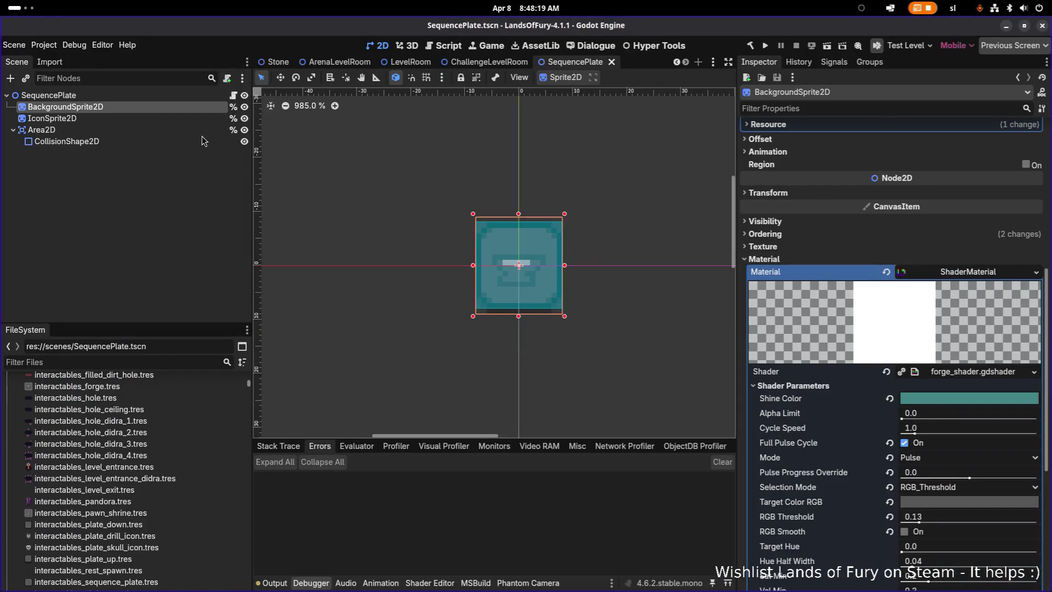
left_click(950, 272)
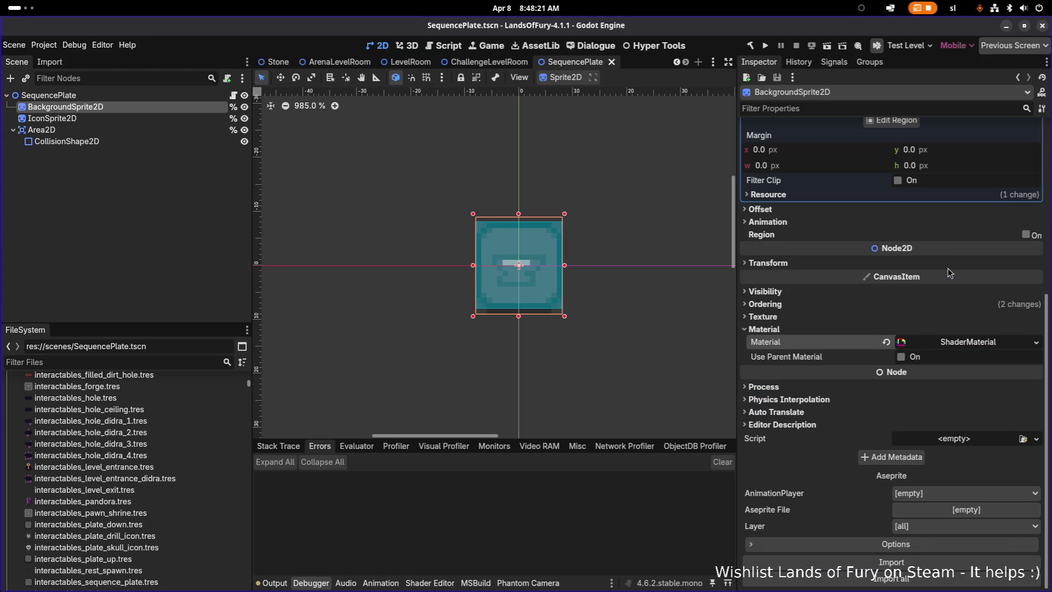
left_click(940, 343)
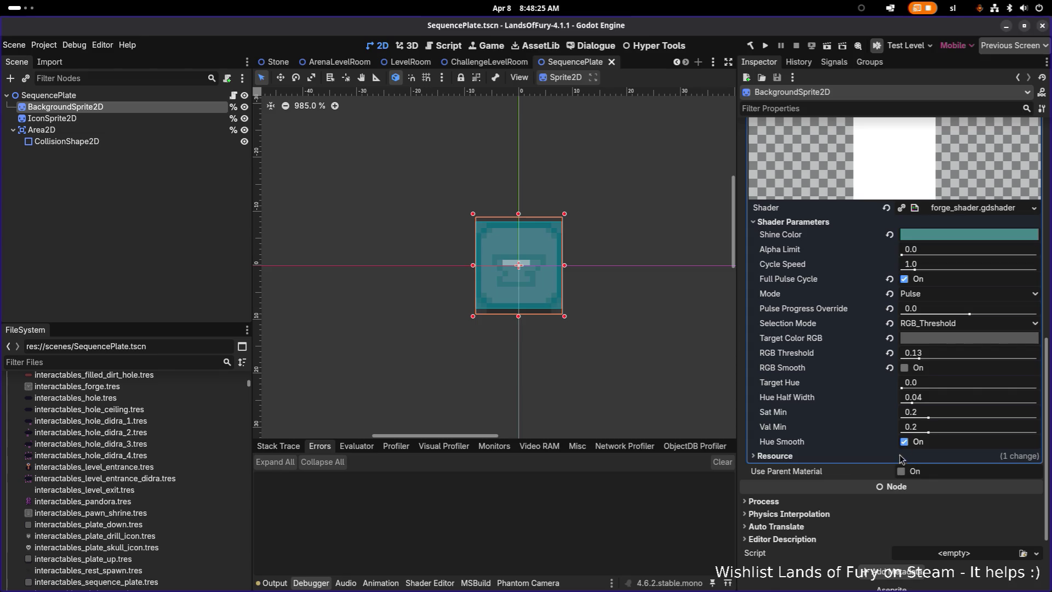
Make the ShaderMaterial Local to Scene, save SequencePlate.tscn and run the game
left_click(767, 455)
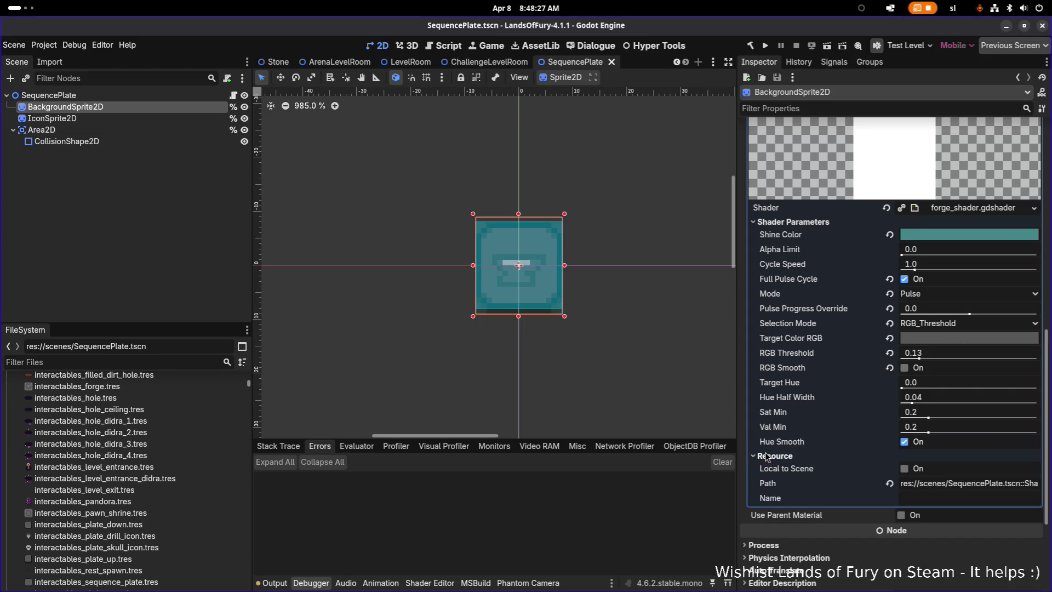
left_click(912, 469)
key("ctrl+s")
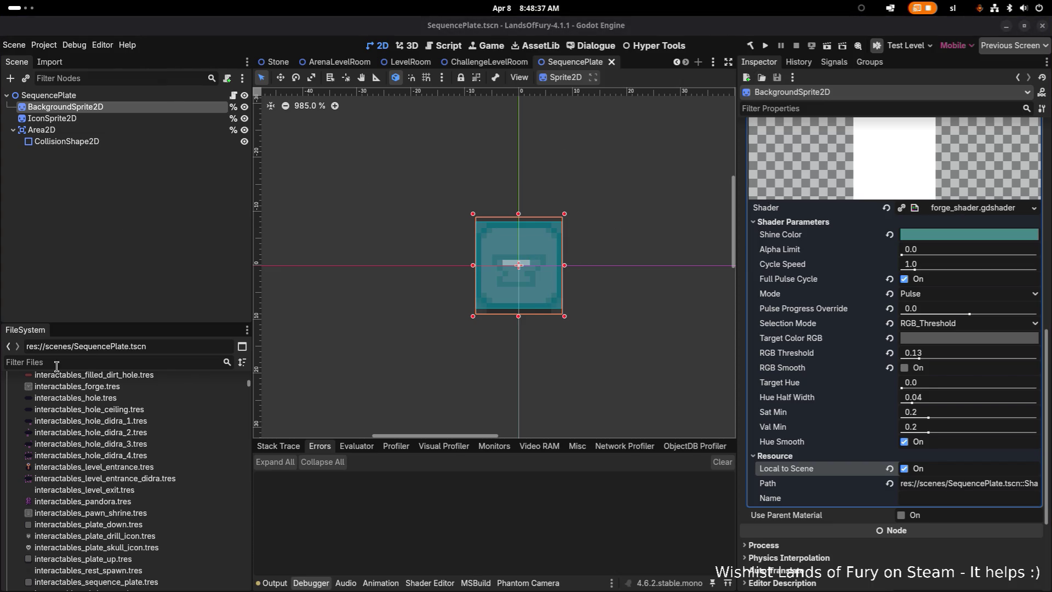
left_click(767, 46)
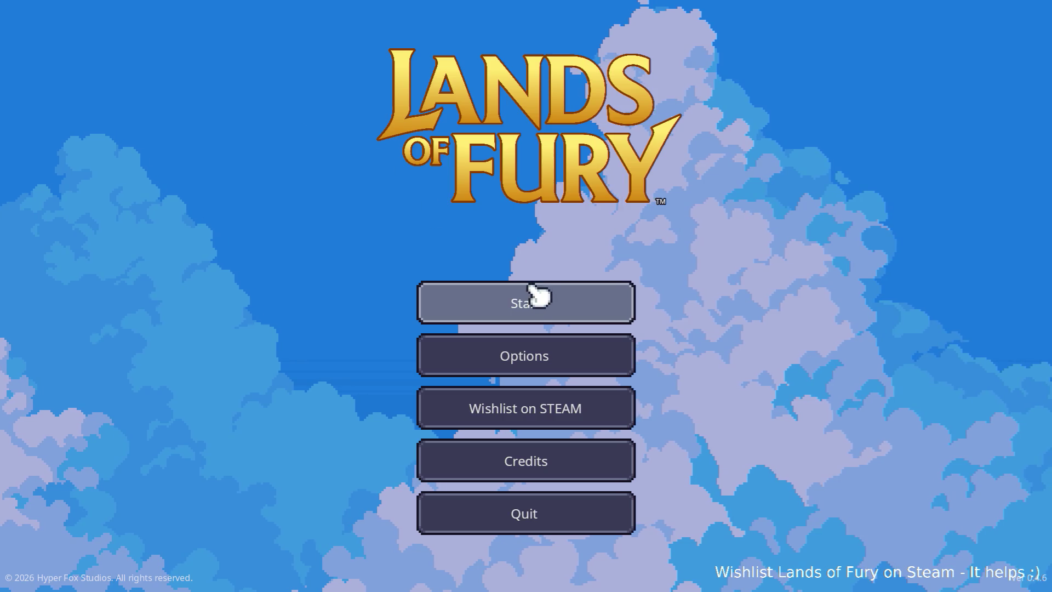
Start Lands of Fury with the first saved profile and head the hero toward the plates
left_click(538, 296)
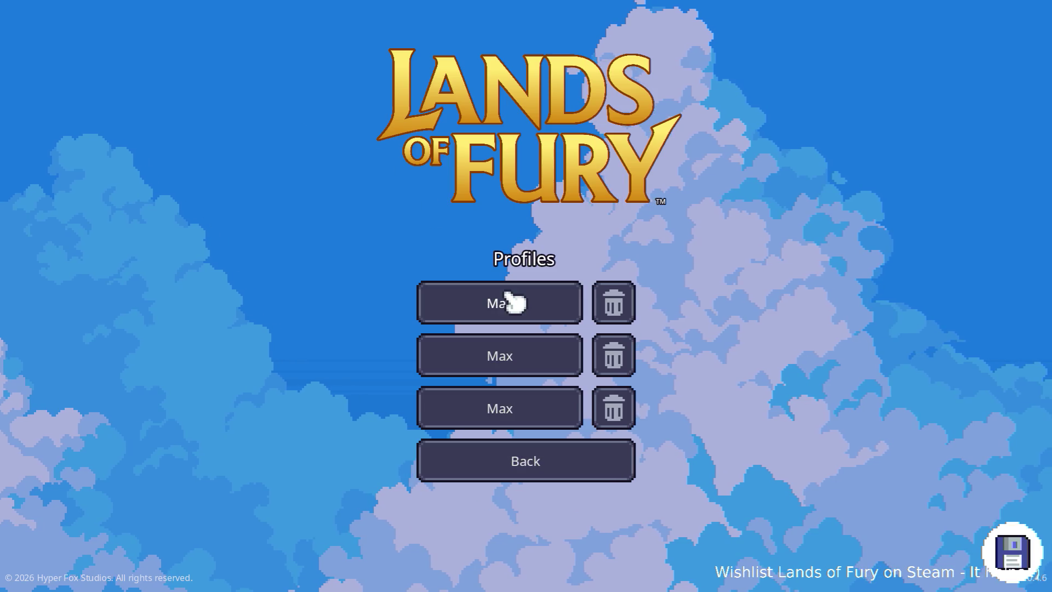
left_click(504, 301)
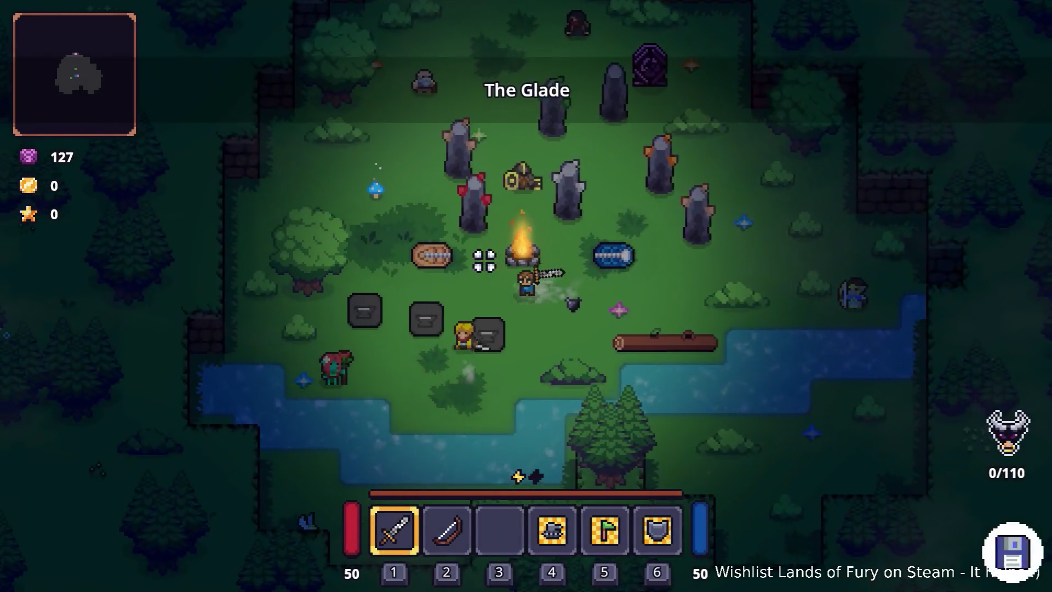
key("s")
key("a")
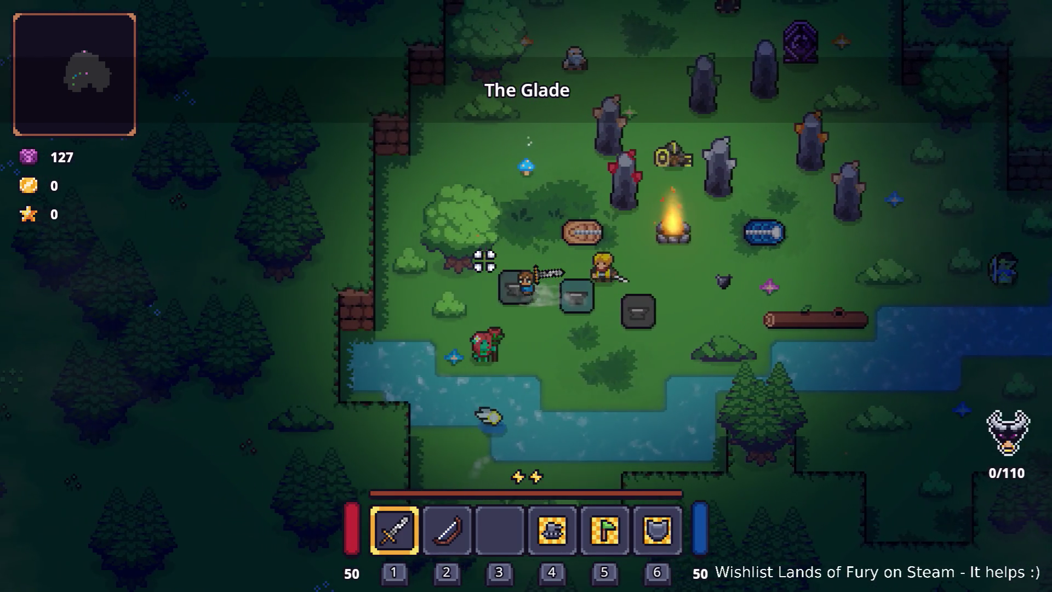
Walk the hero back and forth across the row of plates beside the campfire
key("d")
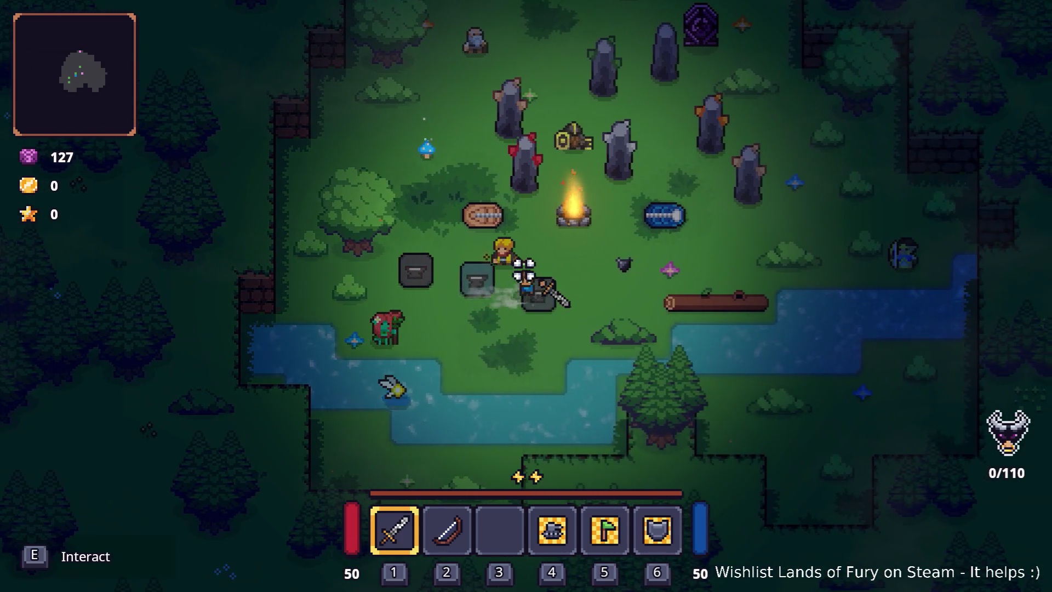
key("s")
key("a")
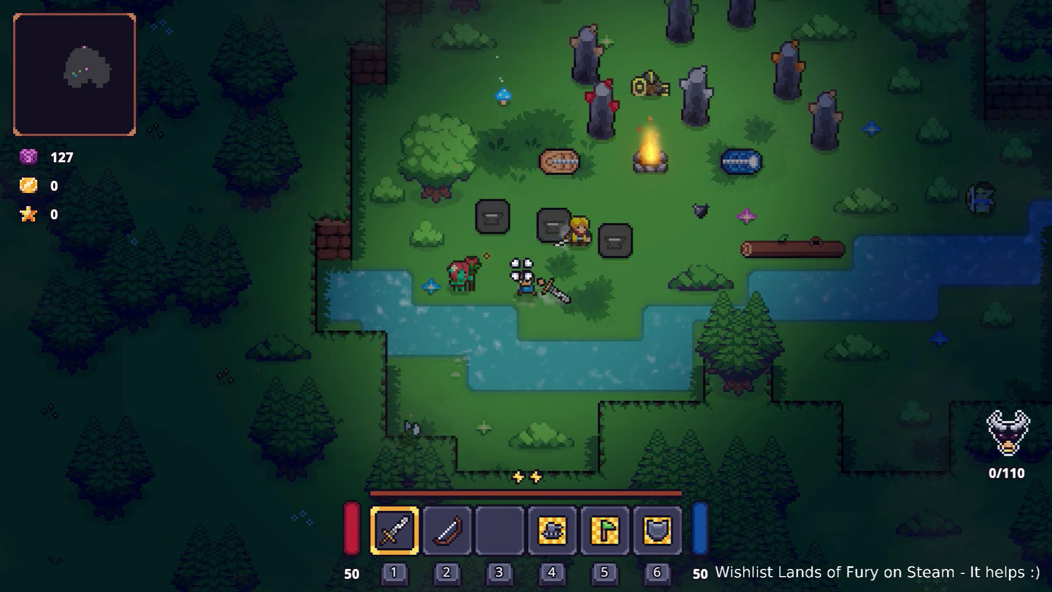
key("d")
key("w")
key("a")
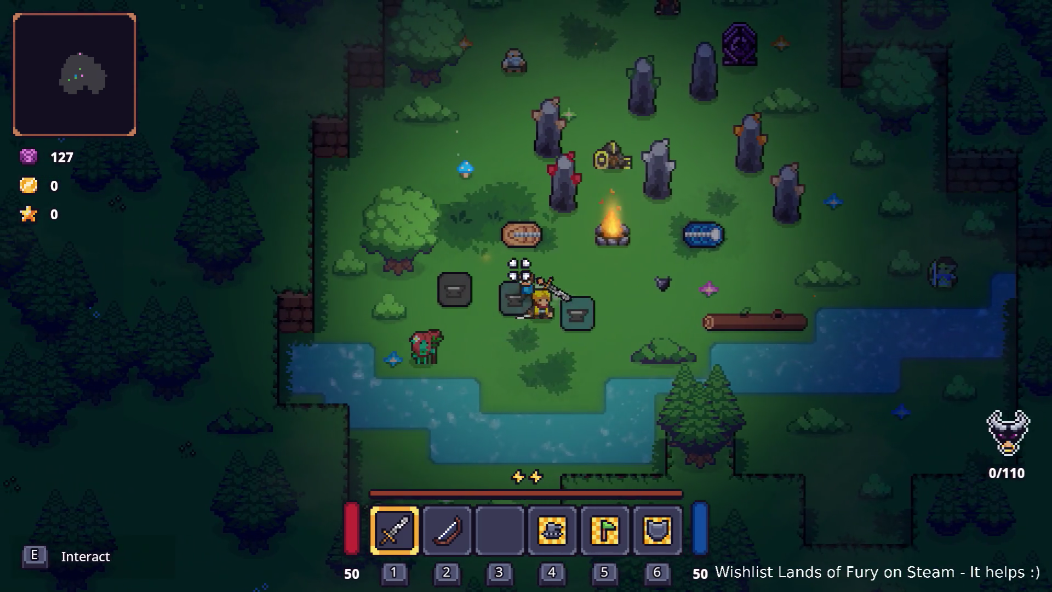
key("a")
key("s")
key("d")
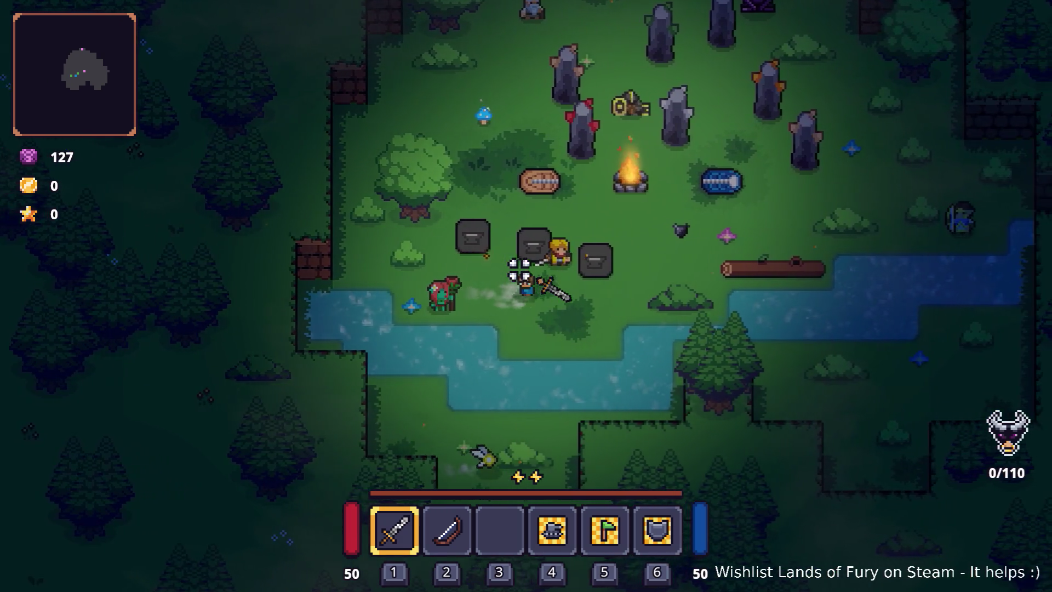
key("w")
key("w")
Keep crossing the plates, then pause and quit the game back to the editor
key("a")
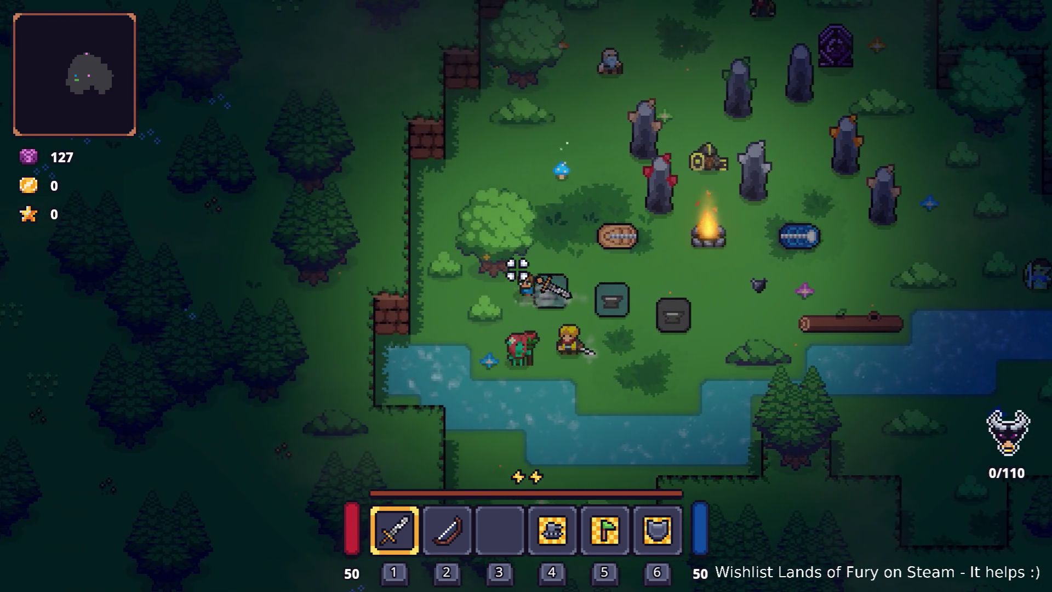
key("d")
key("d")
key("s")
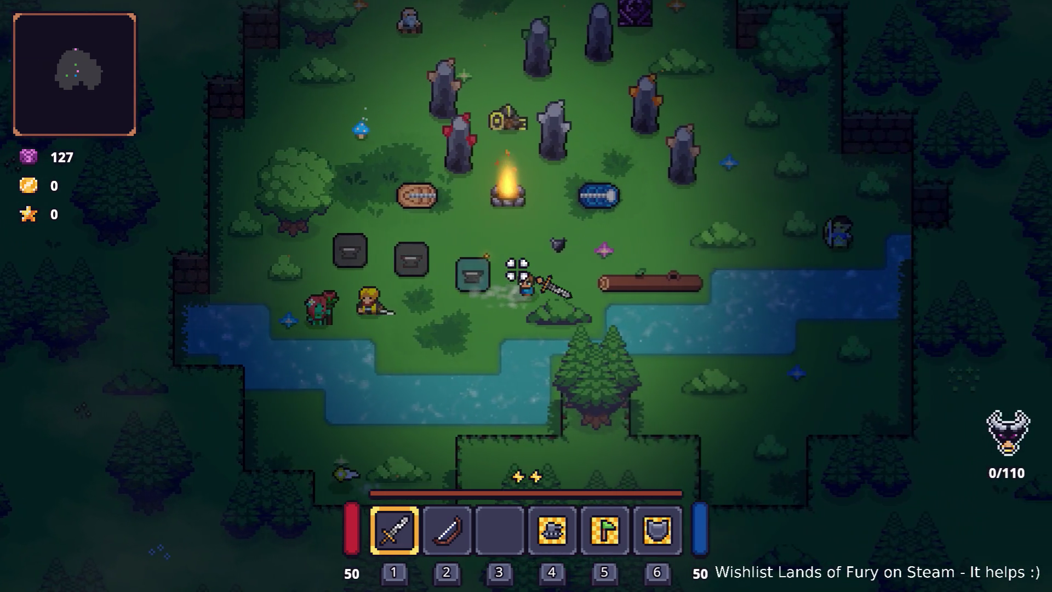
key("w")
key("w")
key("a")
key("s")
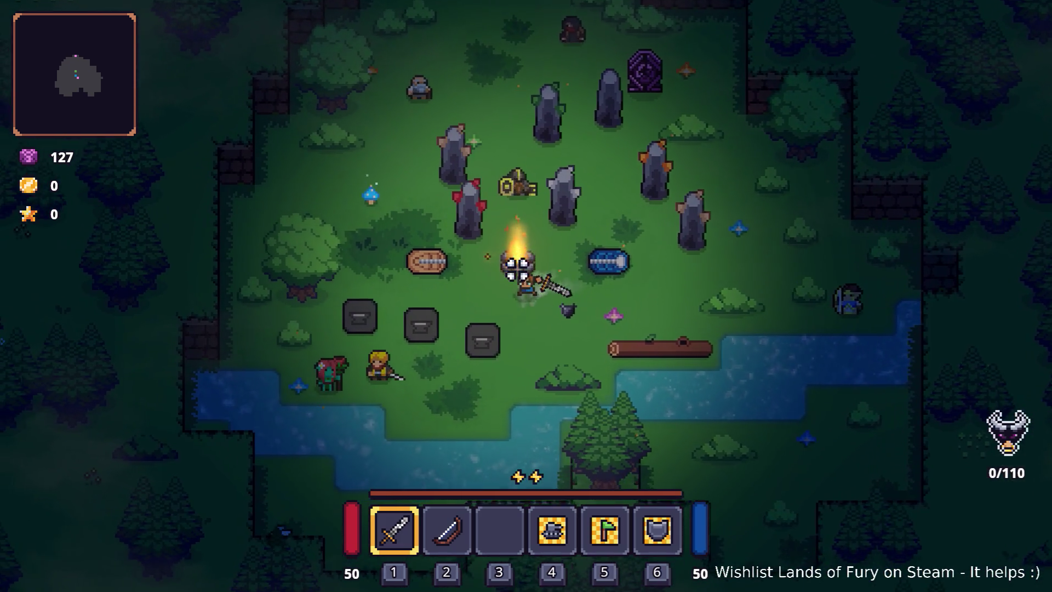
key("a")
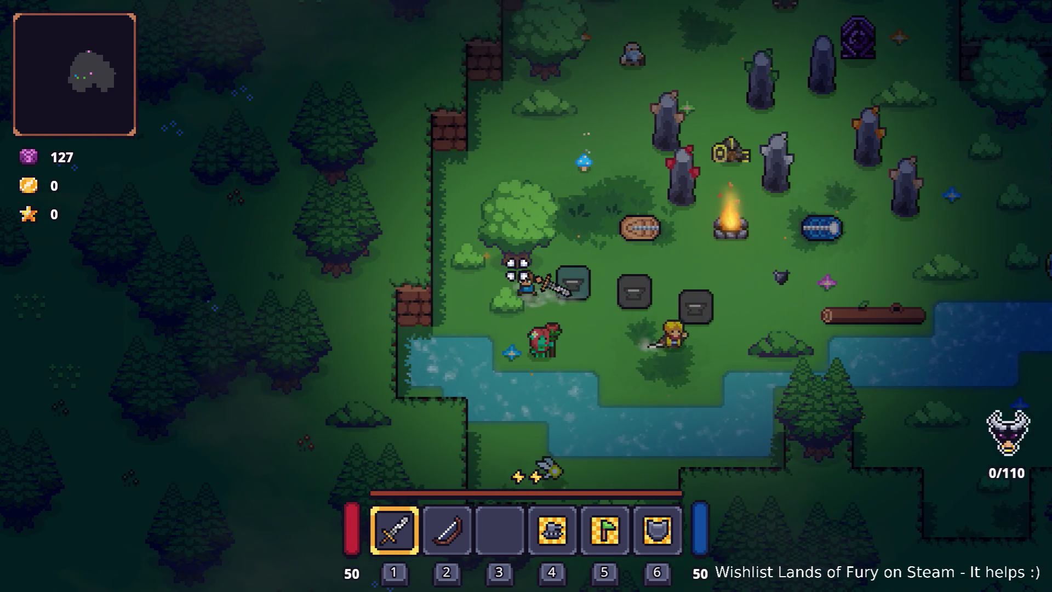
key("d")
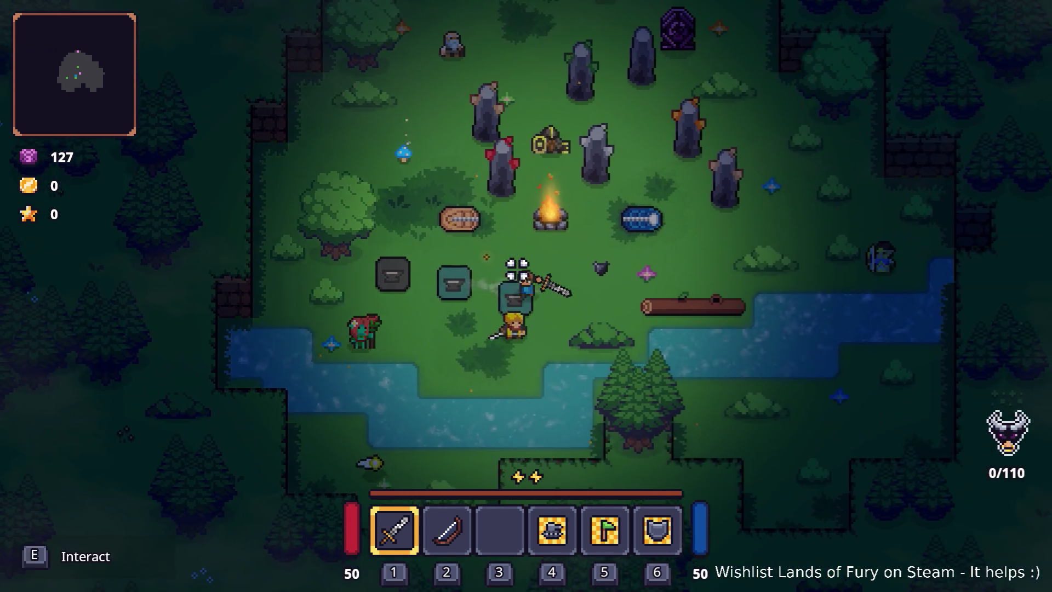
key("Escape")
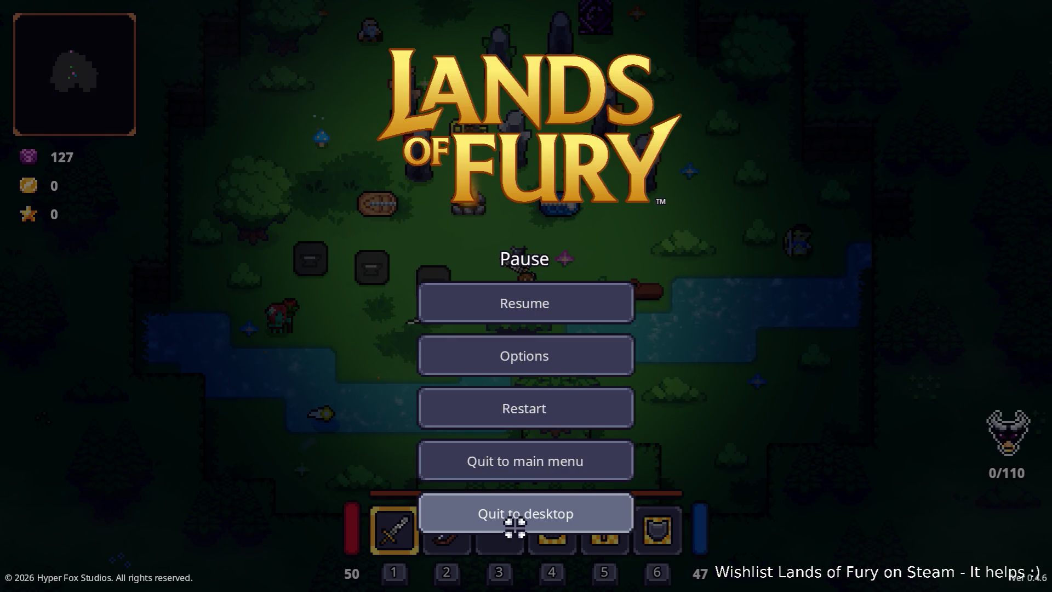
left_click(515, 526)
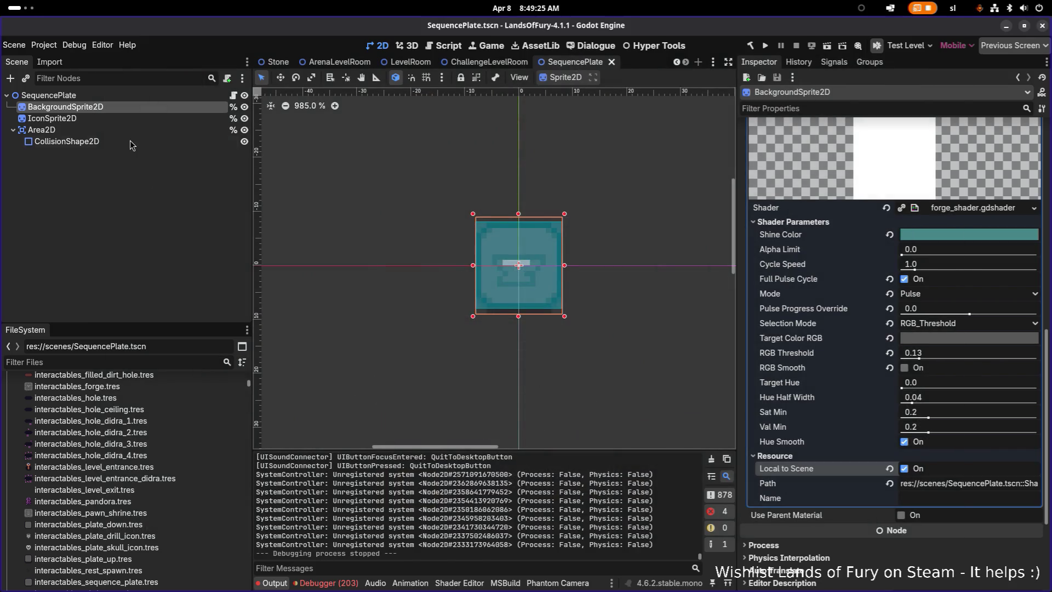
Try opening SequenceChallengeLevelRoom.tscn from FileSystem and dismiss the invalid-scene alert
left_click(130, 97)
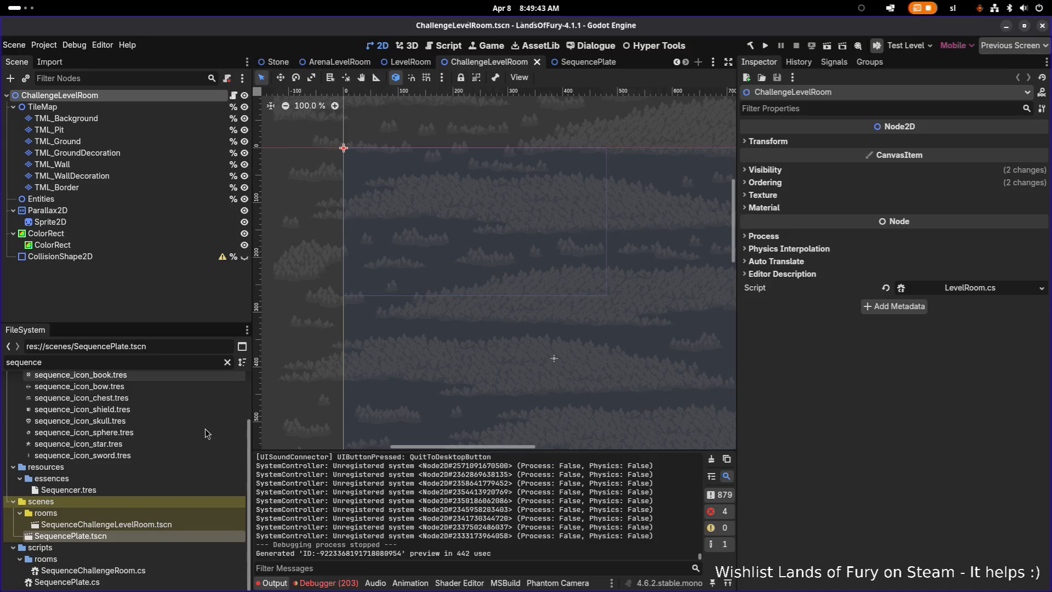
double_click(202, 526)
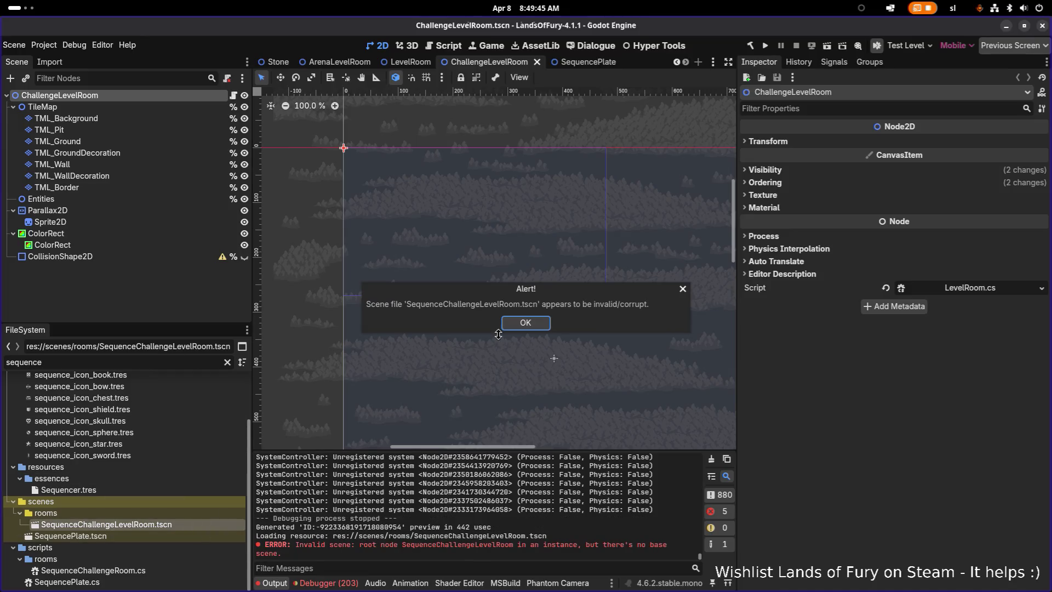
left_click(532, 324)
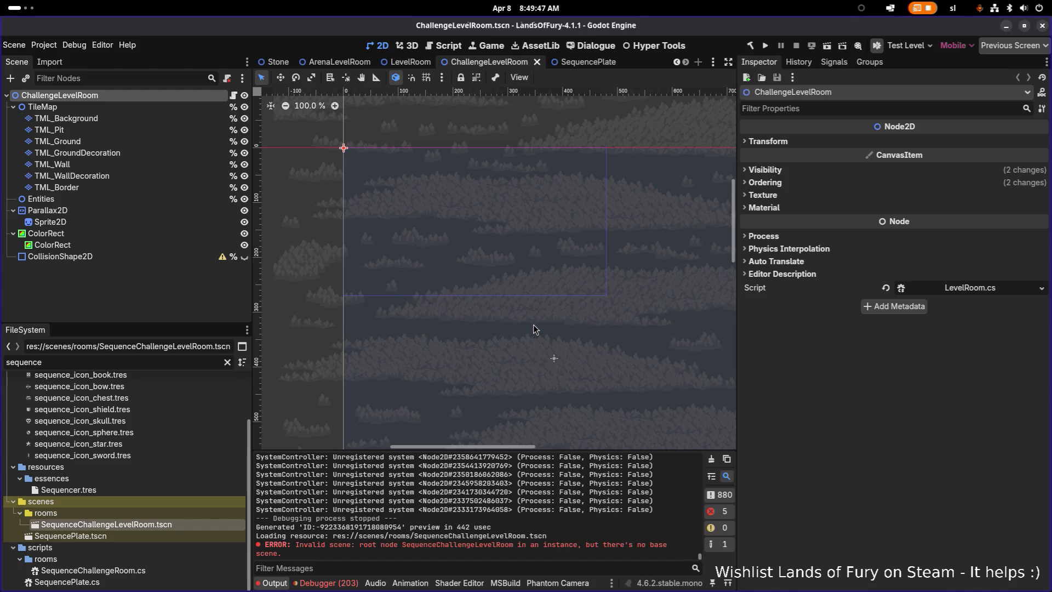
Retry opening the scene, dismiss the corrupt-scene alert, and switch to Visual Studio Code
double_click(167, 525)
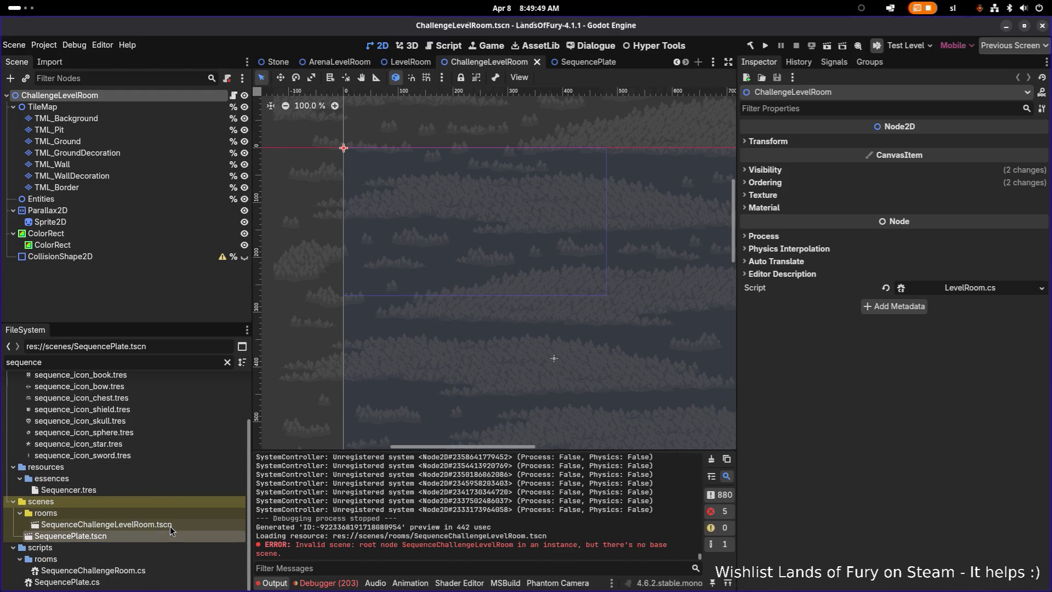
left_click(534, 324)
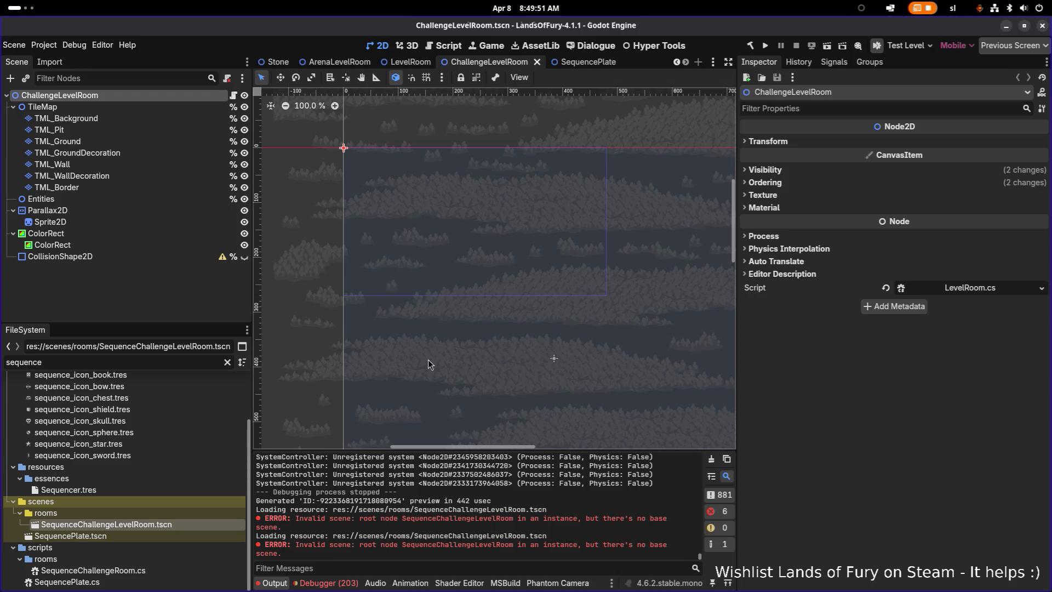
key("alt+Tab")
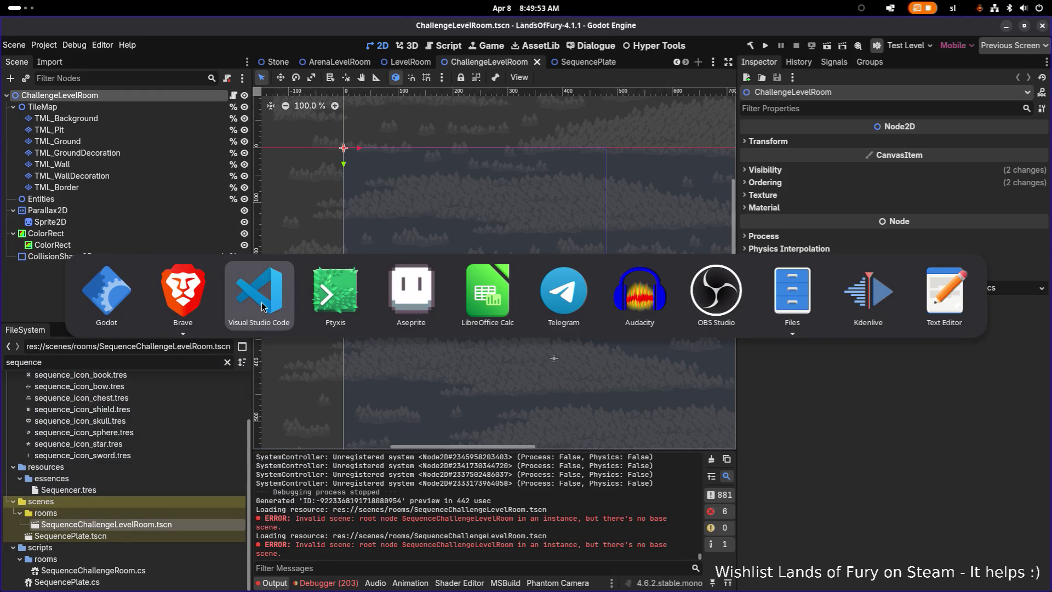
left_click(263, 308)
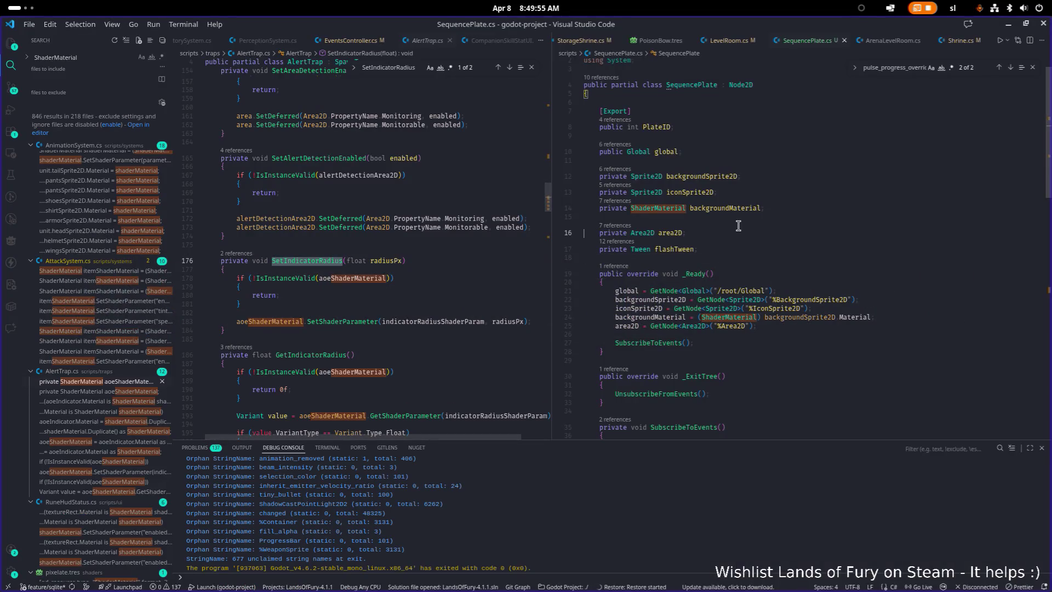
Open SequenceChallengeLevelRoom.tscn as text by searching 'sequencechallenge' in Quick Open
key("ctrl+p")
type("seque")
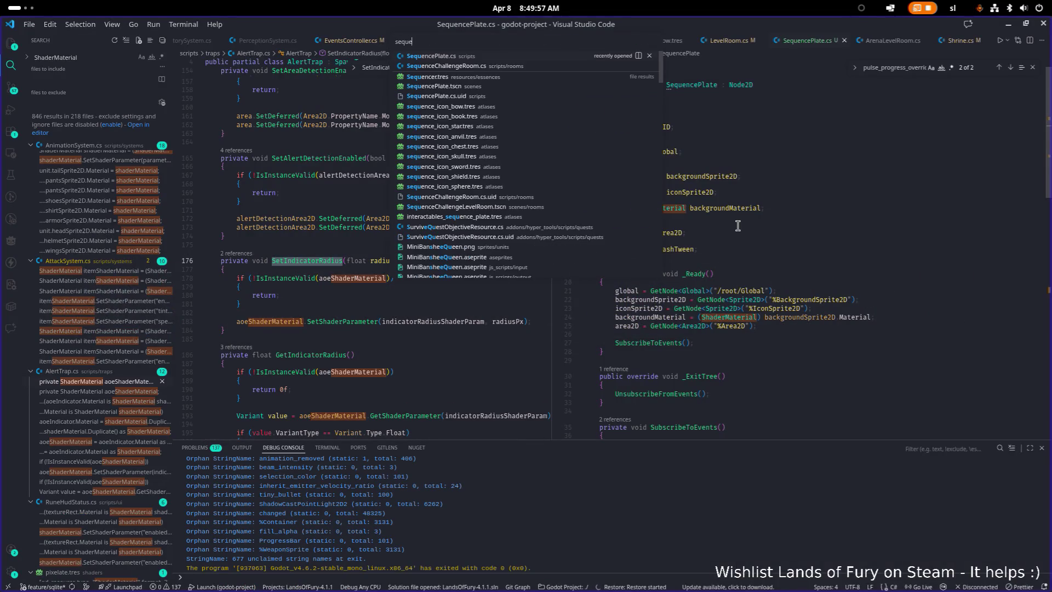
type("ncechallenge")
key("Down")
key("Down")
key("Return")
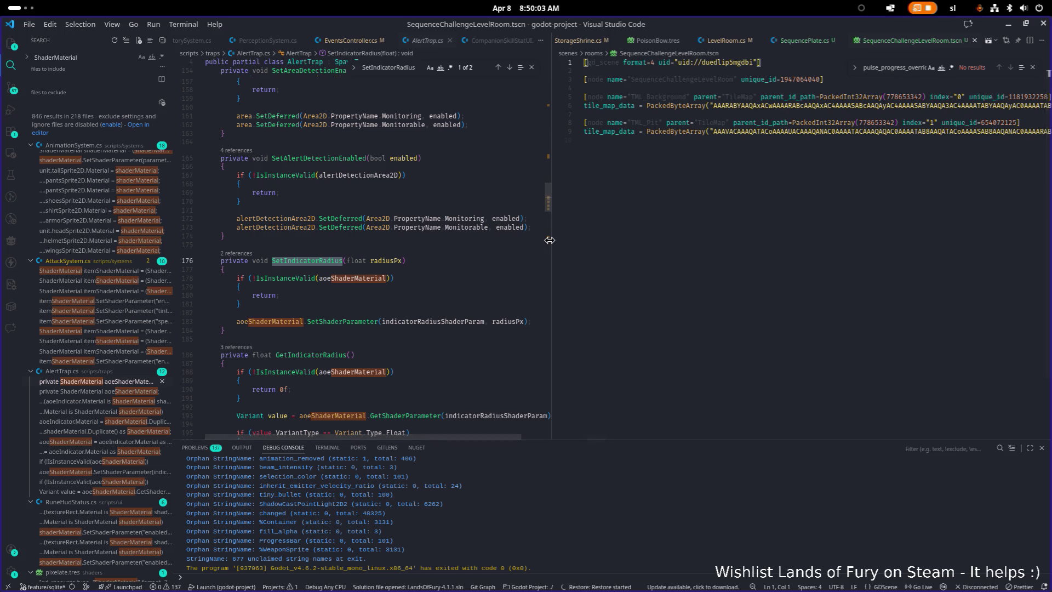
Widen the scene file pane, read its tile data, and close the VS Code window
left_click_drag(548, 236, 469, 246)
scroll(519, 253, "up", 1)
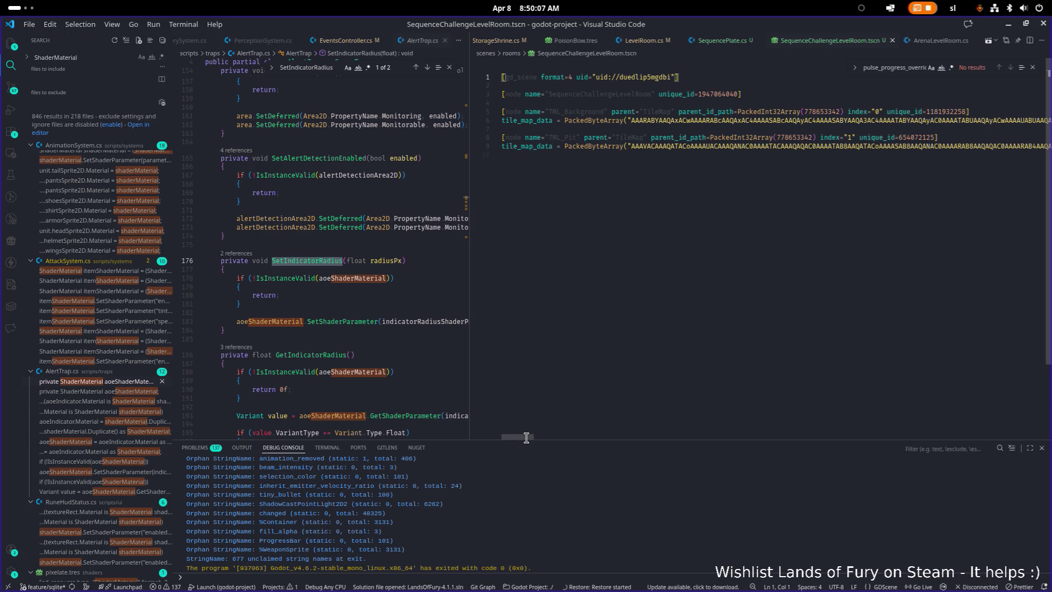
mouse_move(526, 437)
left_mouse_down()
mouse_move(1051, 415)
mouse_move(498, 430)
mouse_move(450, 421)
left_mouse_up()
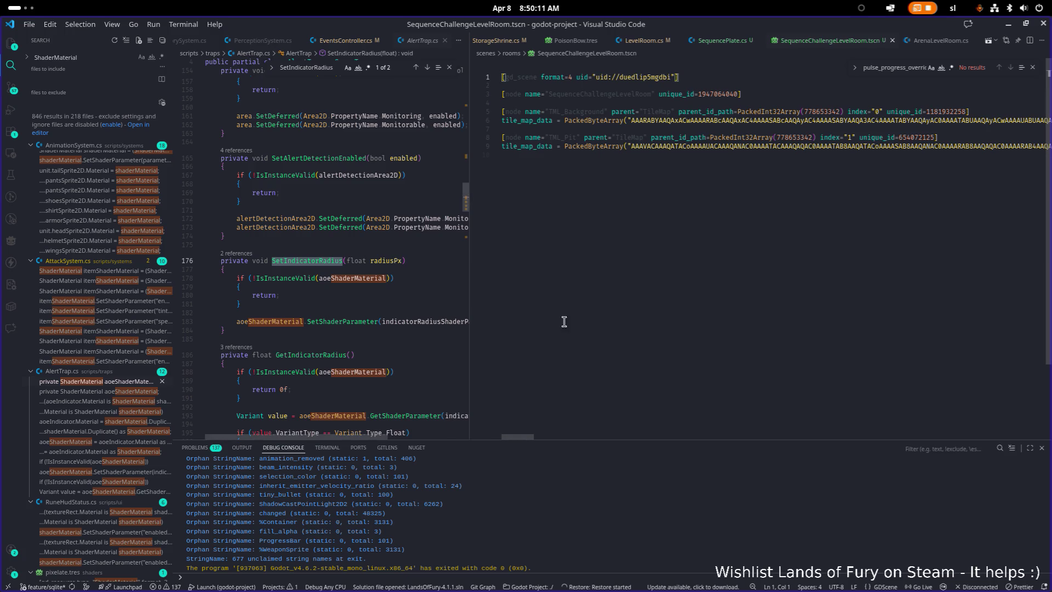
left_click(1040, 26)
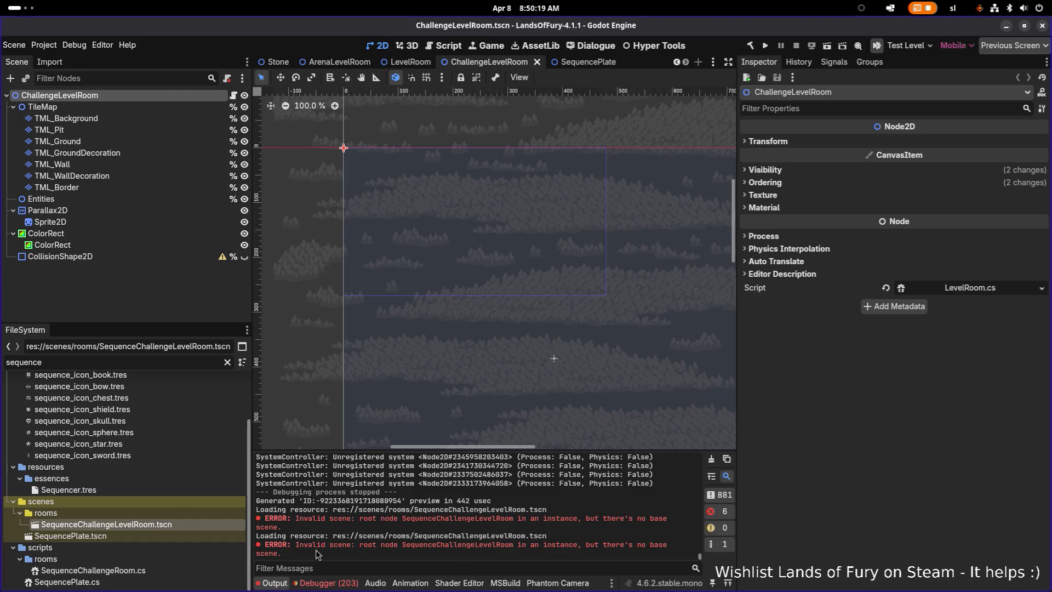
Inspect the SequenceChallengeLevelRoom invalid-scene error and its file actions, then return to VS Code
double_click(470, 548)
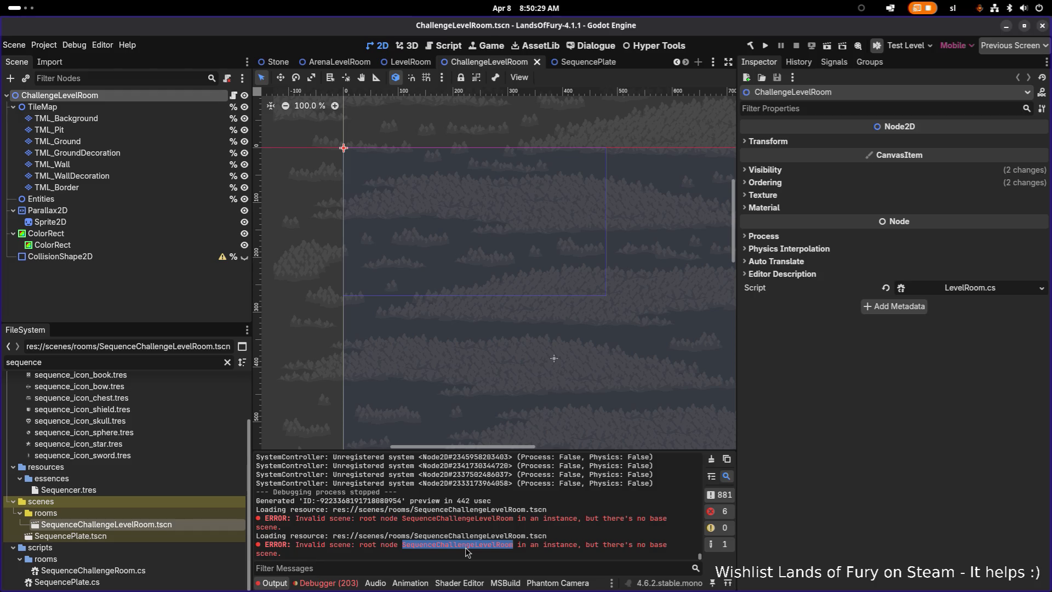
right_click(132, 525)
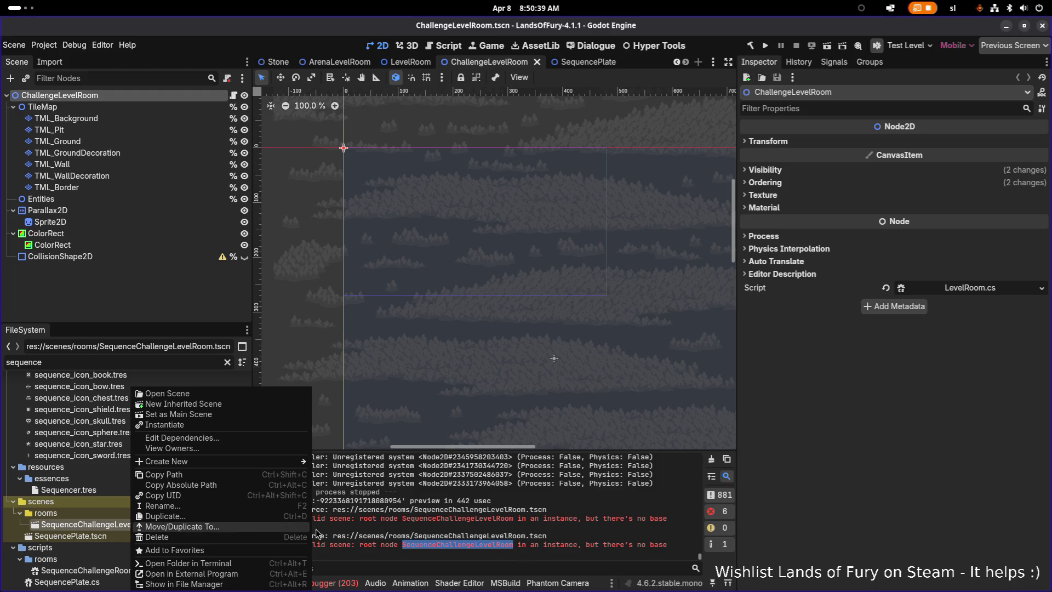
left_click(516, 545)
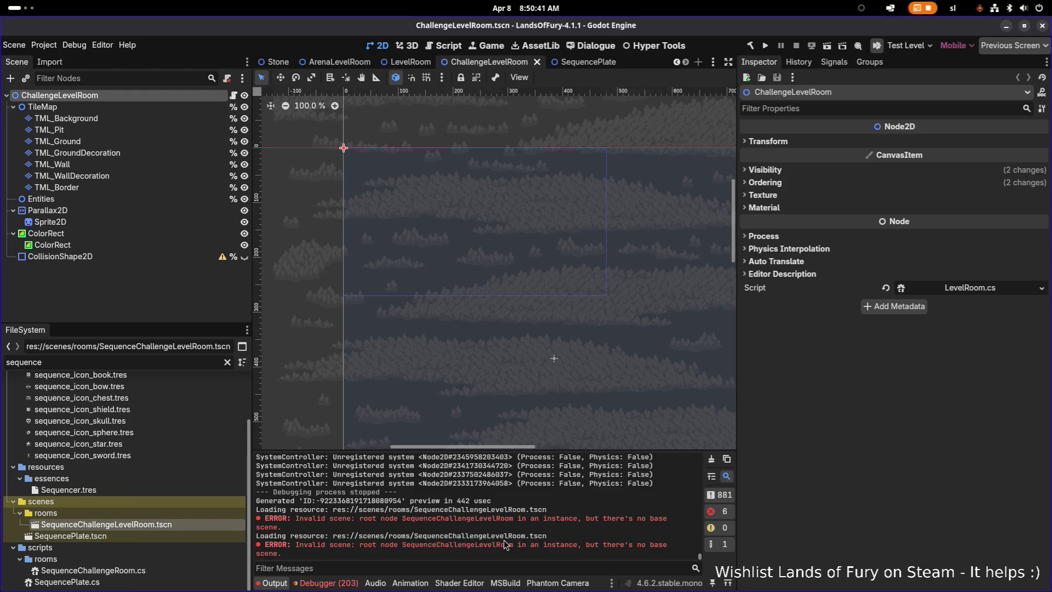
key("alt+Tab")
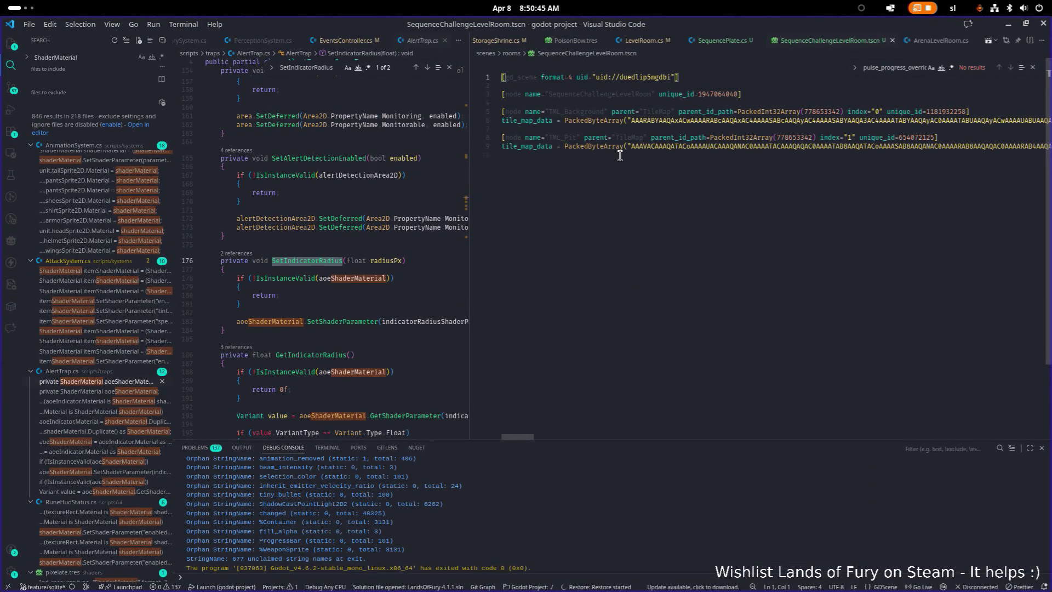
Browse the scene file's lines and give the AlertTrap code pane more room again
left_click(614, 102)
left_click(653, 257)
mouse_move(521, 438)
left_mouse_down()
mouse_move(691, 431)
mouse_move(505, 371)
left_mouse_up()
left_click_drag(470, 331, 597, 318)
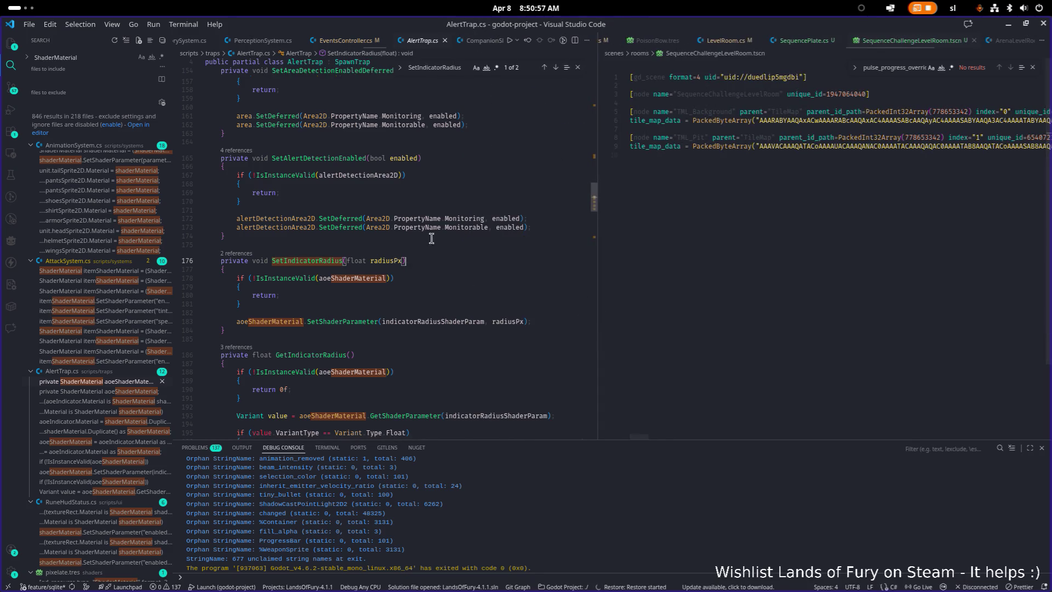
left_click(417, 226)
Open Crate.tscn via Quick Open and search it for 'base'
key("ctrl+p")
type("crate")
key("Down")
key("Return")
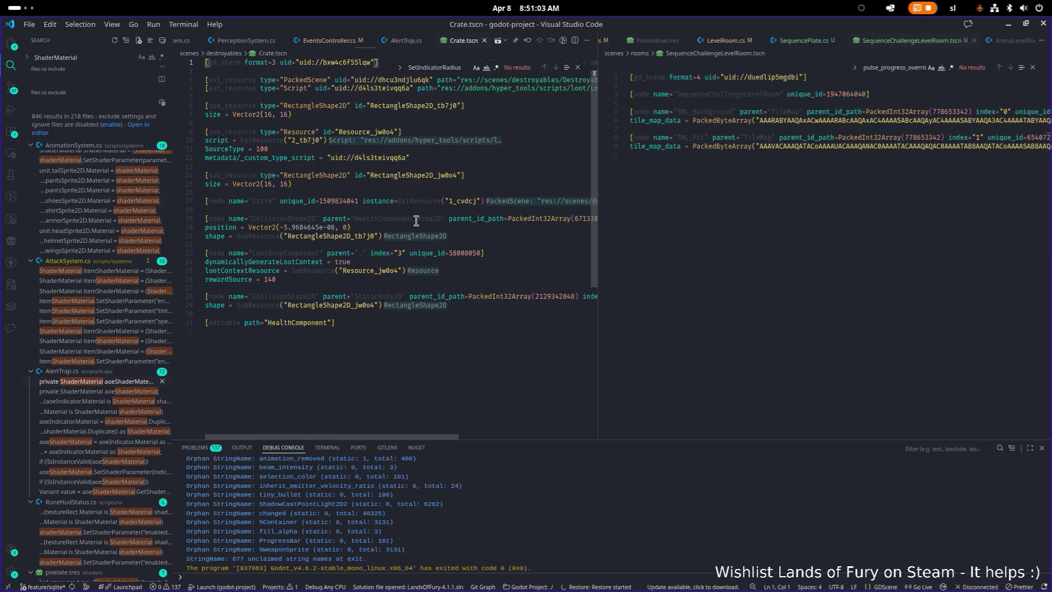
key("ctrl+f")
type("base")
key("ctrl+a")
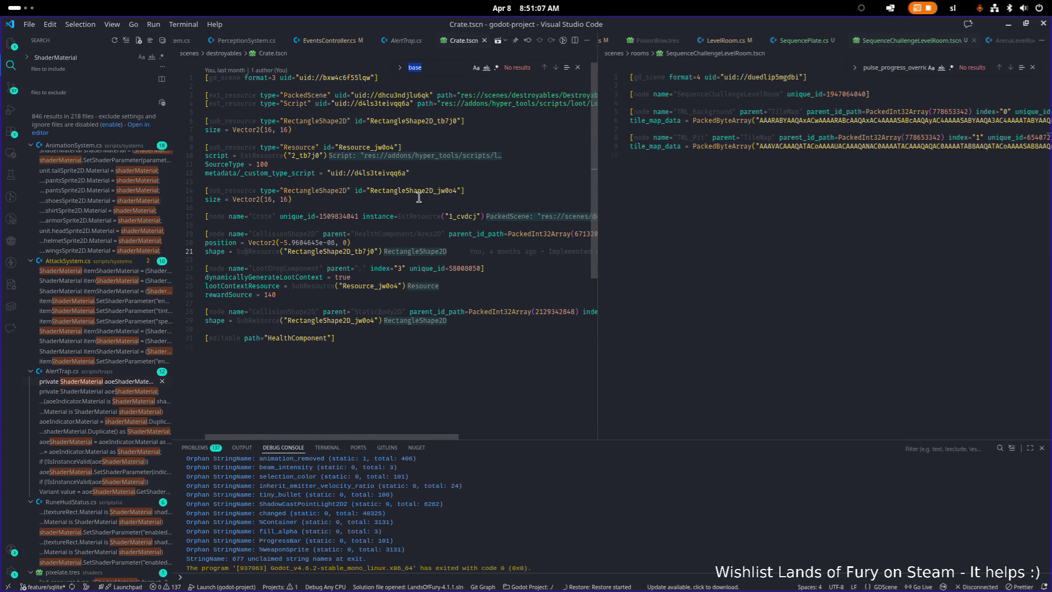
Search project files for 'grass' and open Grass_Brown_01.tscn
key("ctrl+p")
type("grass")
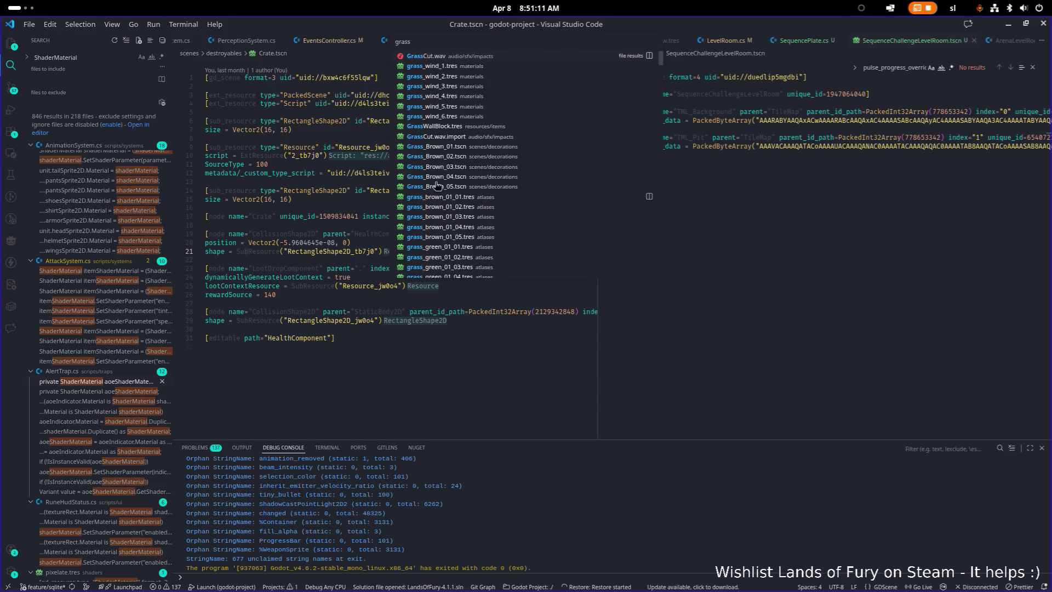
left_click(445, 146)
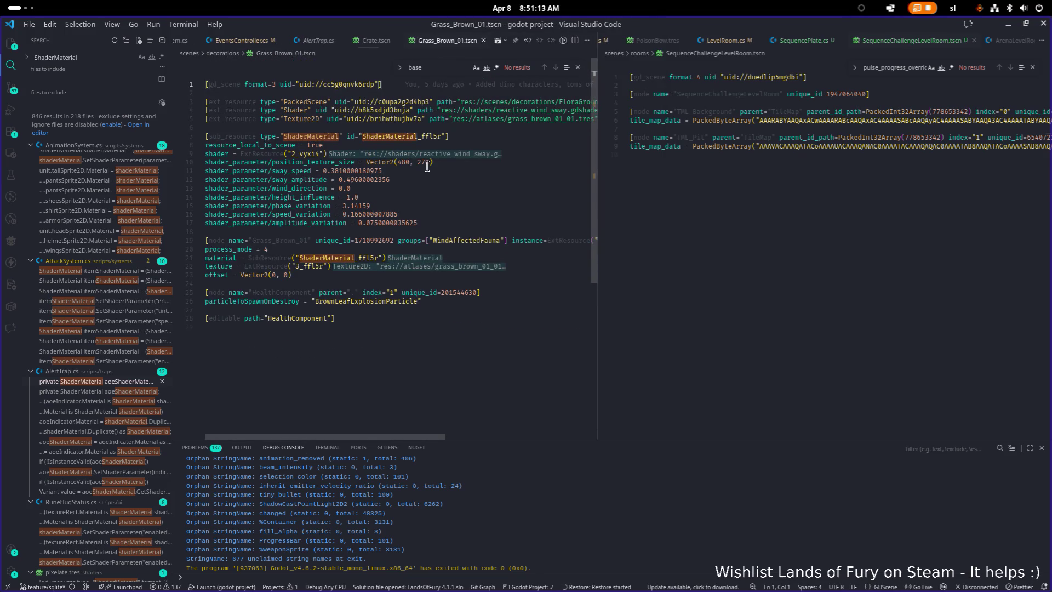
Search Grass_Brown_01.tscn for 'basce', widen the pane, and inspect its ExtResource and atlas texture lines
left_click(415, 125)
key("ctrl+f")
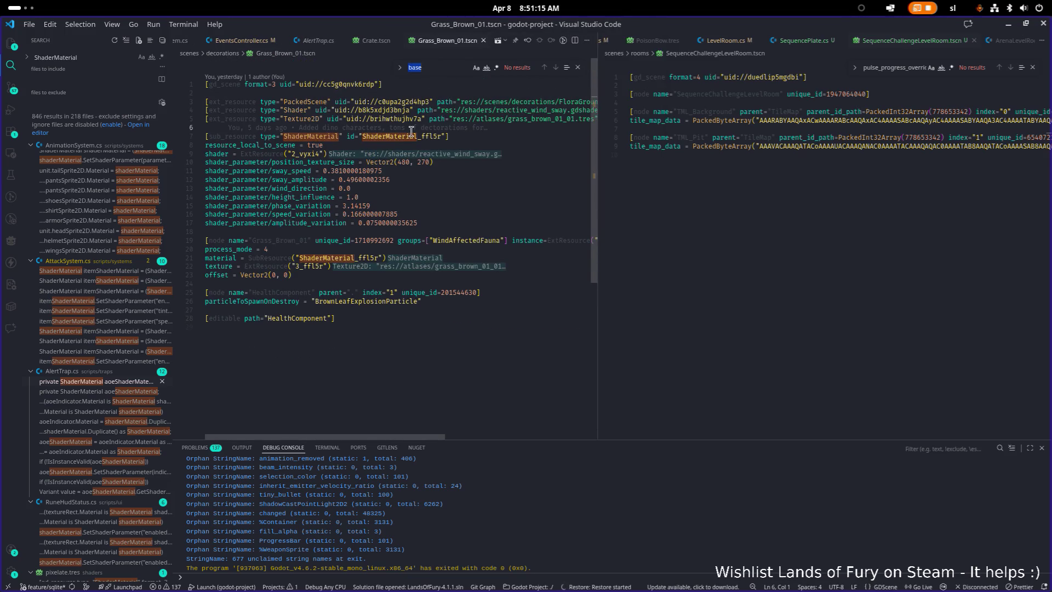
type("ba")
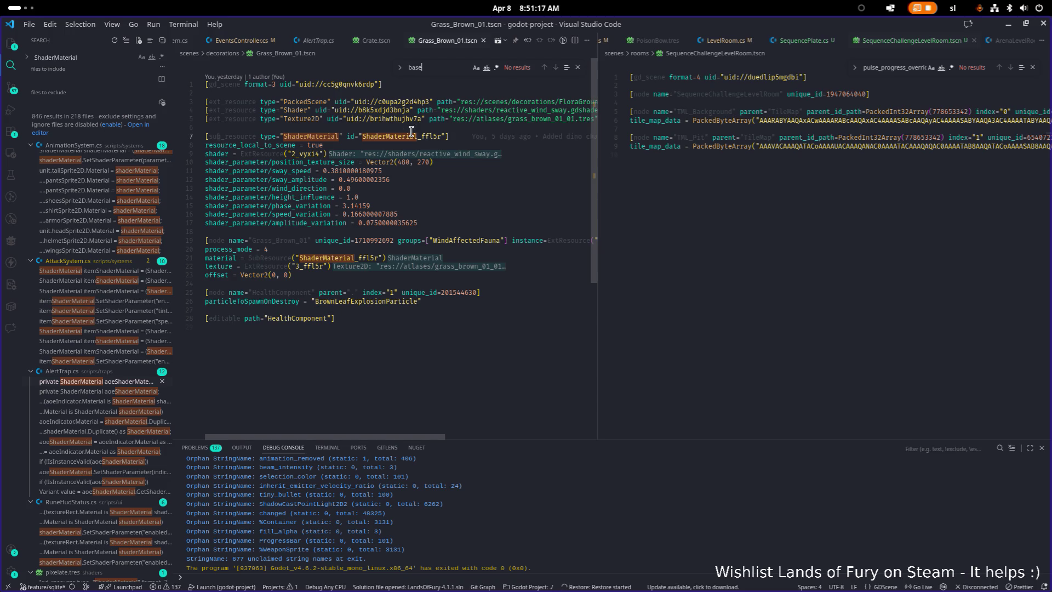
type("sce")
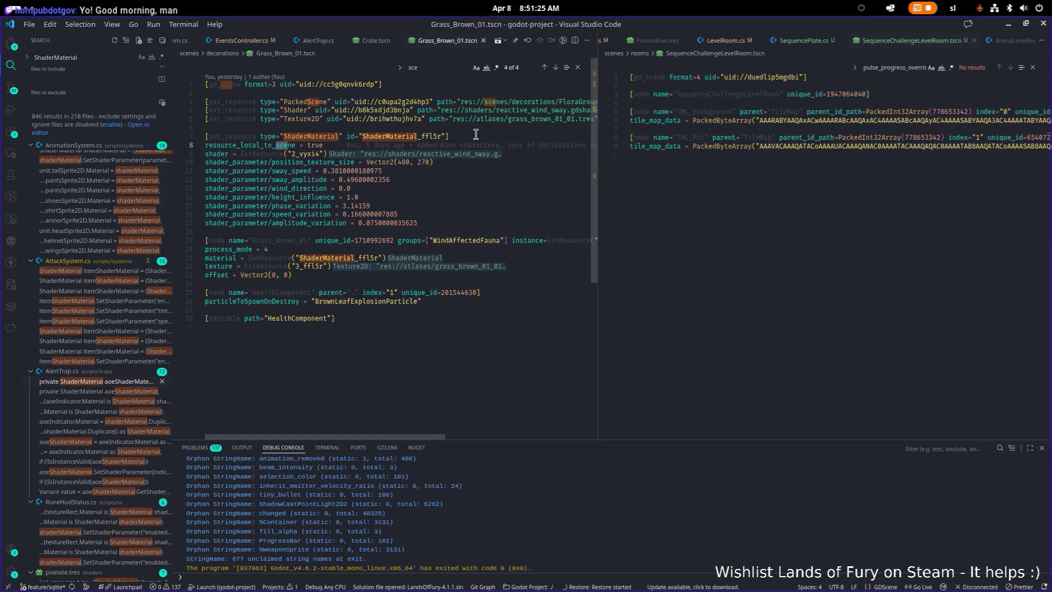
left_click_drag(597, 161, 835, 161)
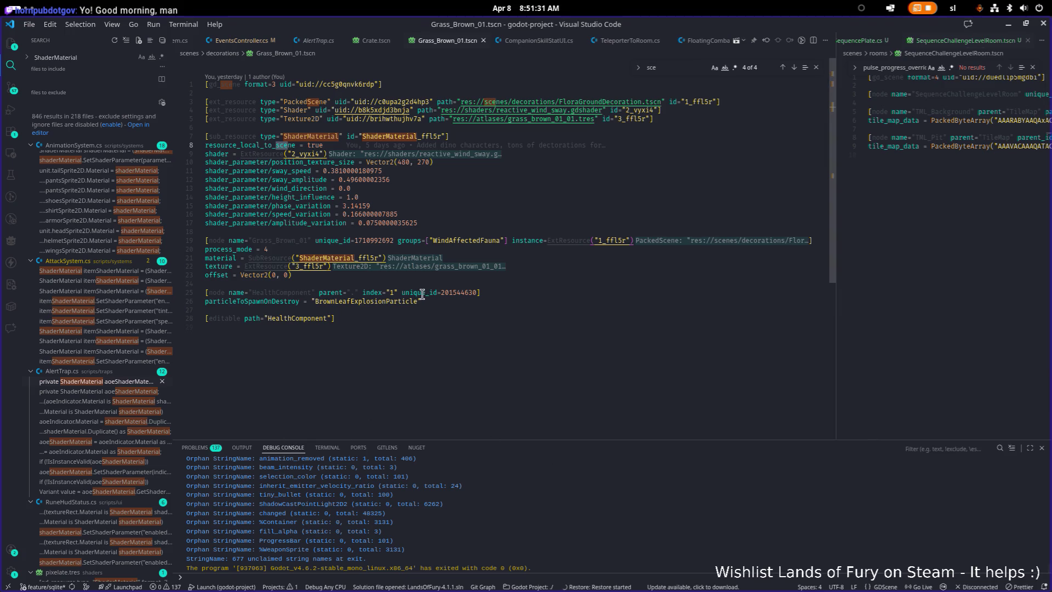
left_click(558, 240)
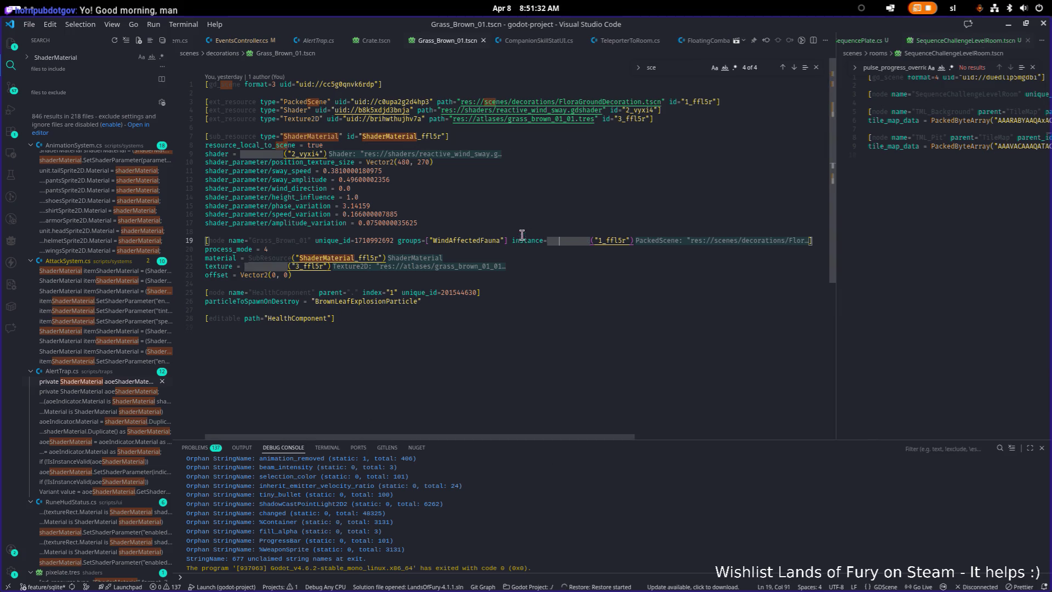
left_click(570, 120)
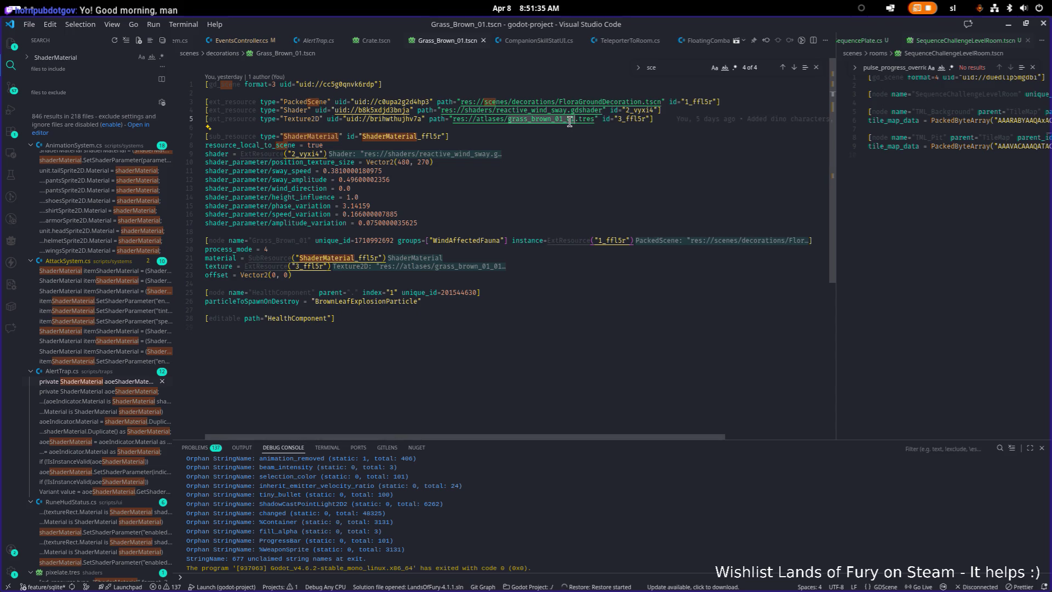
Pick the resource id 1_ffl5r on line 3 and search the file for it
left_click(674, 94)
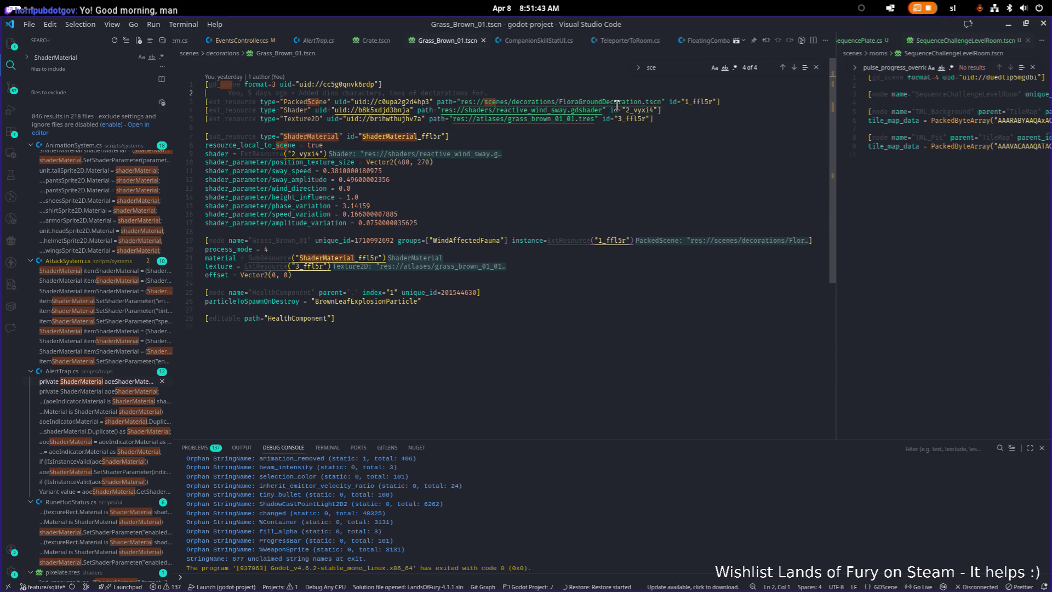
mouse_move(611, 106)
mouse_move(581, 119)
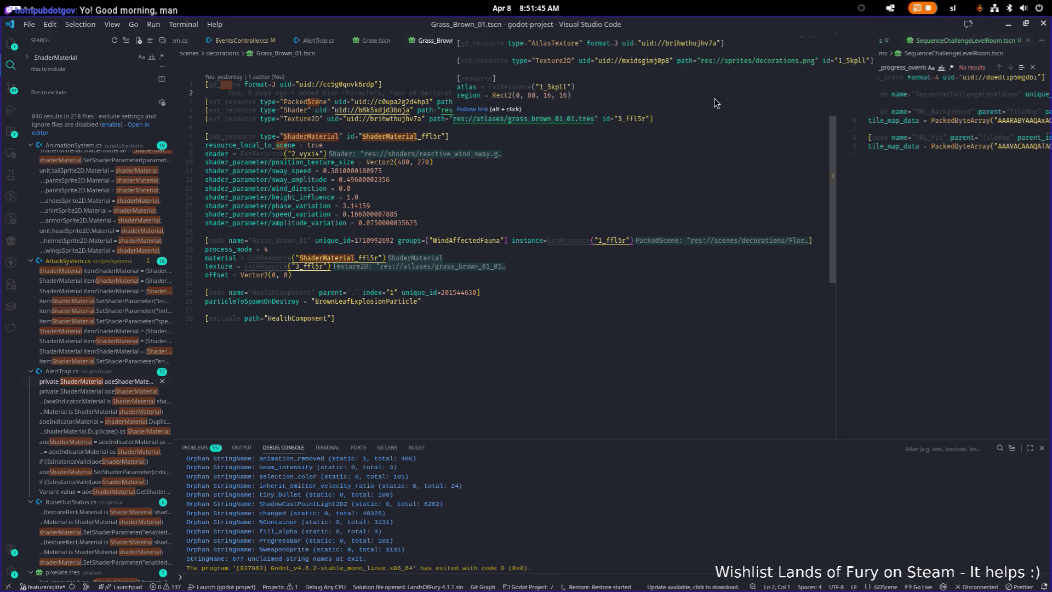
left_click(706, 102)
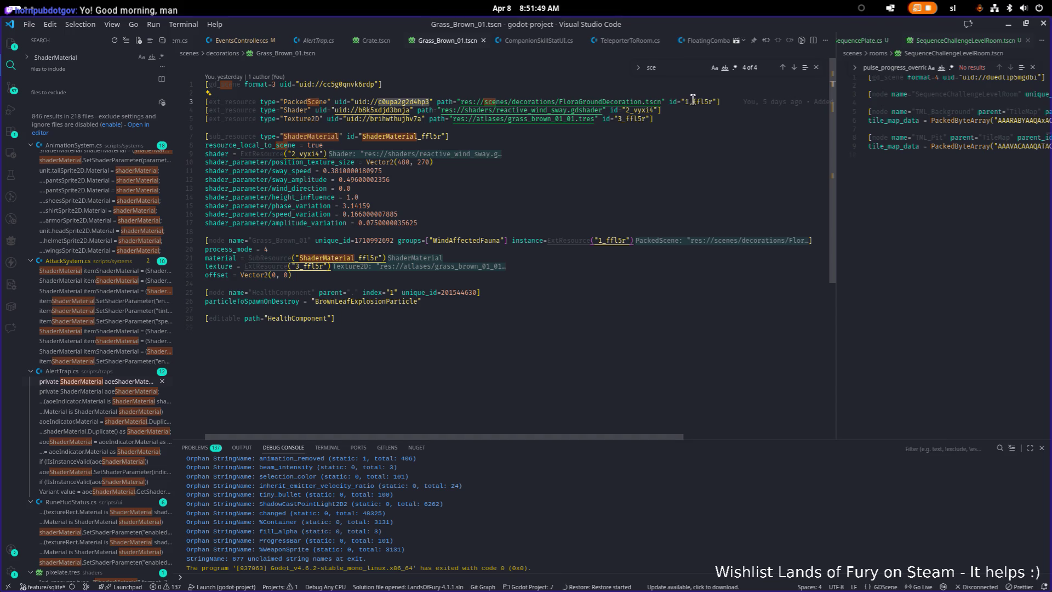
key("ctrl+f")
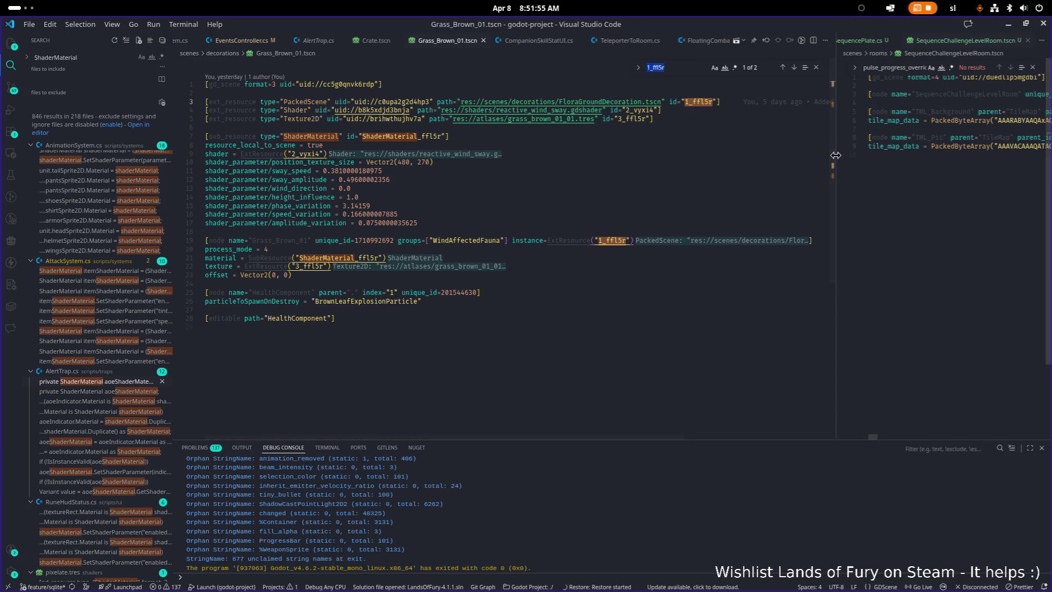
Close the SequenceChallengeLevelRoom.tscn tab and minimize VS Code back to Godot
left_click_drag(836, 155, 665, 155)
left_click(837, 223)
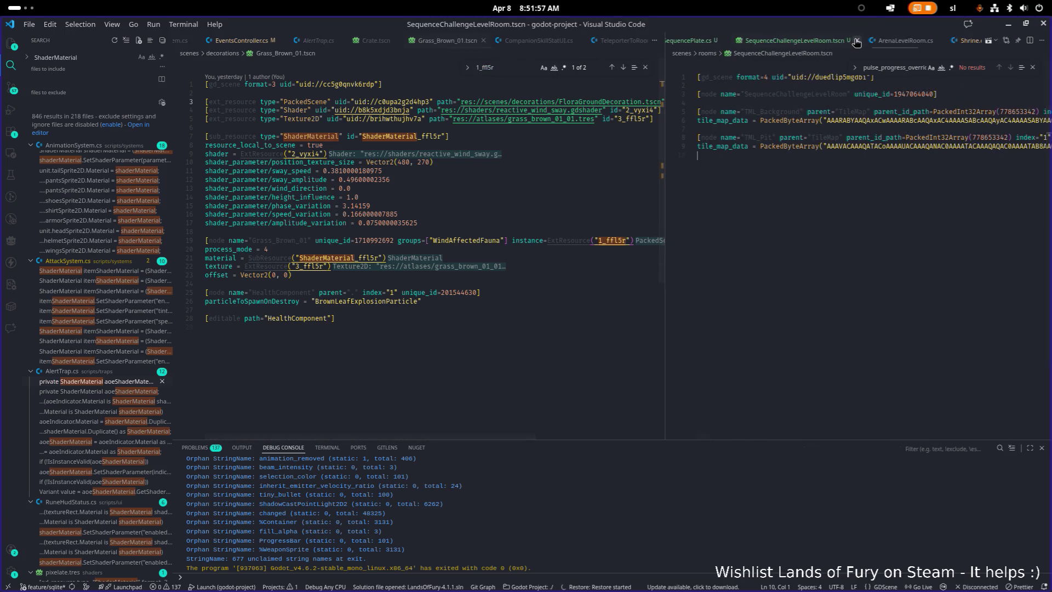
left_click(856, 43)
left_click(1008, 24)
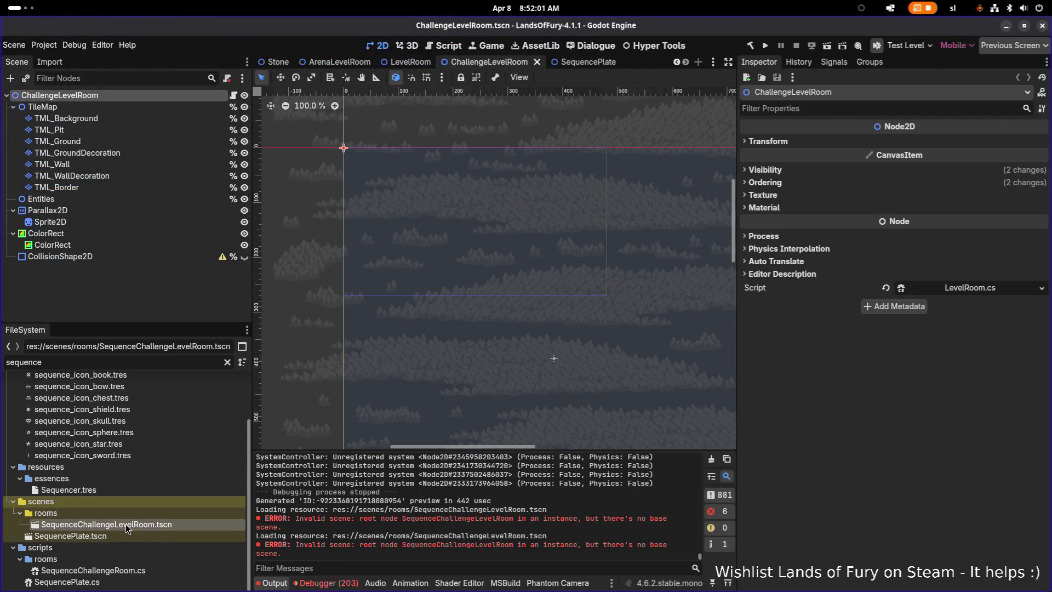
Delete SequenceChallengeLevelRoom.tscn from the project and confirm Remove
key("F2")
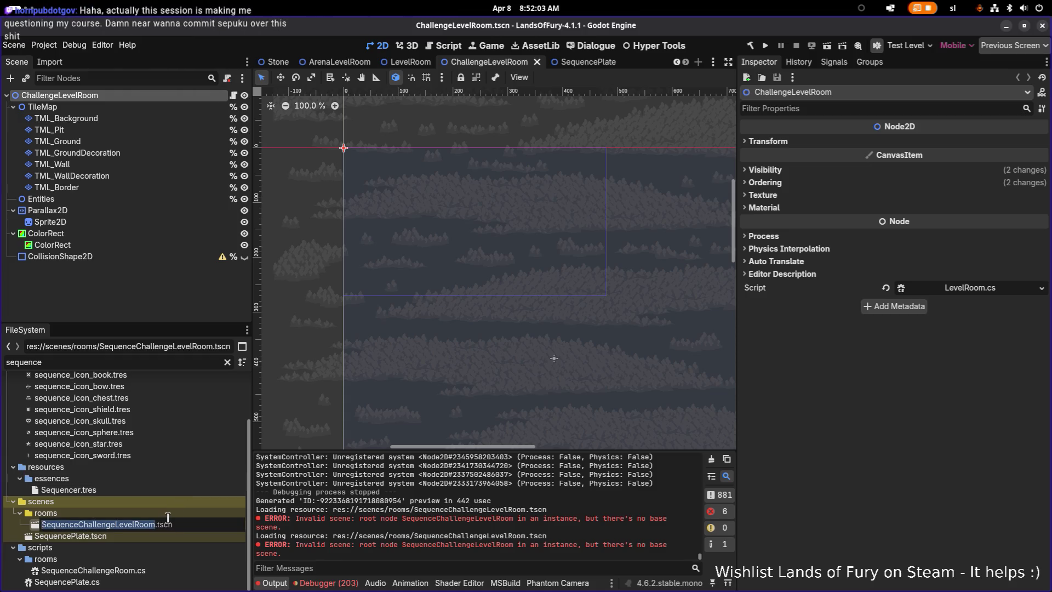
left_click(153, 542)
left_click(168, 528)
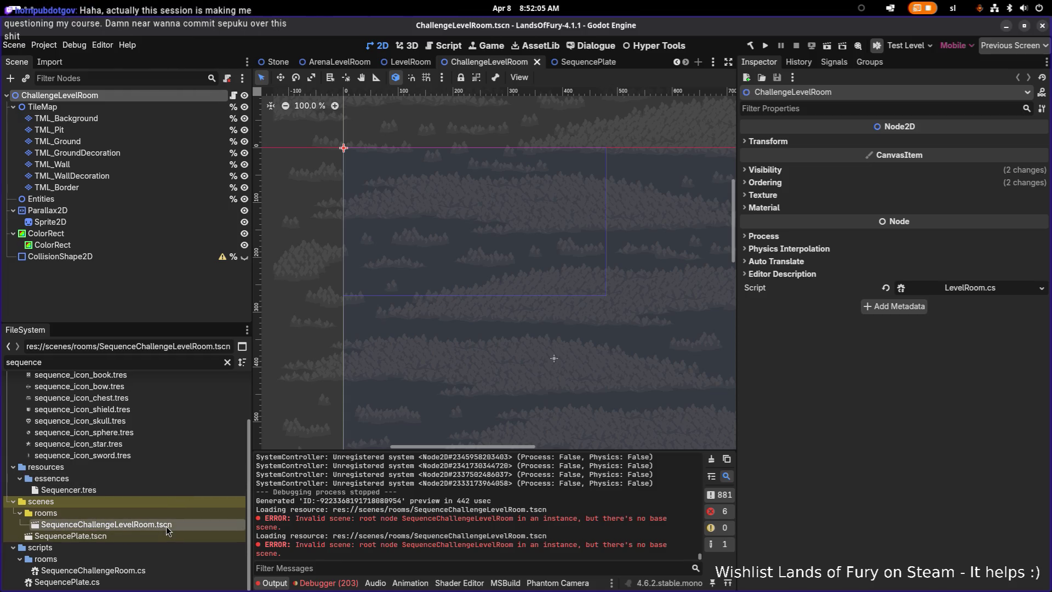
key("Delete")
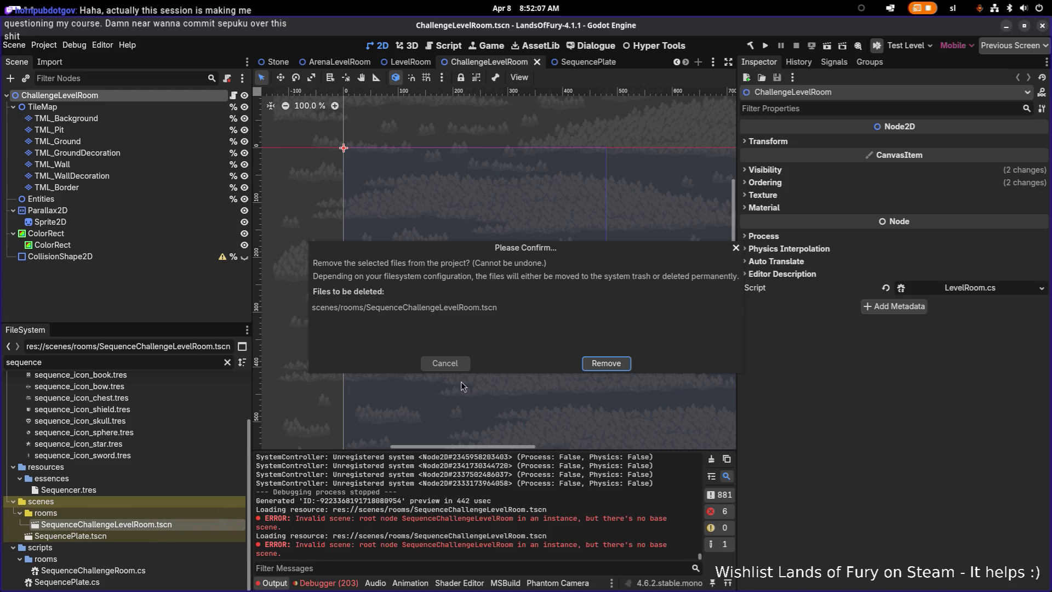
left_click(609, 365)
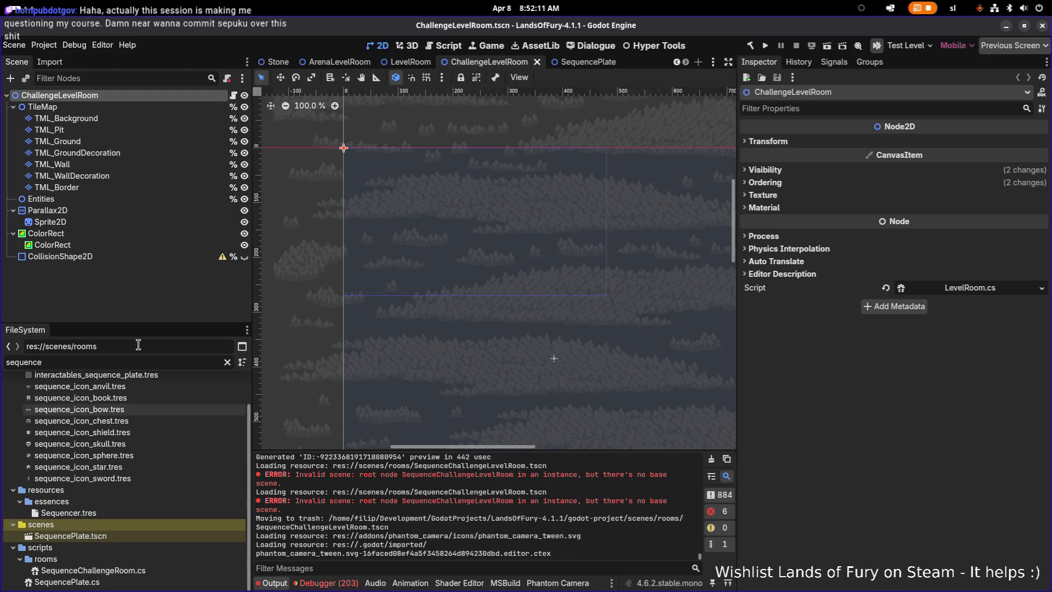
Filter for 'rooms', open scenes/rooms, and bring up ChallengeLevelRoom.tscn's file options
double_click(133, 363)
type("room")
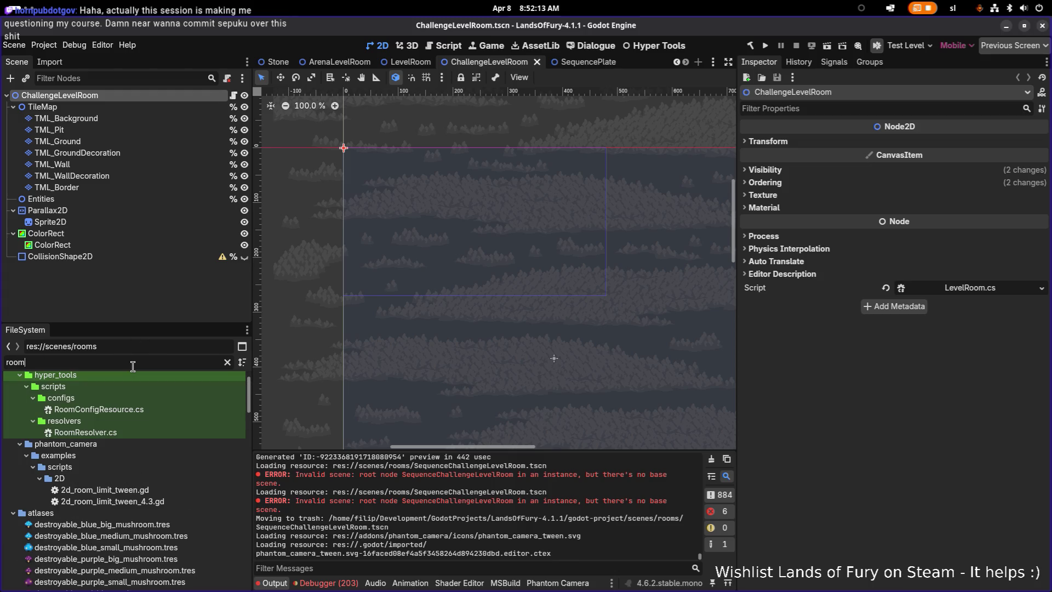
type("s")
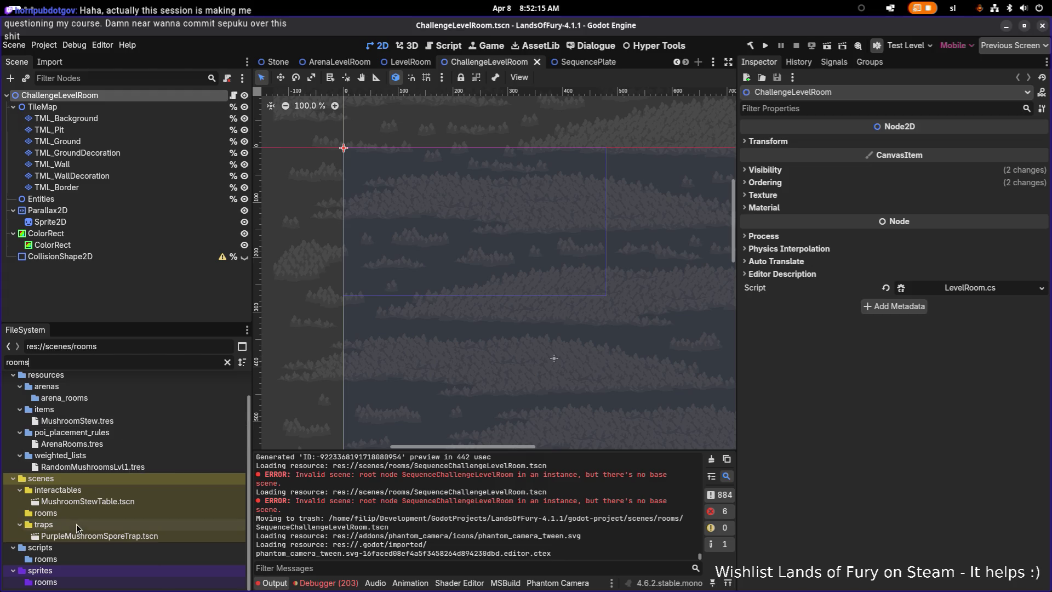
left_click(79, 515)
left_click(228, 362)
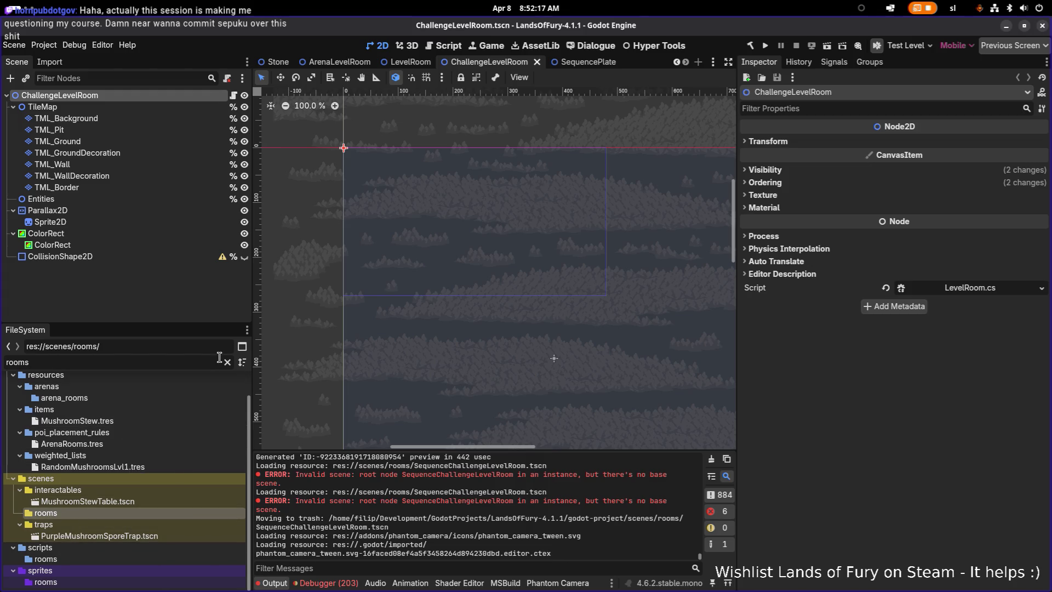
left_click(116, 485)
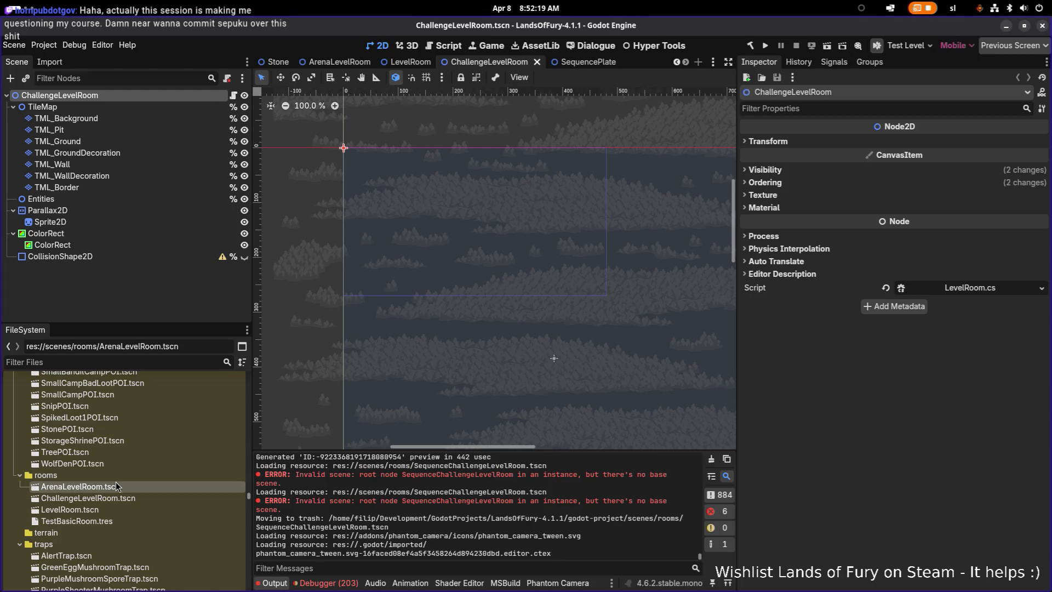
left_click(129, 522)
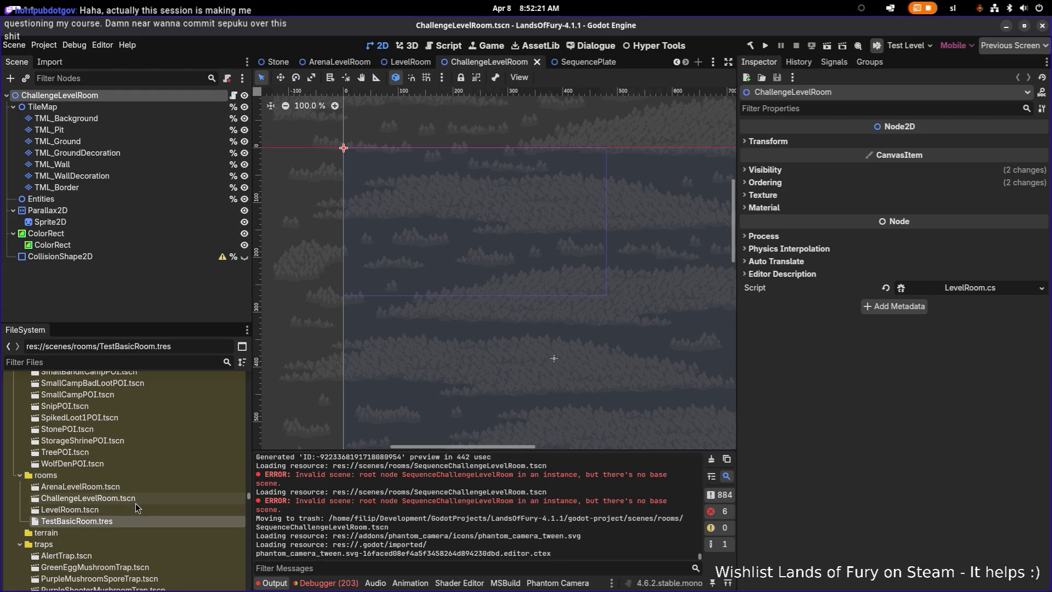
left_click(121, 497)
right_click(122, 500)
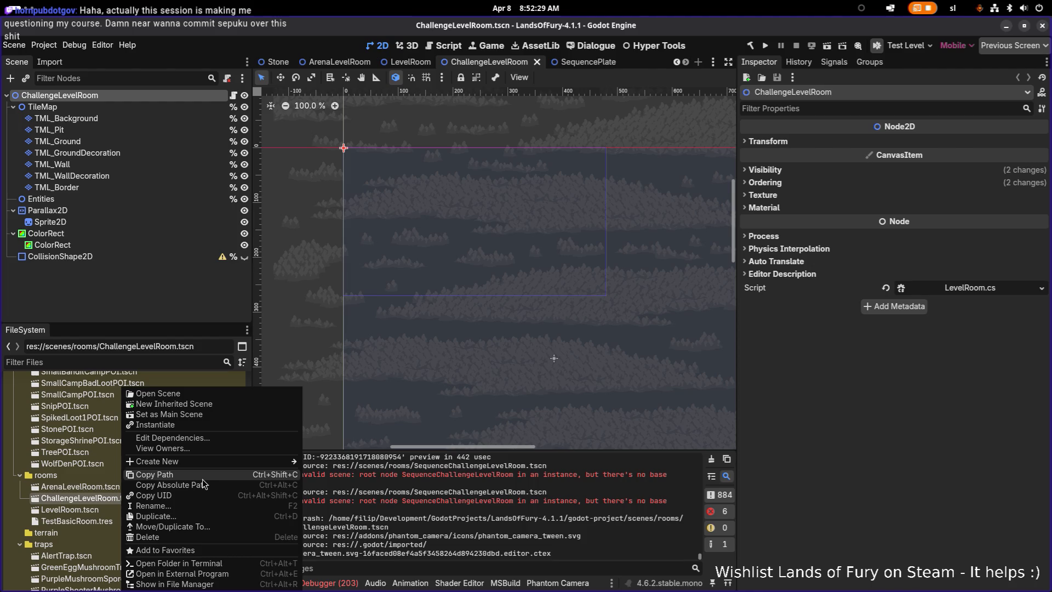
Create a new scene inheriting from ChallengeLevelRoom, discarding the extra unsaved copy
left_click(200, 404)
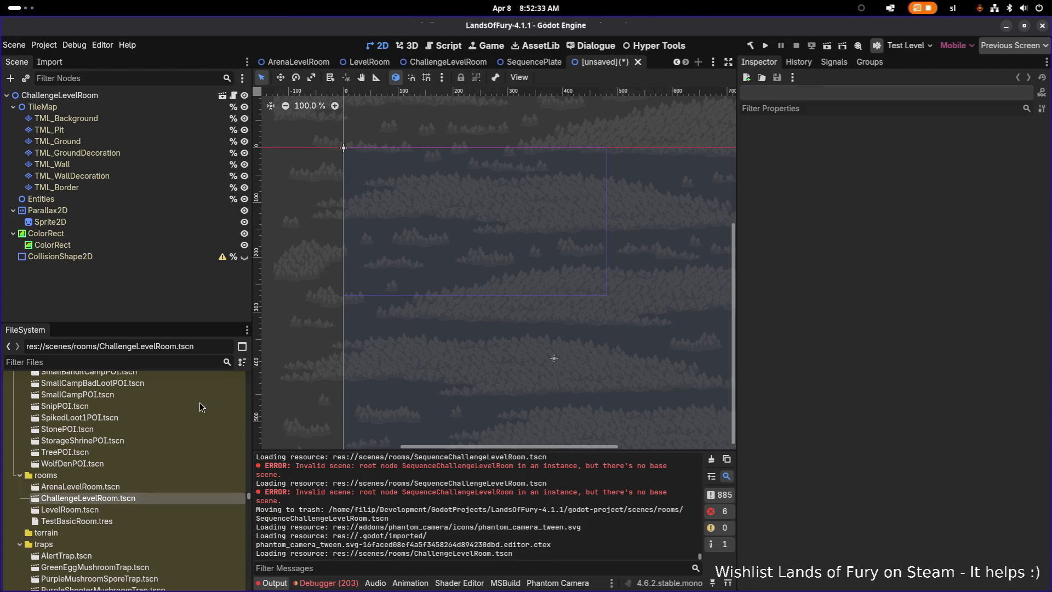
left_click(141, 488)
left_click(140, 498)
left_click(150, 489)
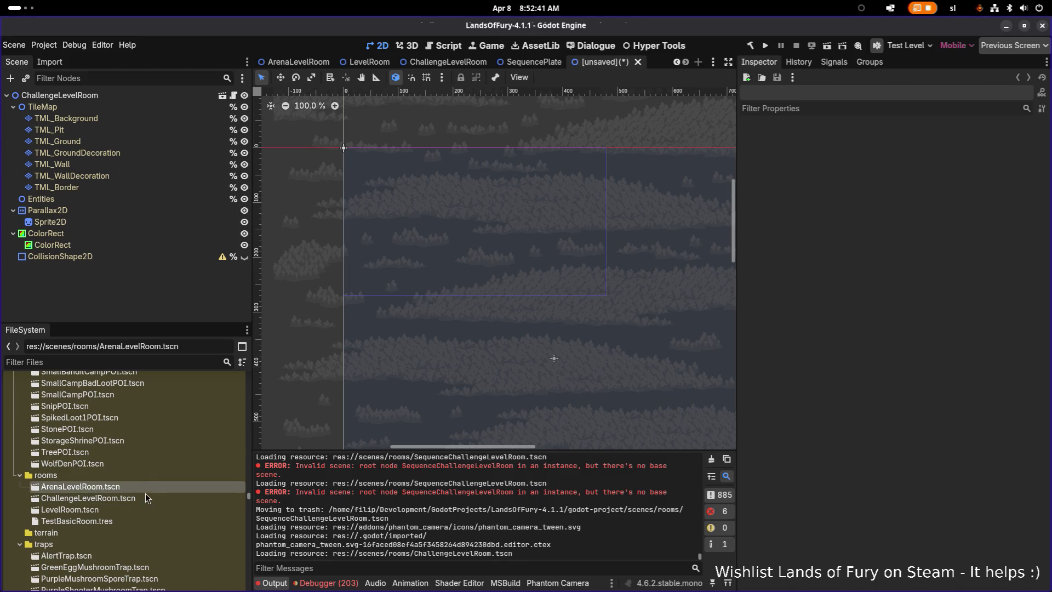
right_click(147, 497)
left_click(262, 410)
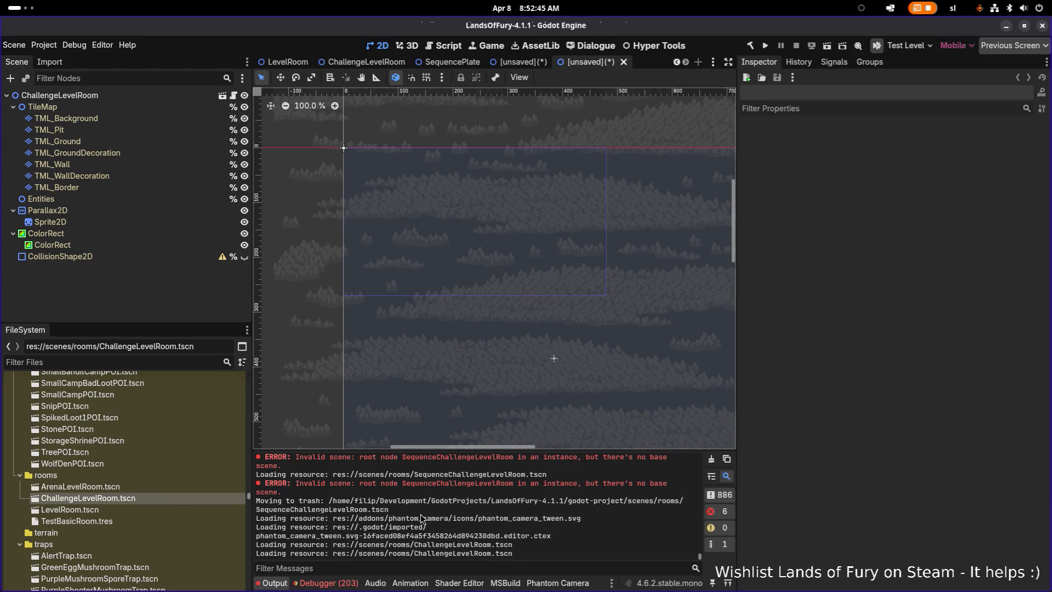
scroll(422, 518, "up", 1)
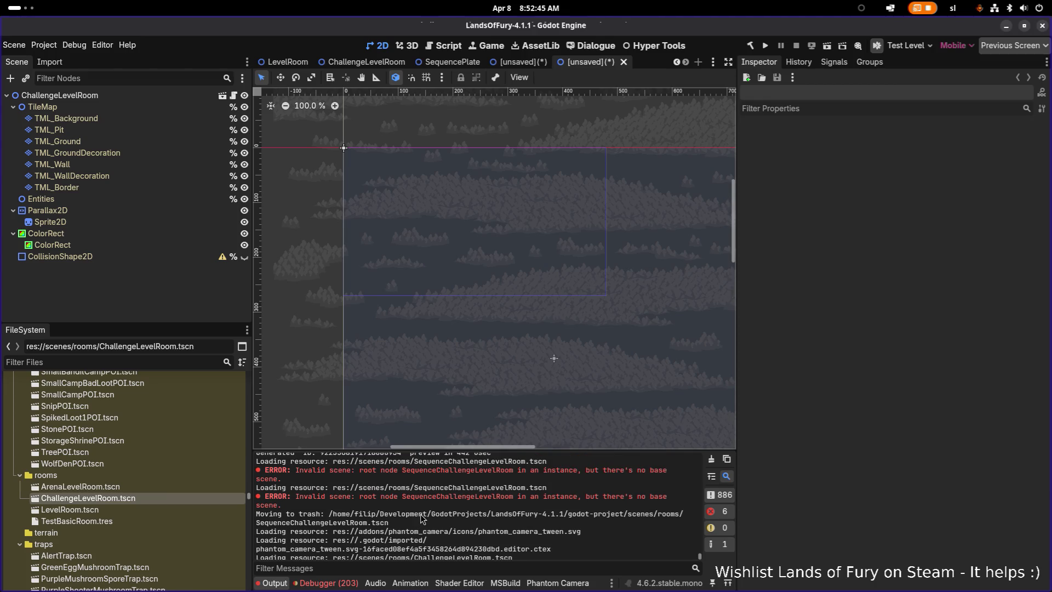
left_click(624, 62)
left_click(452, 336)
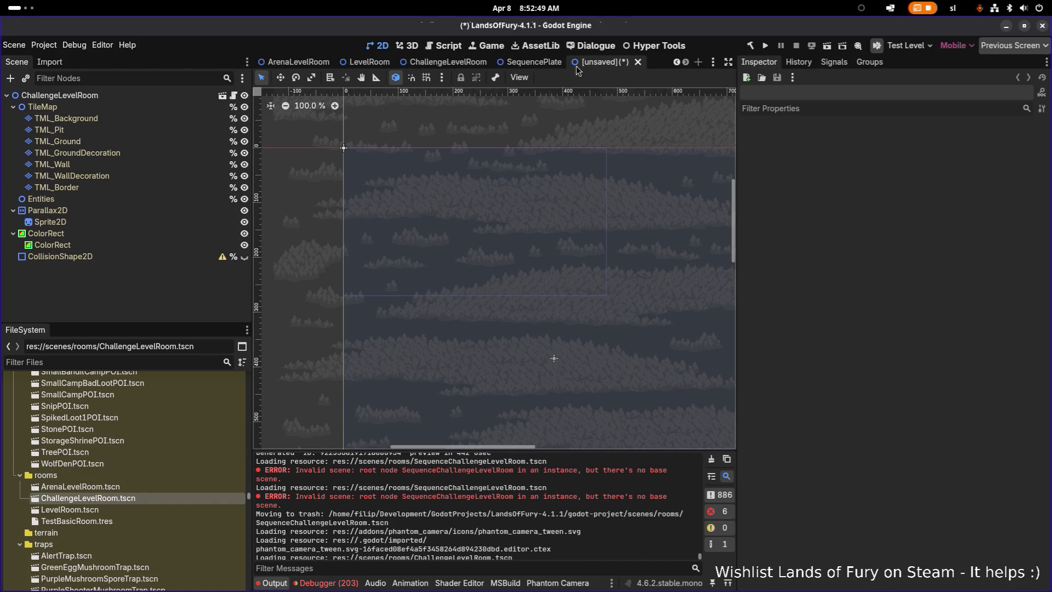
Rename the inherited scene's root node to SequenceChallengeLevelRoom
double_click(179, 99)
type("SequenceChallengeLevelRoom")
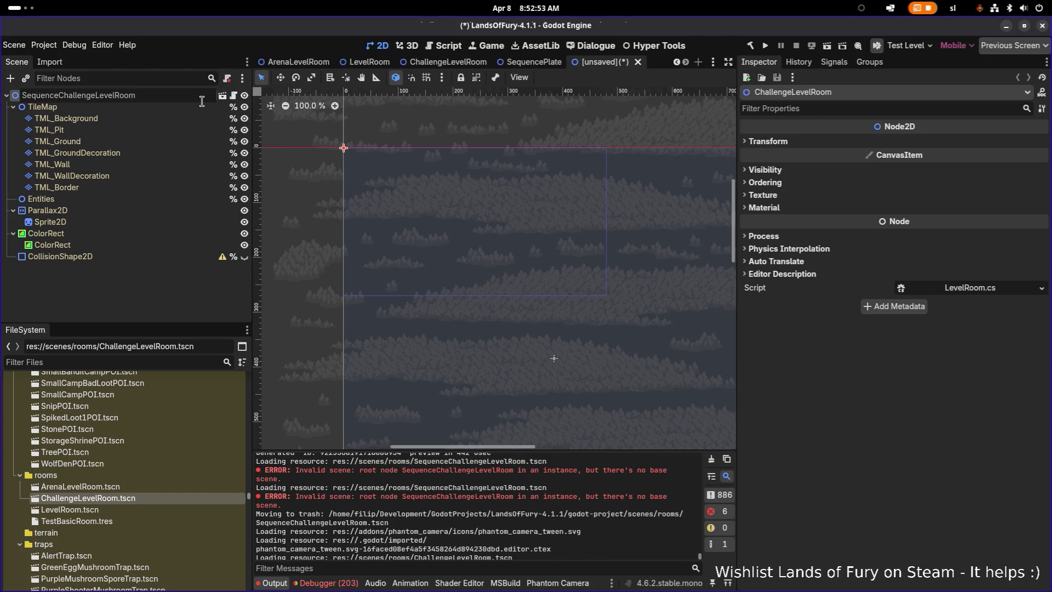
key("Return")
Save the scene as SequenceChallengeLevelRoom.tscn in res://scenes/rooms
key("ctrl+s")
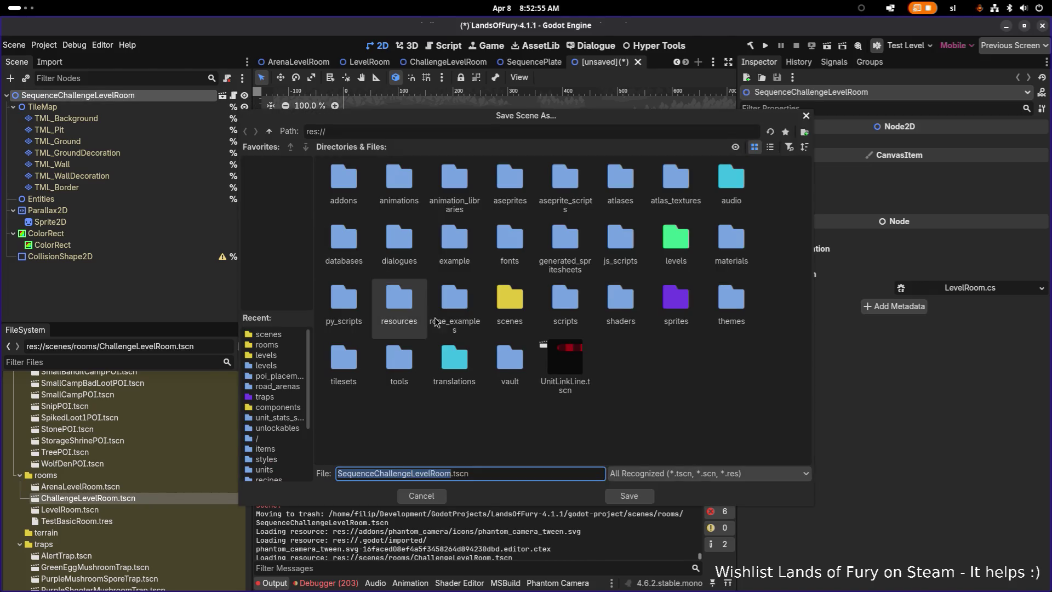
left_click(620, 300)
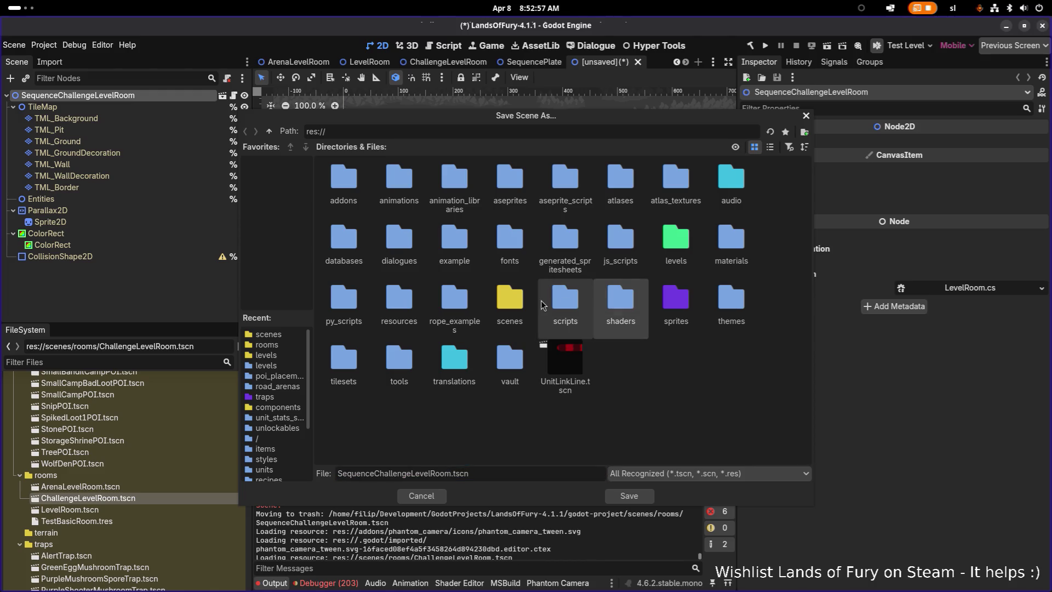
left_click(507, 304)
left_click(465, 304)
left_click(517, 303)
double_click(518, 303)
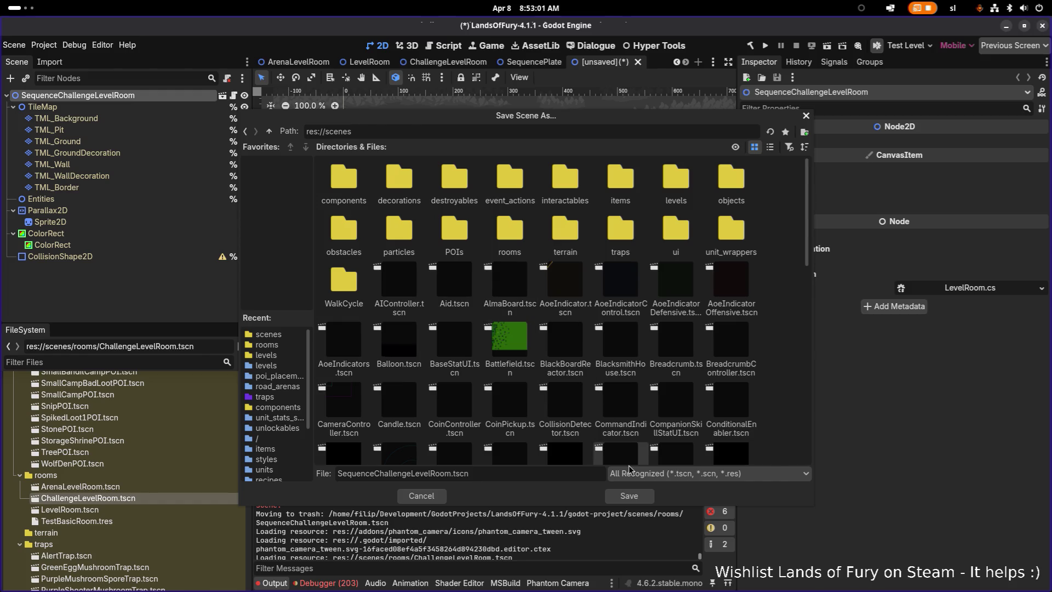
double_click(518, 240)
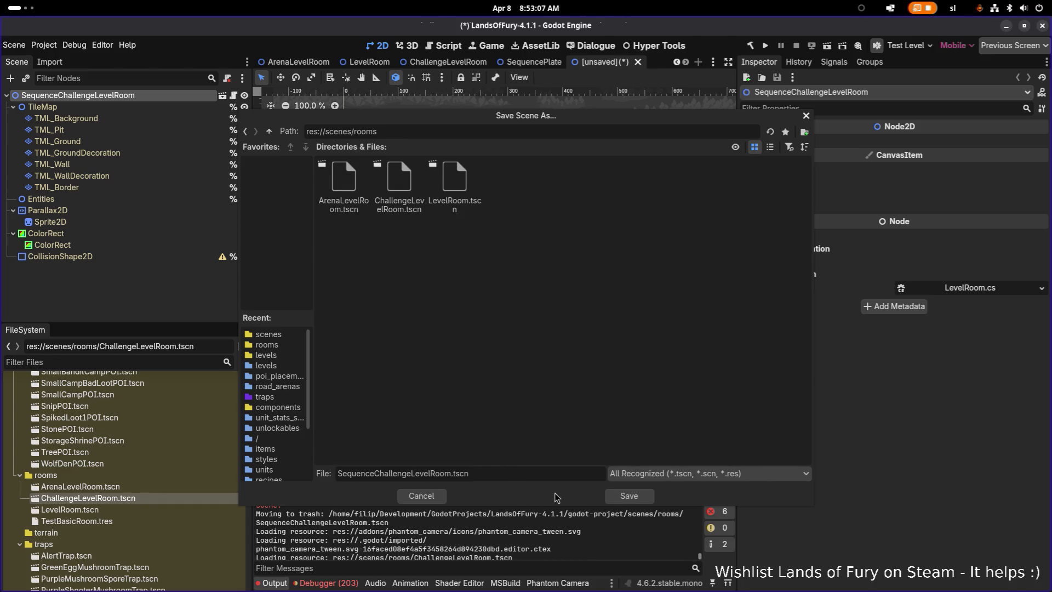
left_click(636, 496)
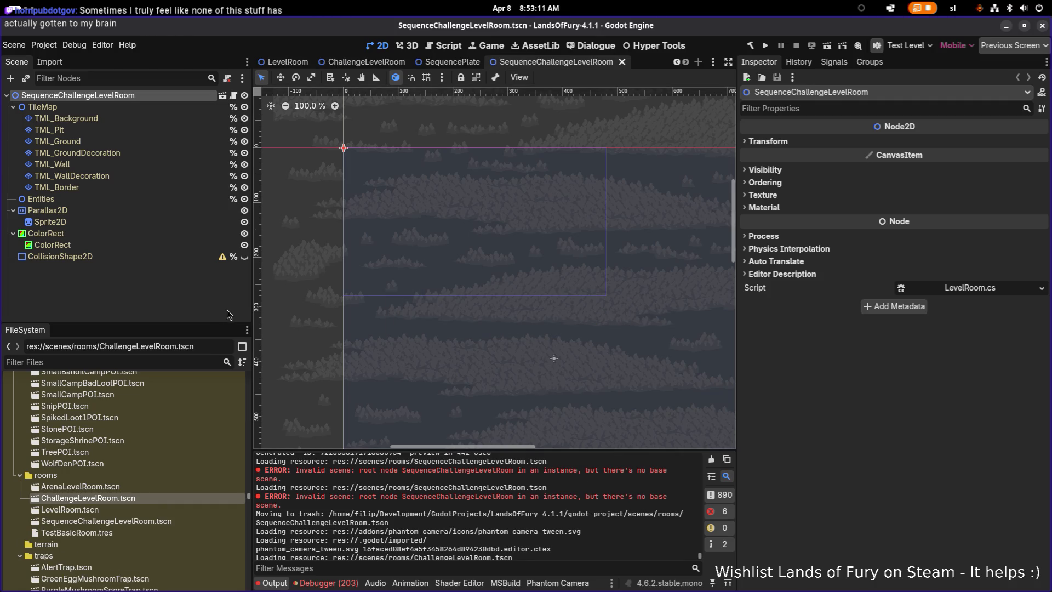
left_click(406, 267)
scroll(405, 266, "up", 5)
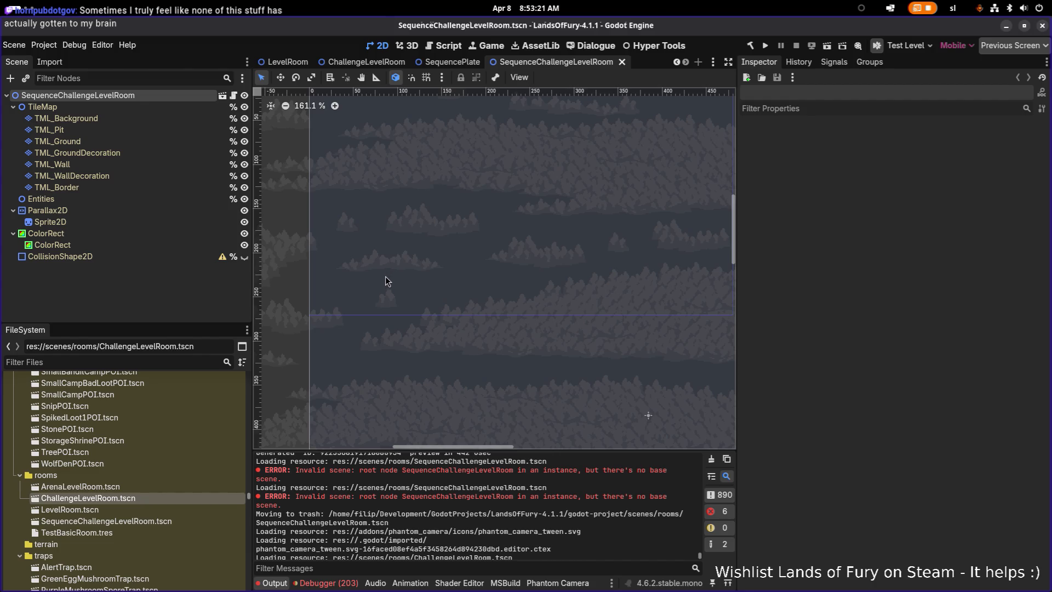
scroll(389, 244, "down", 13)
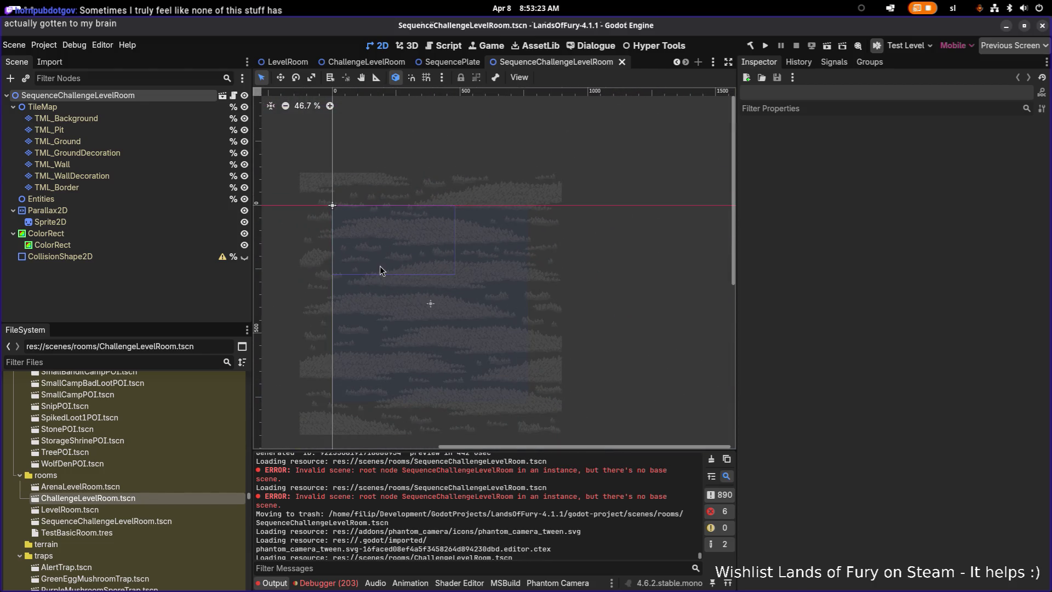
left_click(136, 176)
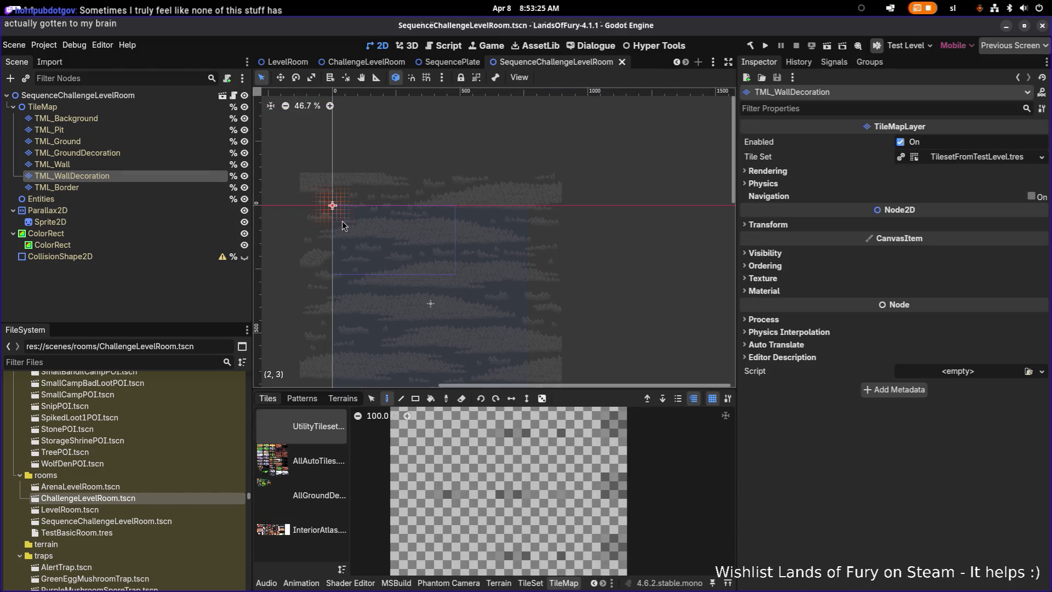
scroll(339, 223, "up", 5)
key("ctrl+s")
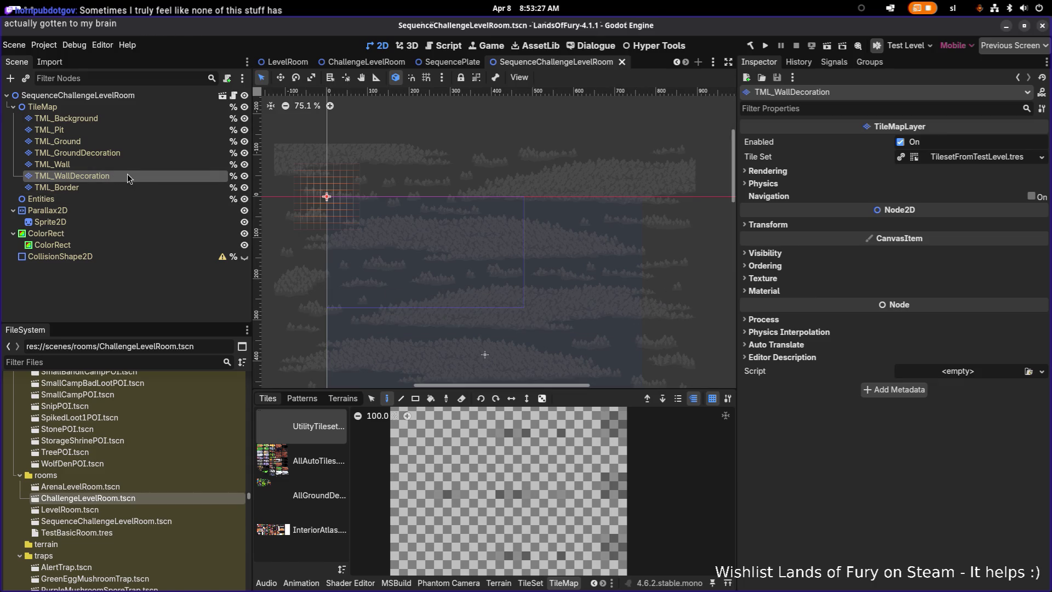
scroll(385, 270, "down", 2)
left_click_drag(387, 282, 430, 234)
scroll(433, 241, "up", 1)
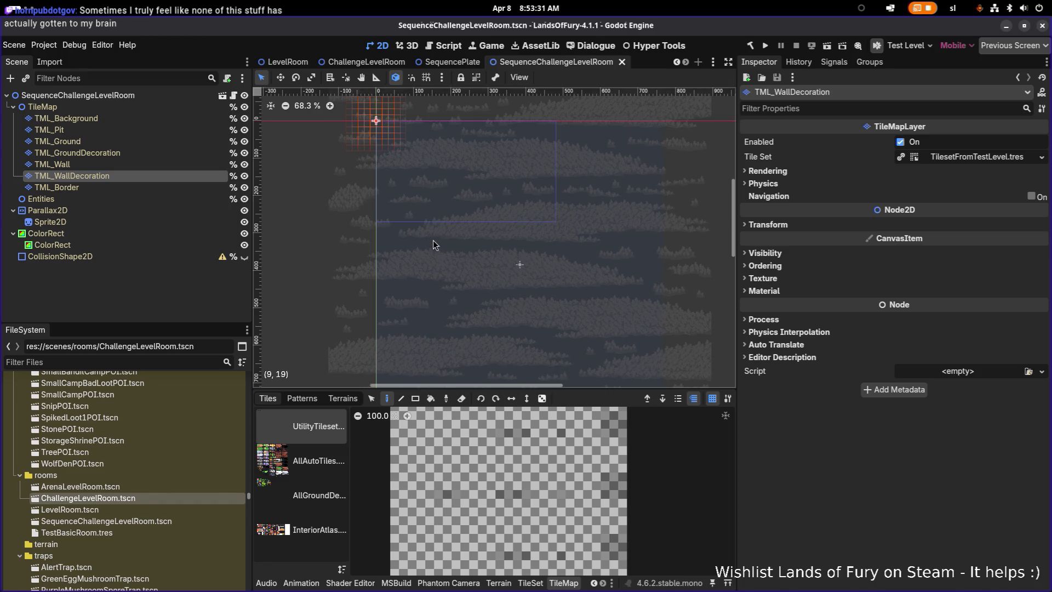
scroll(447, 263, "up", 3)
left_click(137, 222)
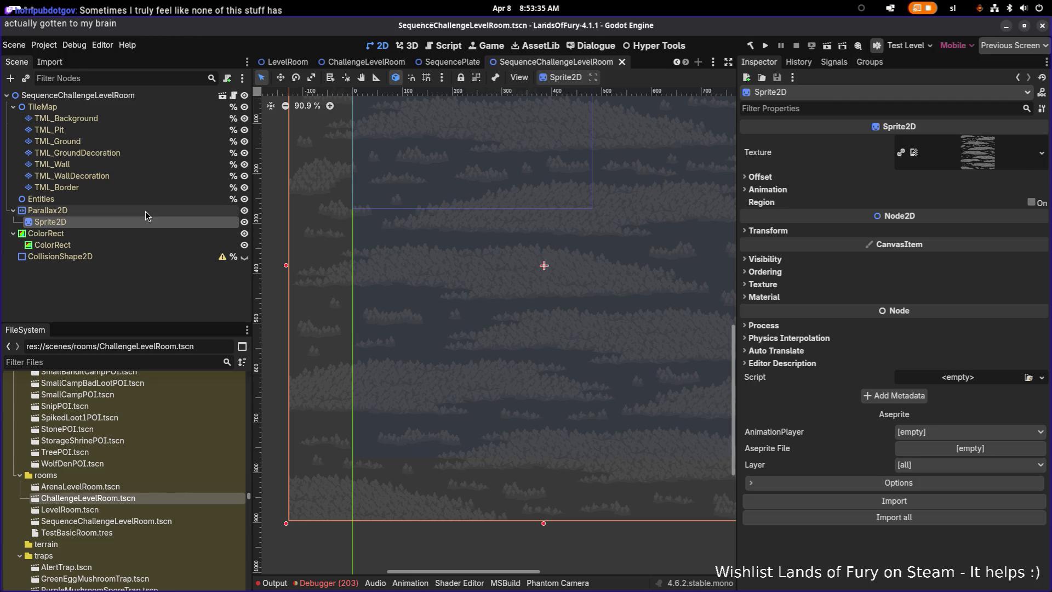
left_click(145, 212)
scroll(426, 241, "down", 2)
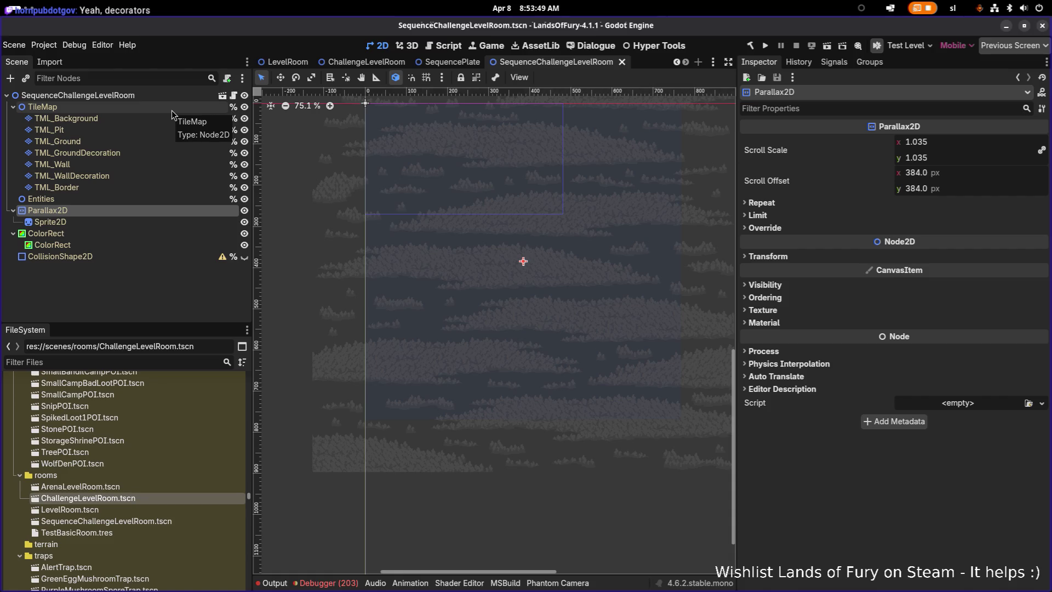
left_click(165, 234)
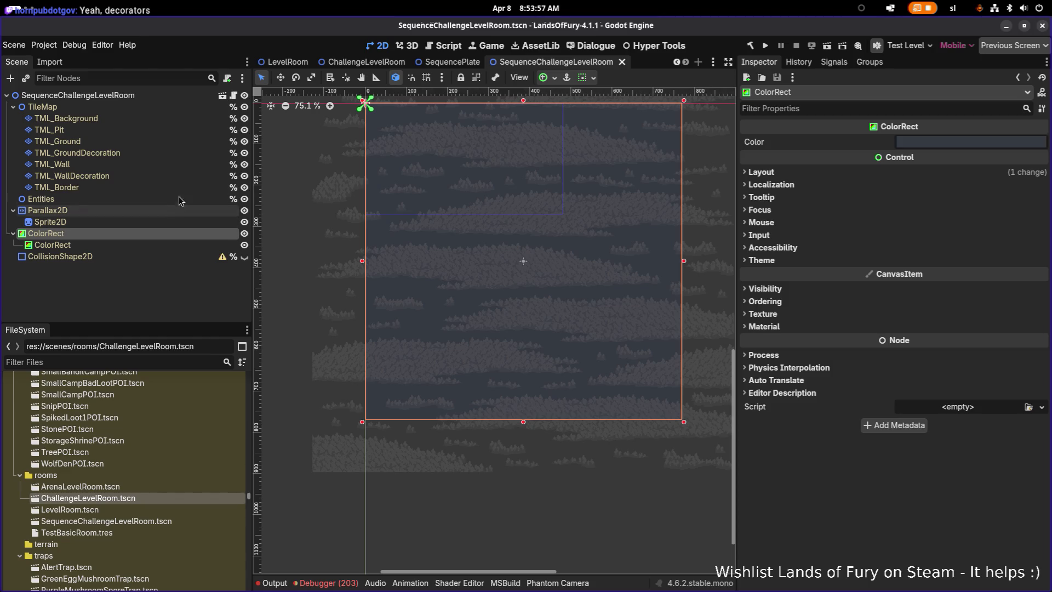
left_click(153, 214)
scroll(403, 259, "down", 7)
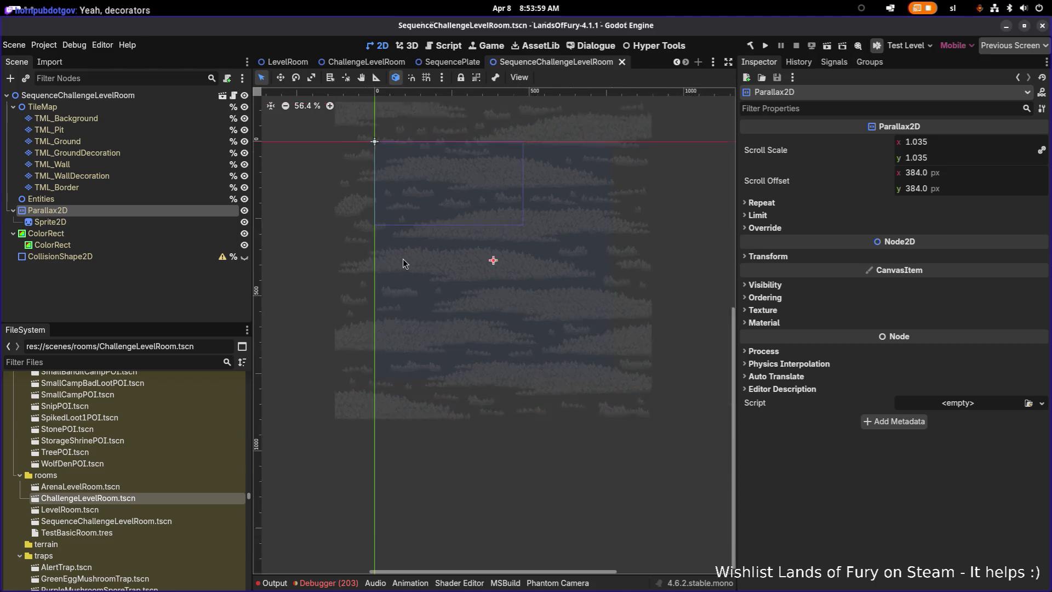
scroll(415, 265, "up", 6)
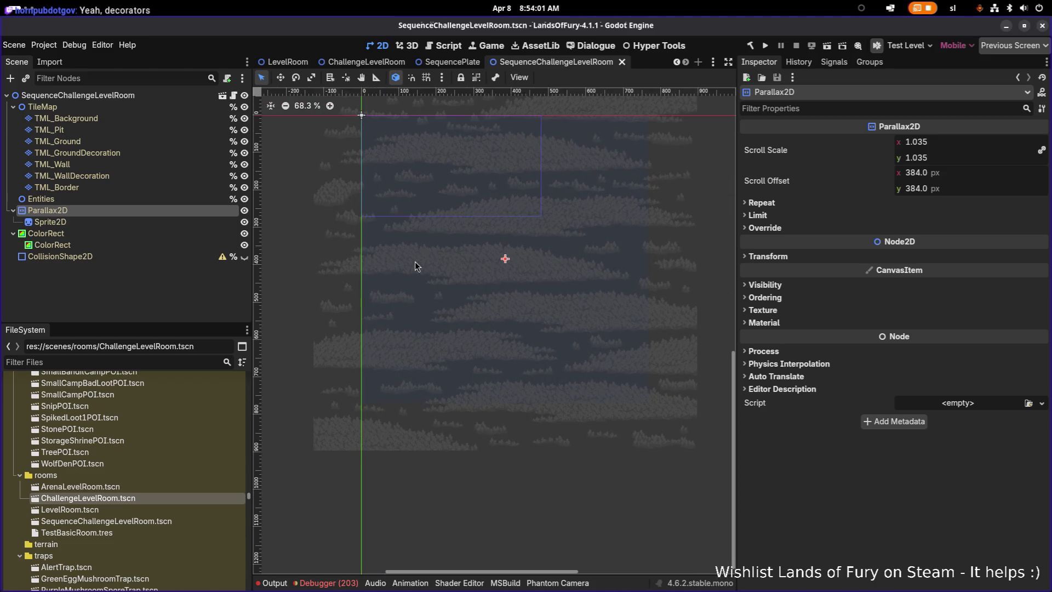
left_click(127, 165)
left_click(156, 100)
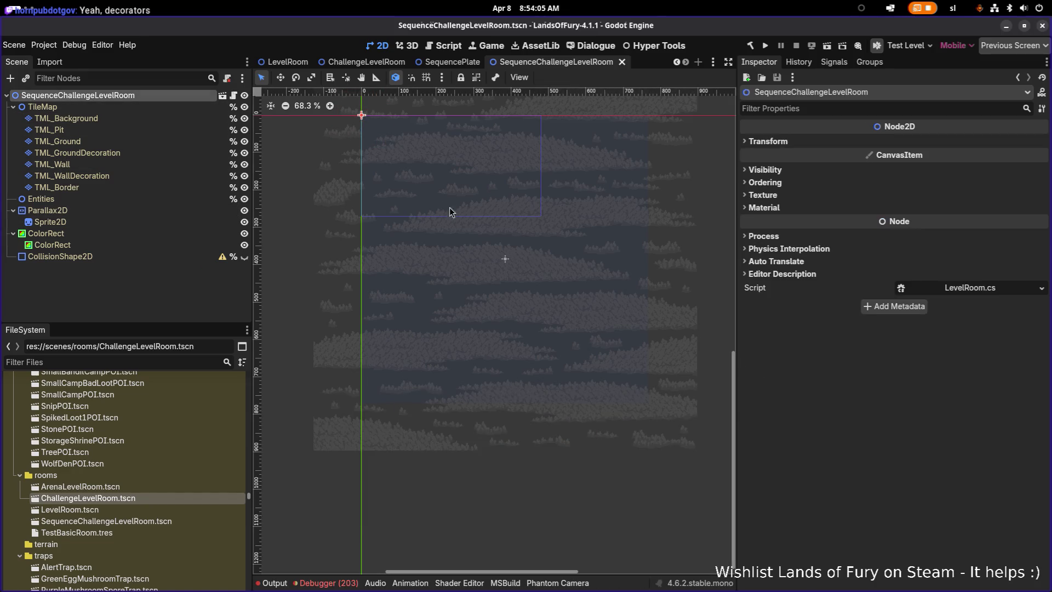
left_click(180, 280)
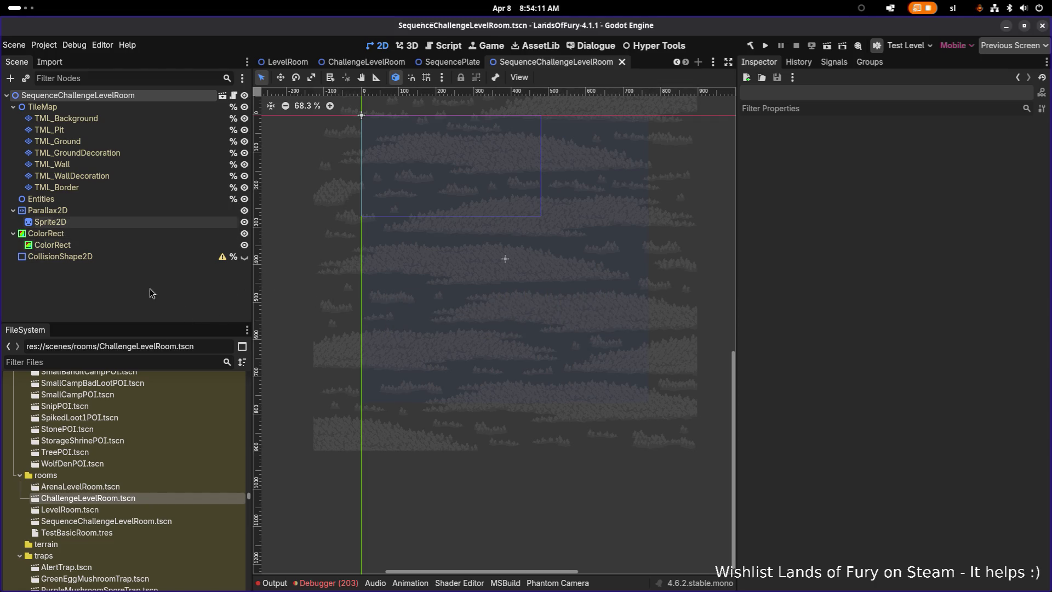
left_click(156, 128)
left_click(157, 107)
left_click(158, 257)
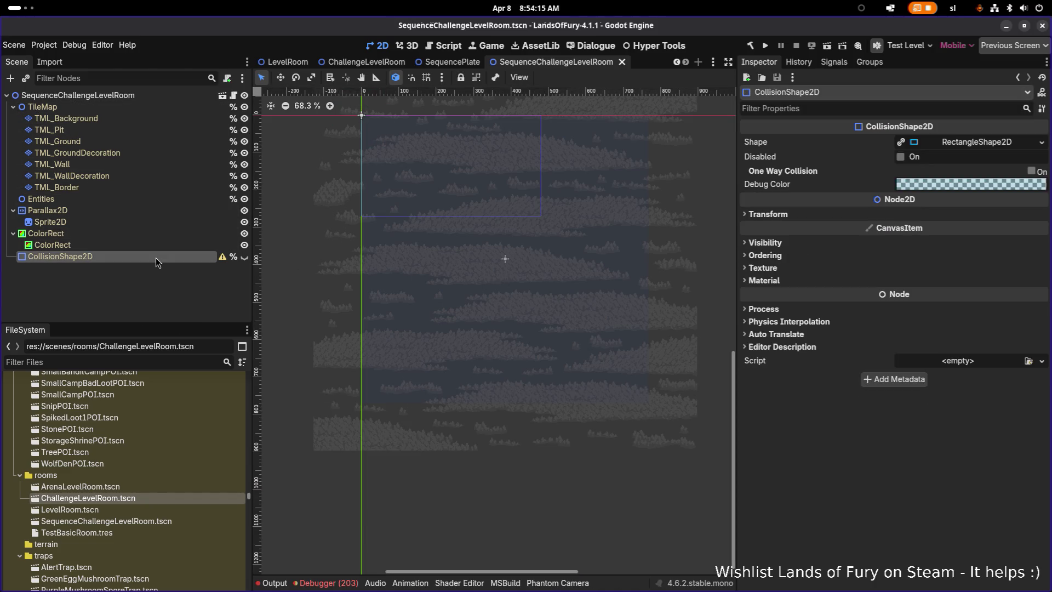
scroll(485, 311, "up", 6)
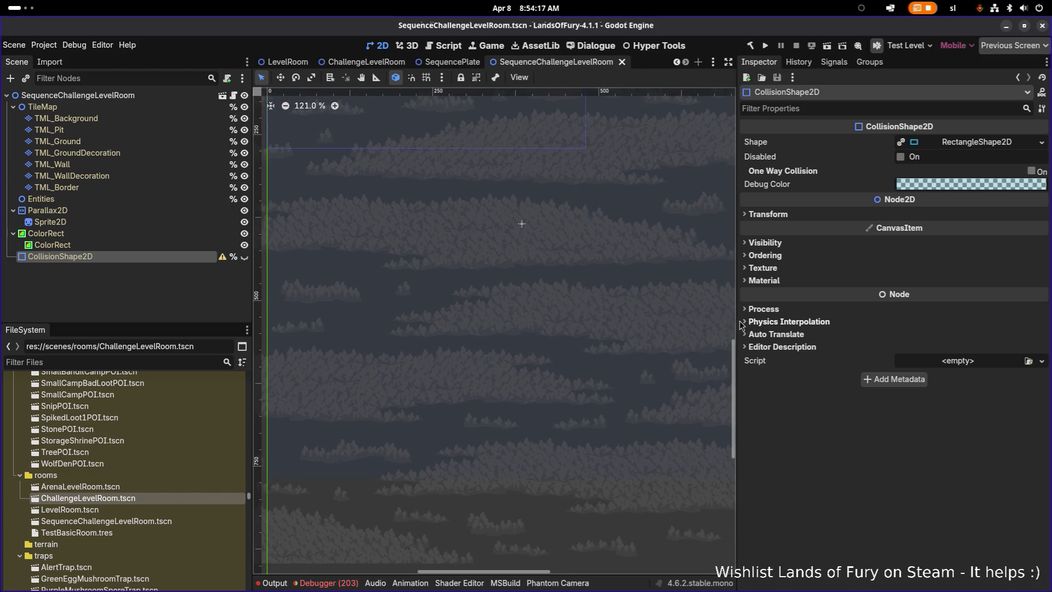
left_click_drag(738, 324, 798, 324)
scroll(622, 356, "down", 1)
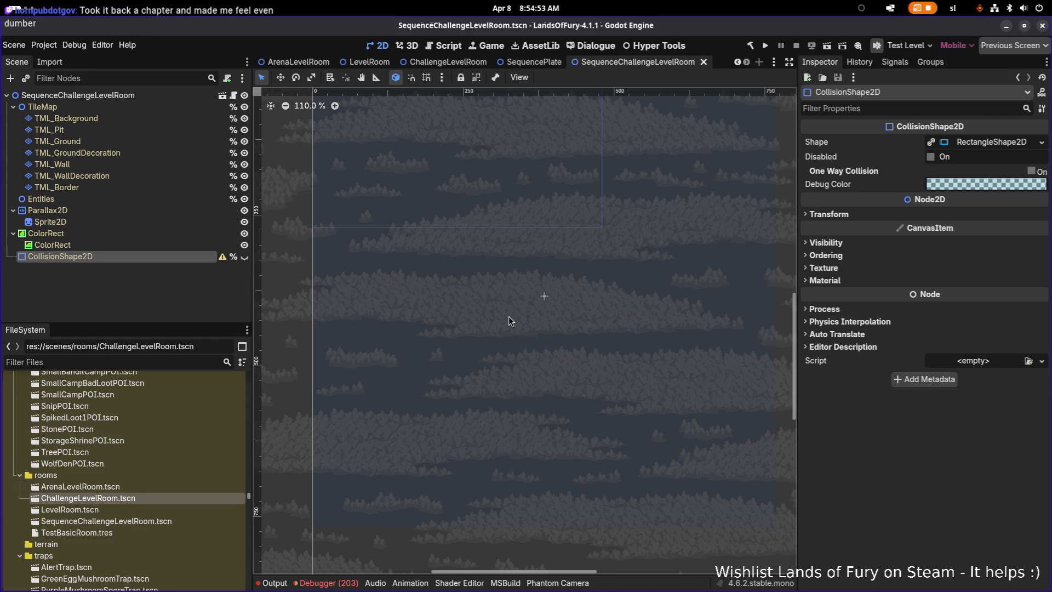
scroll(518, 336, "down", 3)
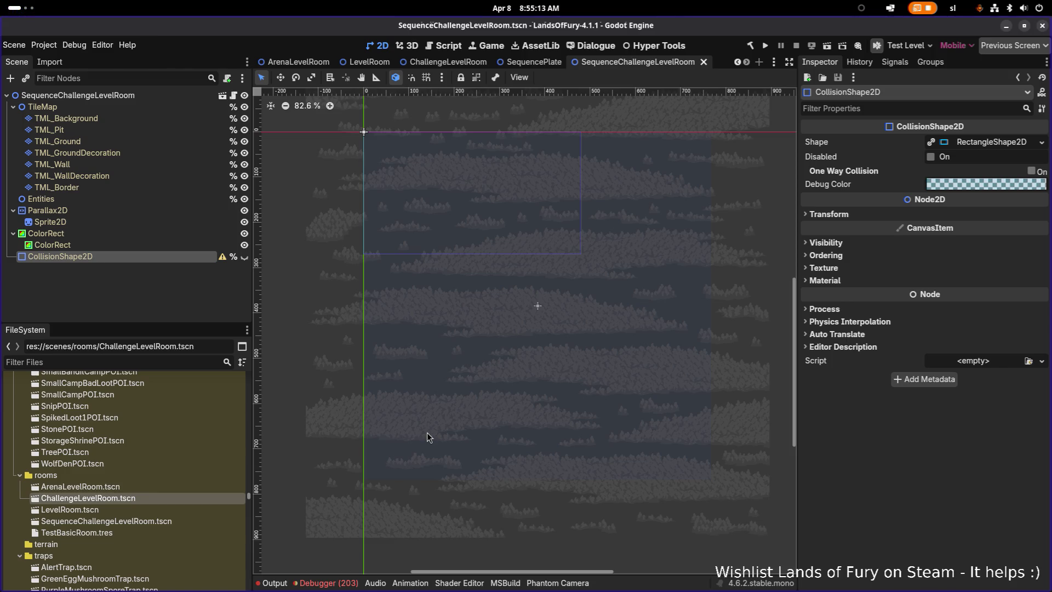
left_click(158, 245)
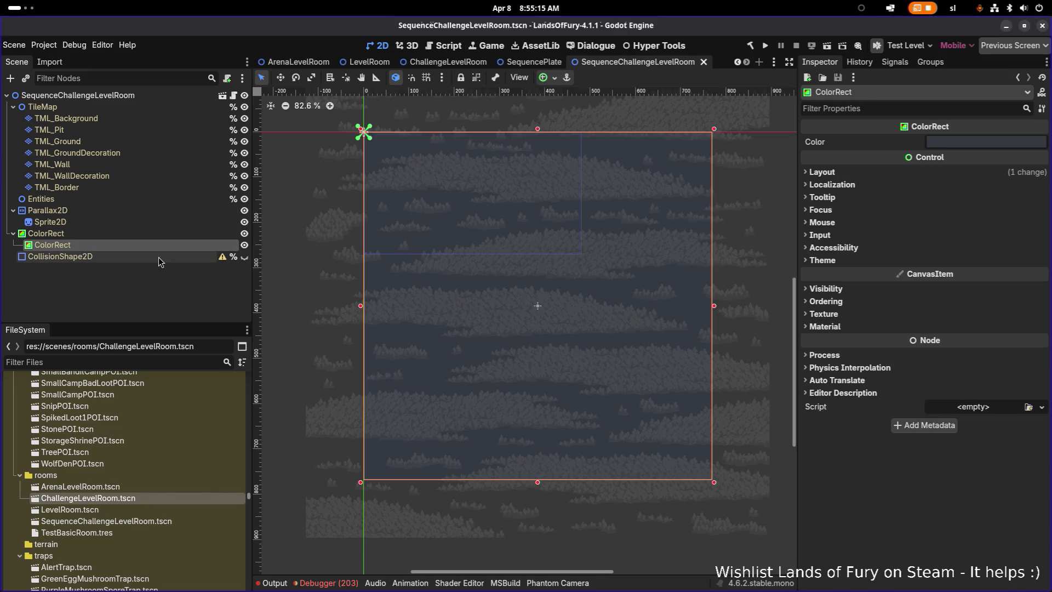
left_click(241, 254)
left_click(241, 254)
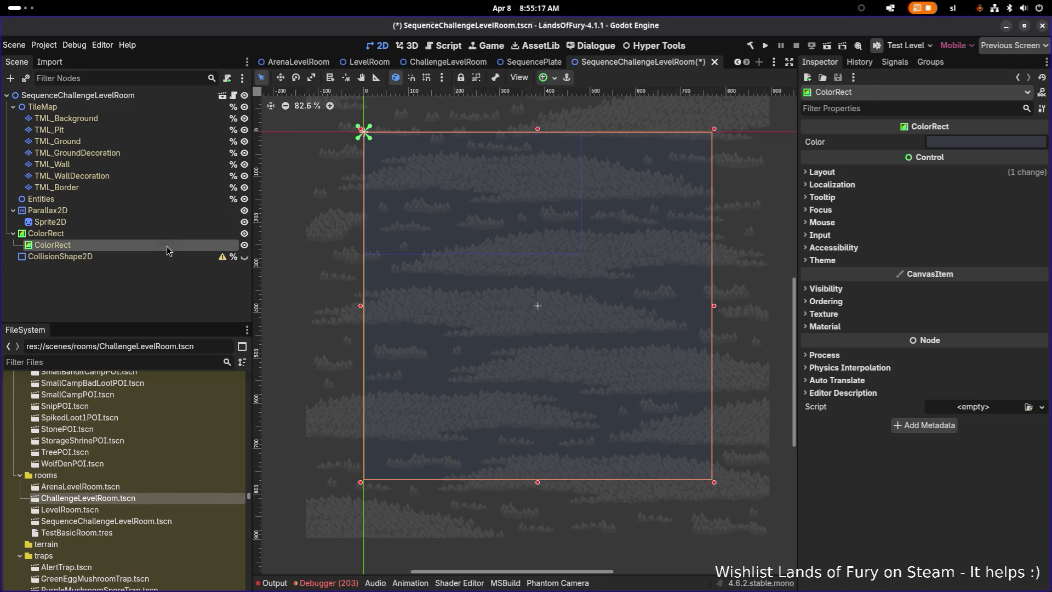
left_click(154, 226)
key("ctrl+s")
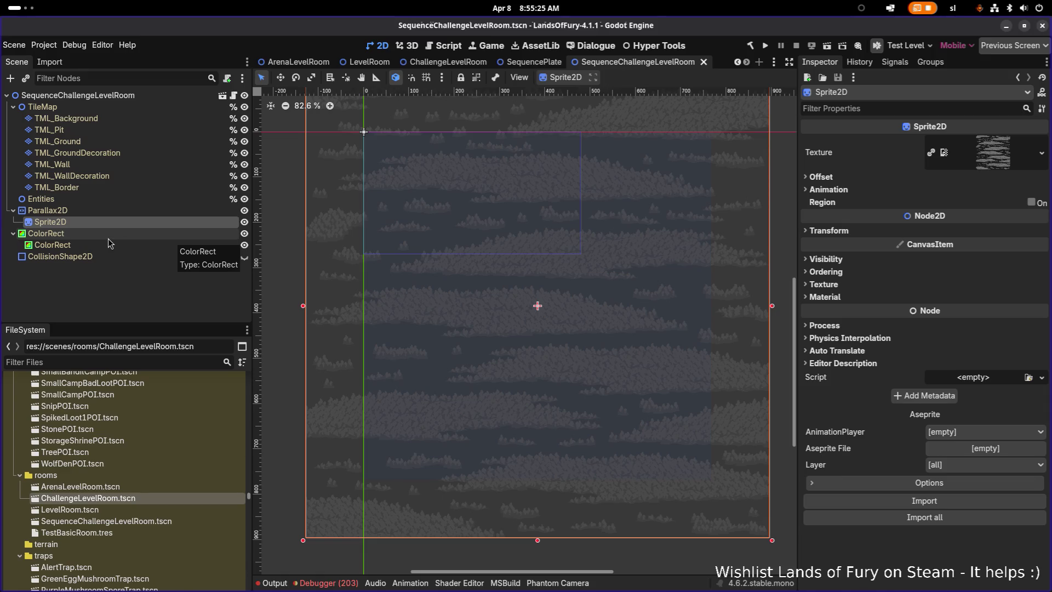
left_click(458, 305)
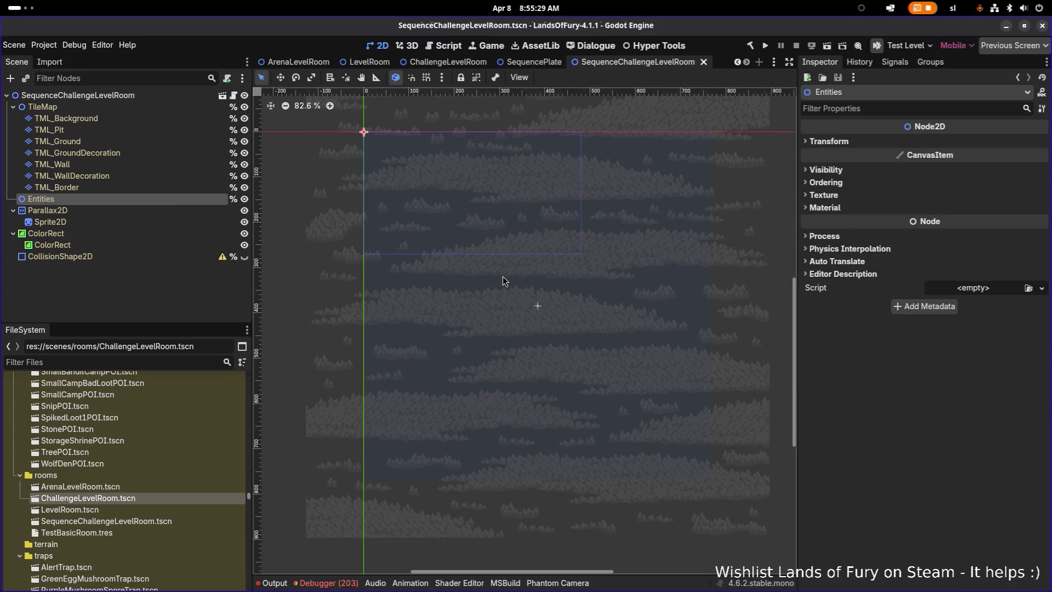
left_click_drag(504, 283, 466, 279)
left_click(161, 97)
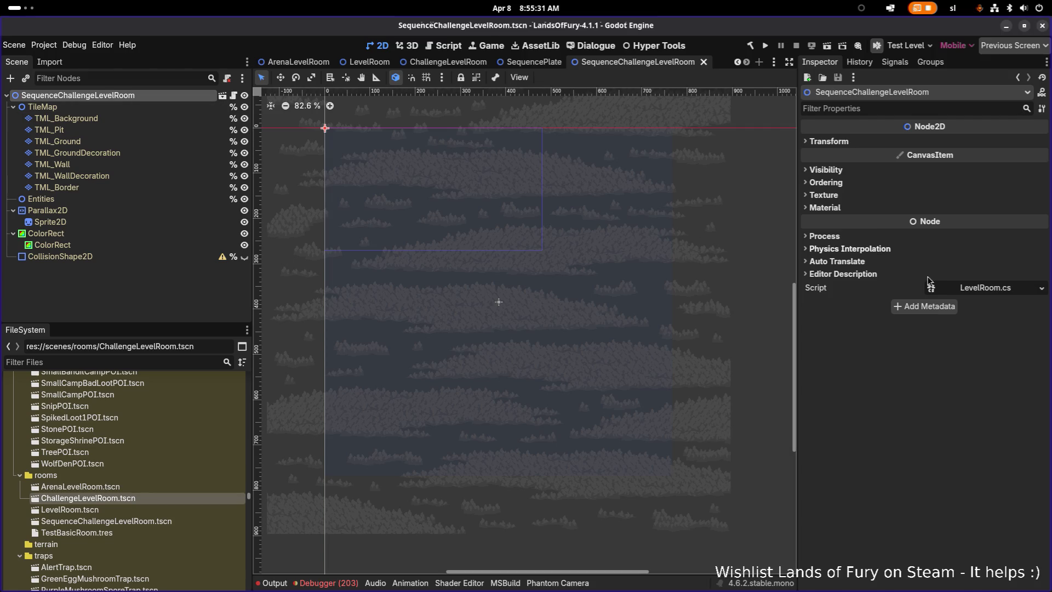
left_click(1042, 287)
left_click(1025, 326)
type("chall")
key("Return")
key("ctrl+s")
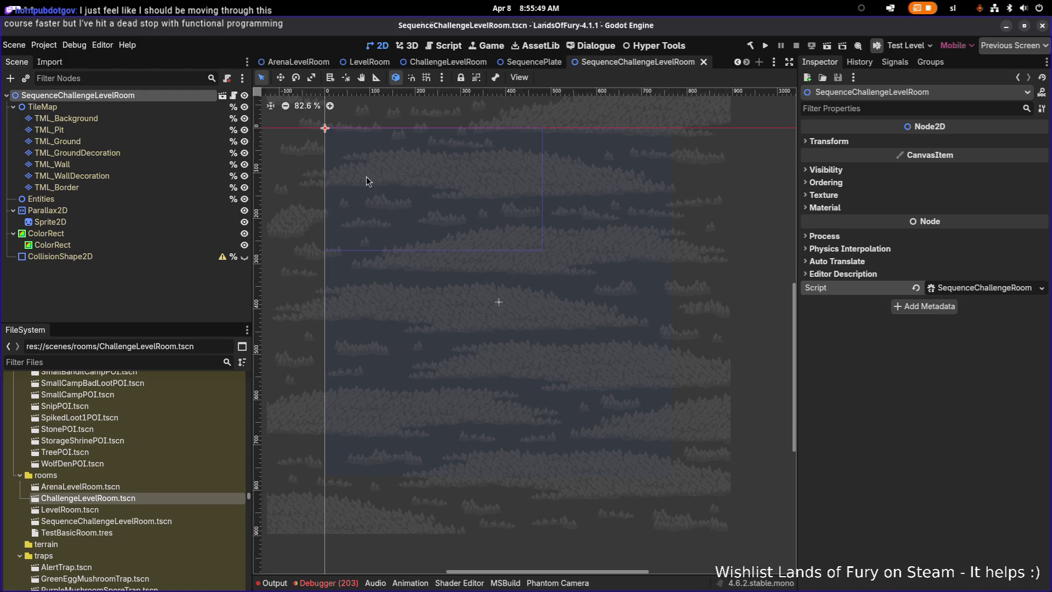
scroll(459, 204, "down", 3)
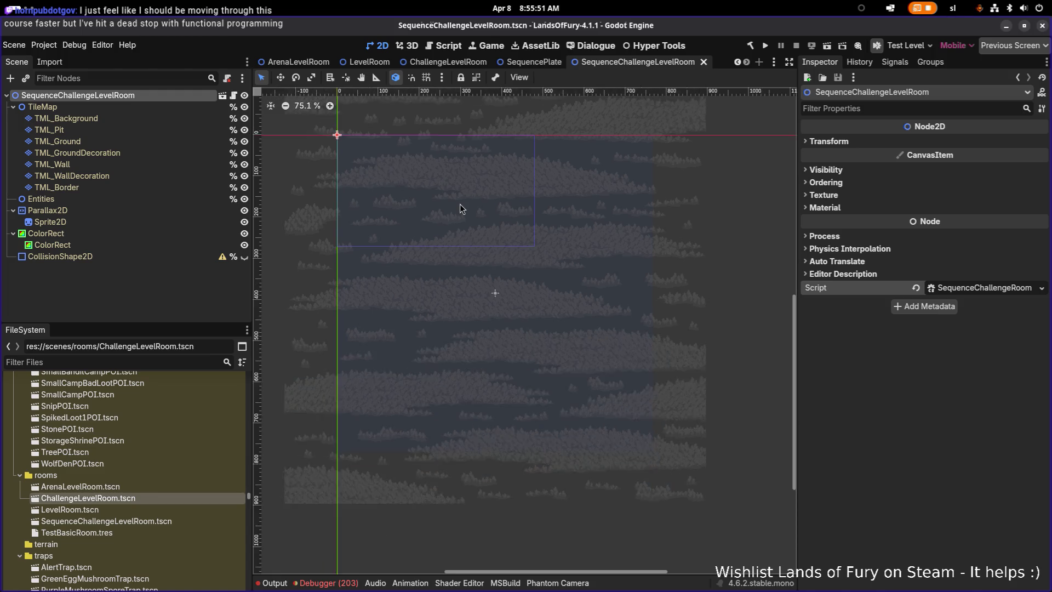
scroll(459, 204, "up", 4)
scroll(463, 216, "down", 3)
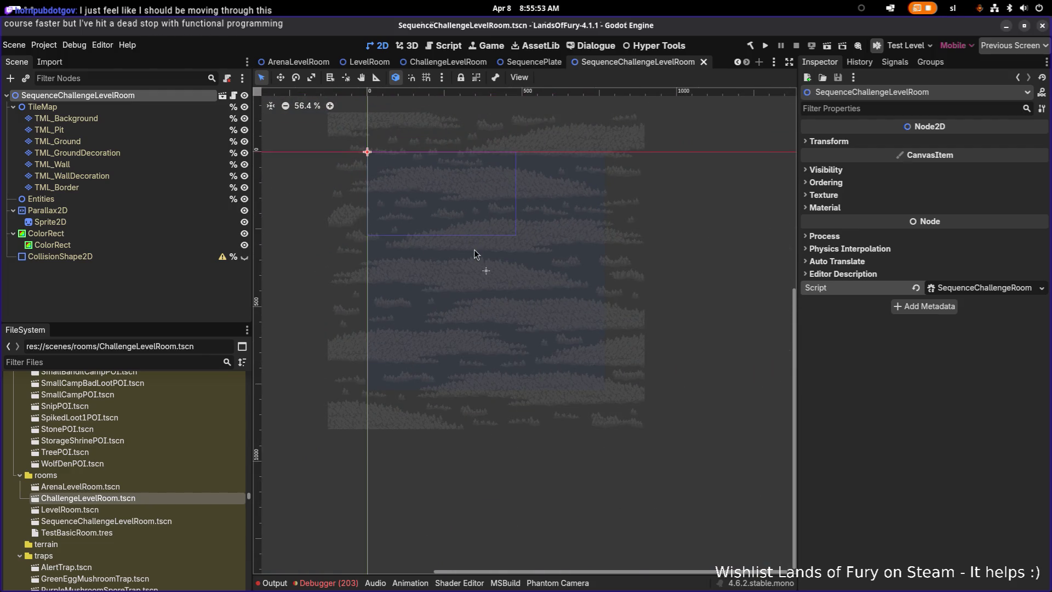
scroll(460, 228, "up", 3)
scroll(460, 228, "down", 4)
scroll(459, 228, "up", 5)
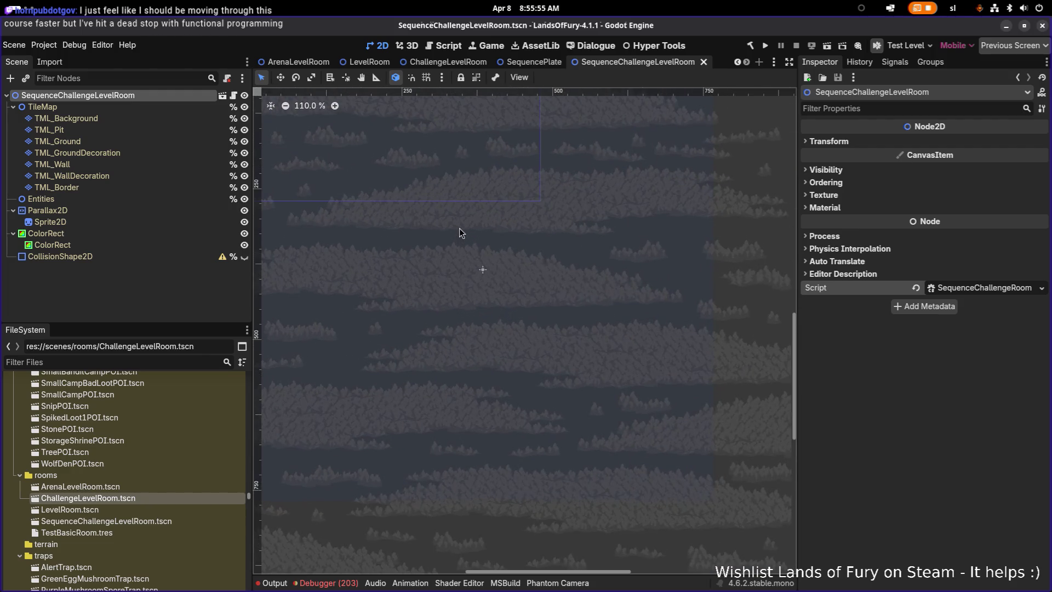
scroll(459, 228, "down", 2)
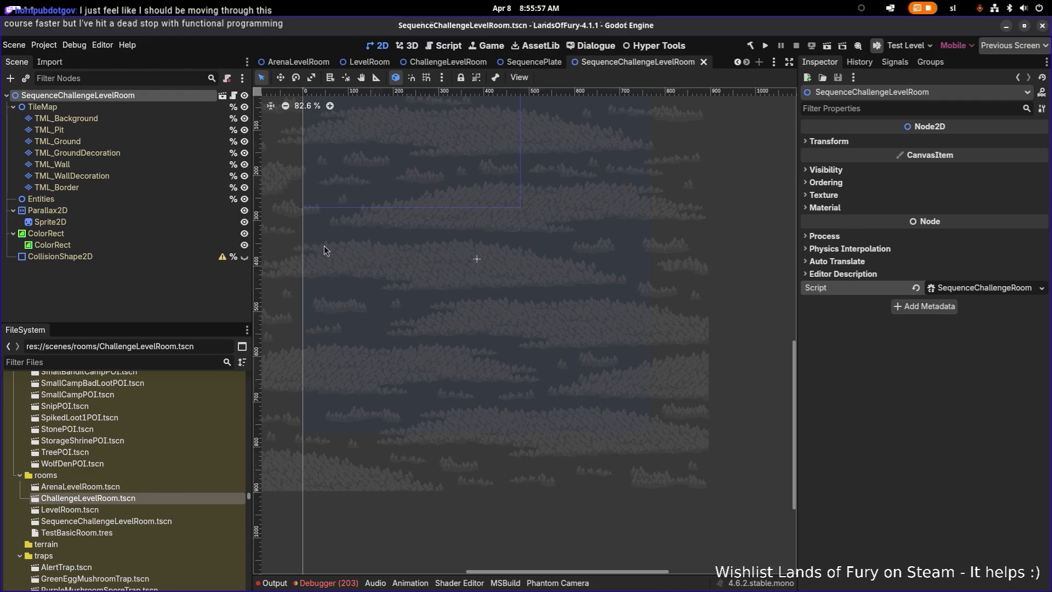
left_click(136, 243)
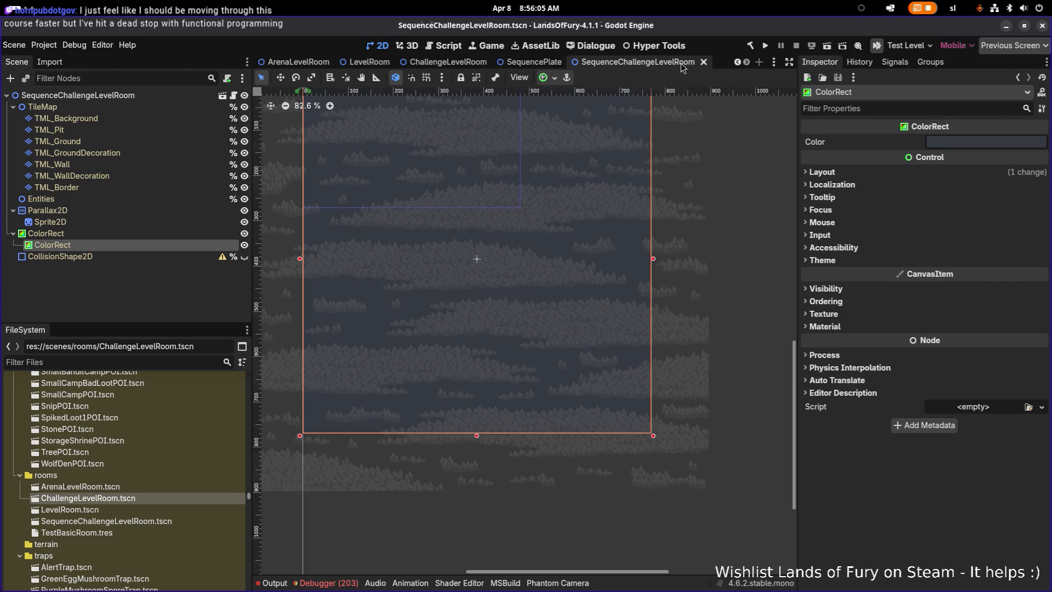
Select the TML_Background tile layer after checking TML_Pit and TML_Ground
left_click(135, 122)
left_click(131, 133)
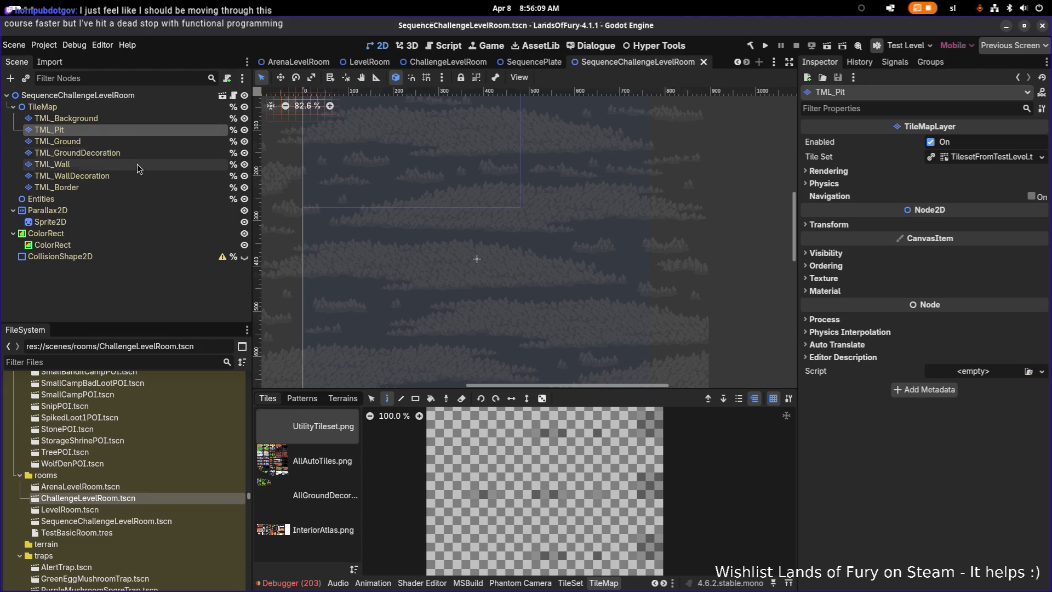
left_click(145, 142)
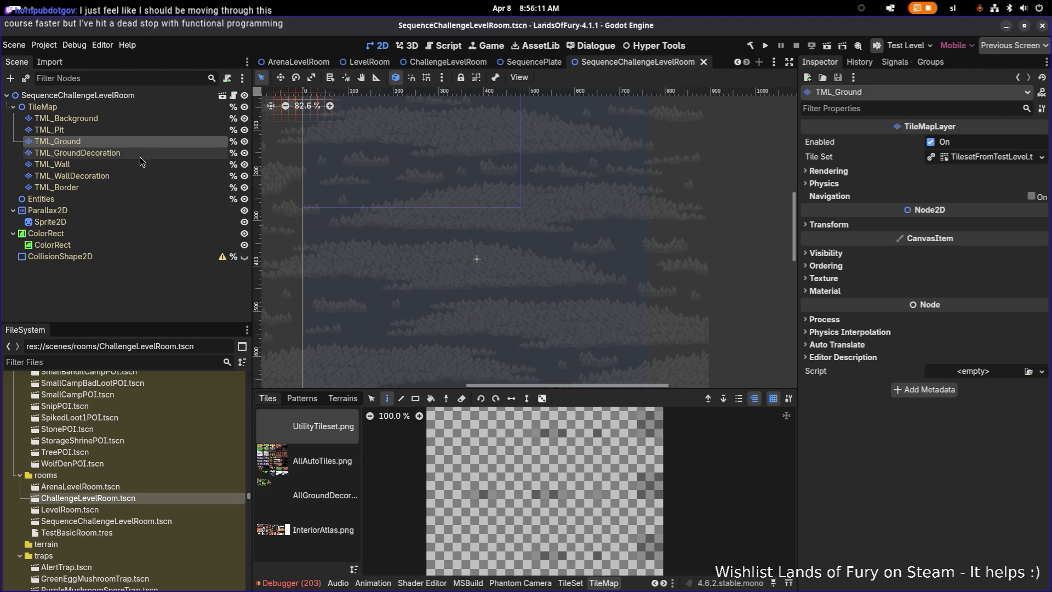
left_click(130, 120)
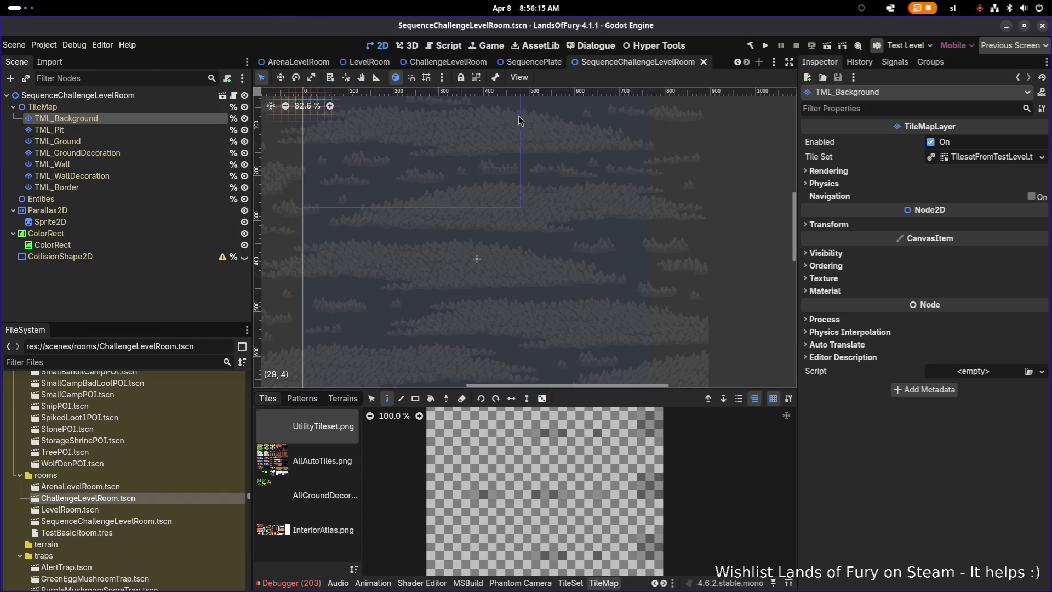
key("alt+Tab")
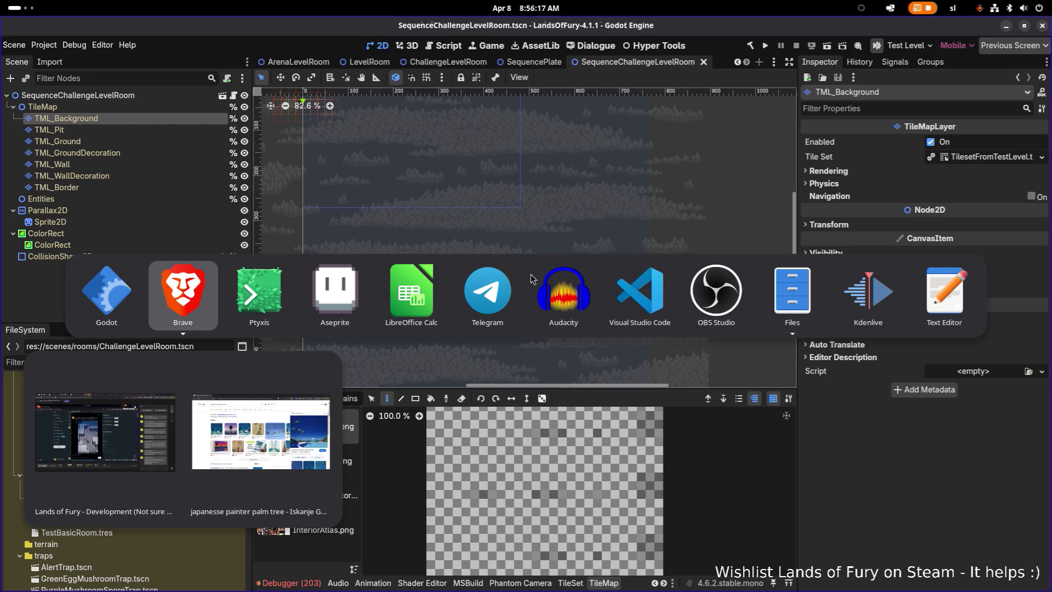
key("Escape")
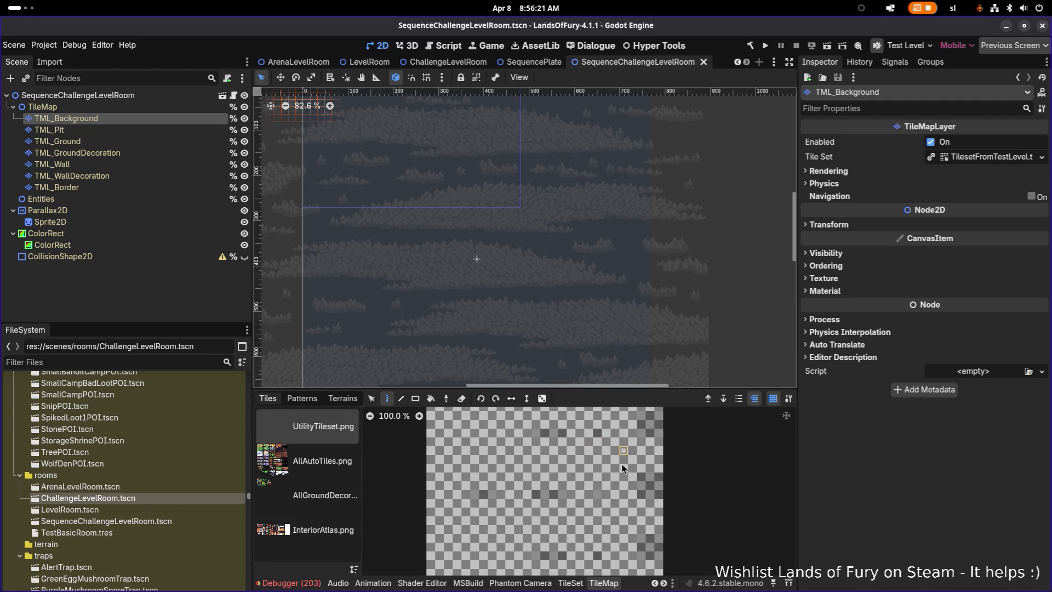
Resize the inspector and tile panel splits, pan the level view, and view the TileSet settings
scroll(614, 492, "down", 6)
scroll(614, 492, "up", 4)
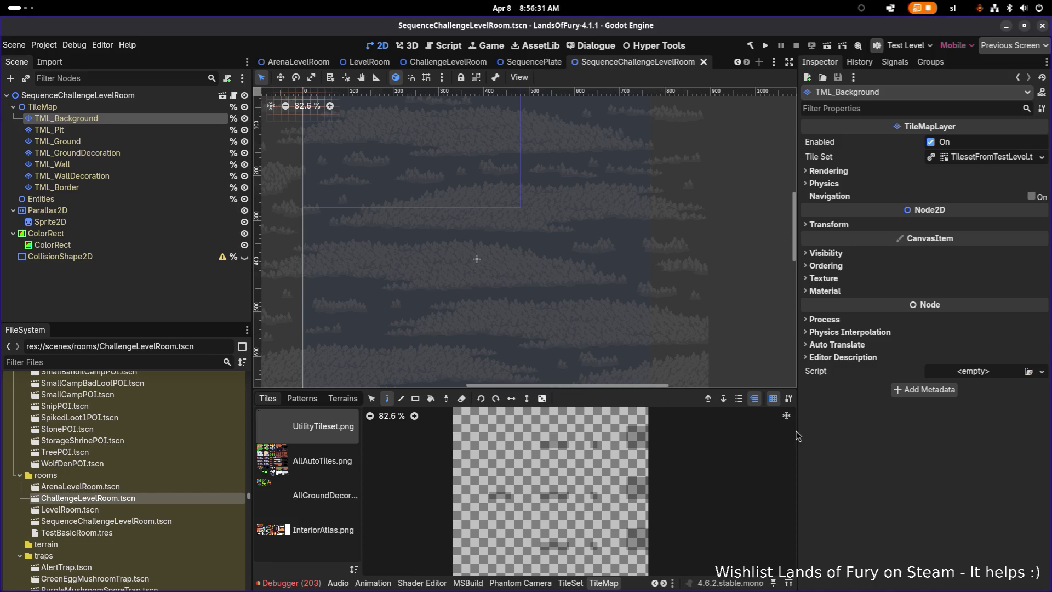
left_click_drag(799, 434, 810, 432)
scroll(630, 474, "down", 1)
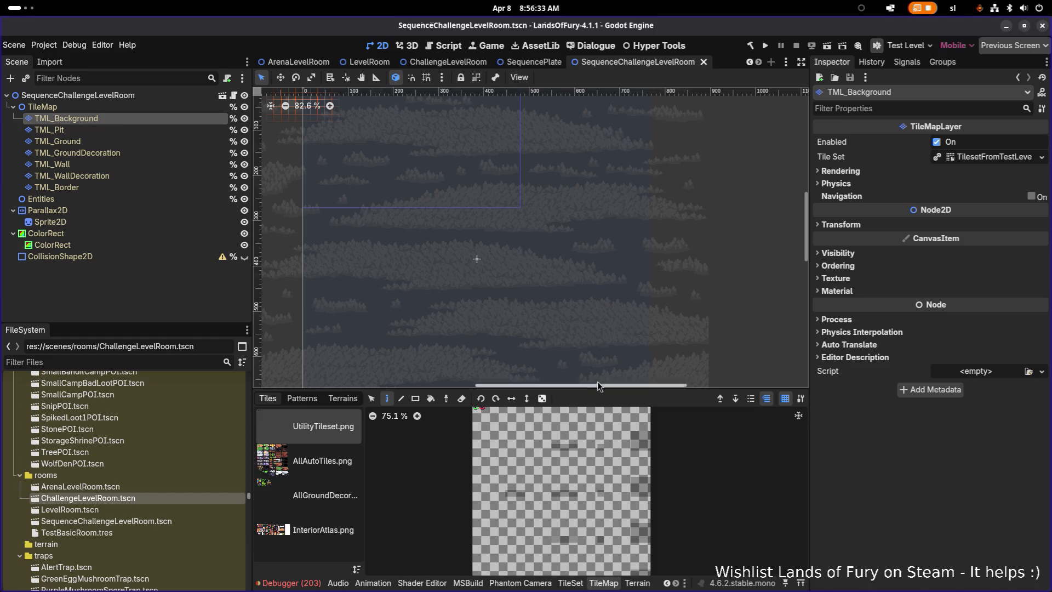
left_click_drag(601, 391, 598, 327)
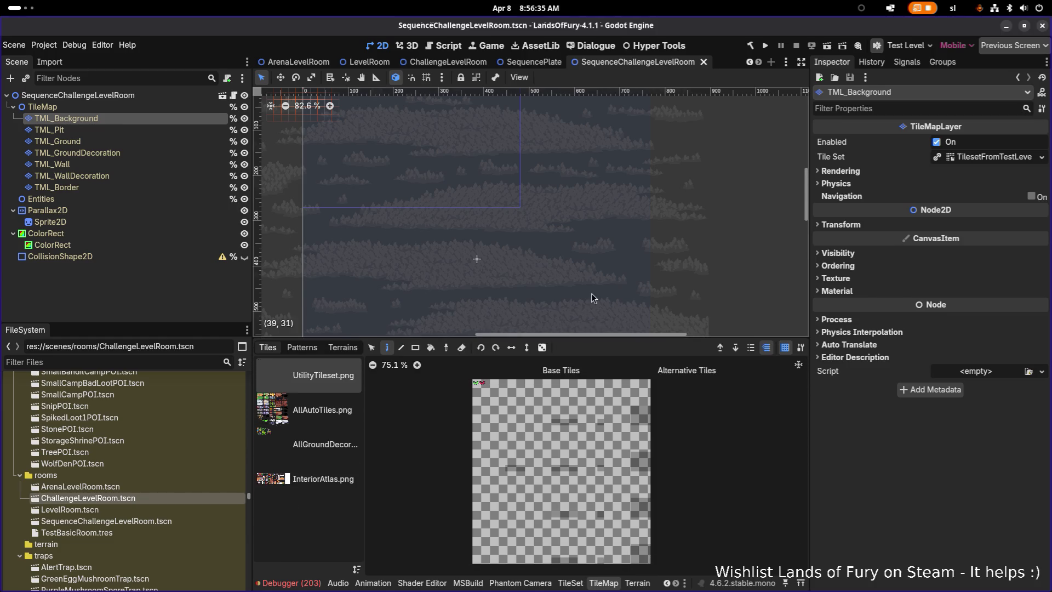
scroll(590, 290, "down", 2)
scroll(603, 219, "down", 3)
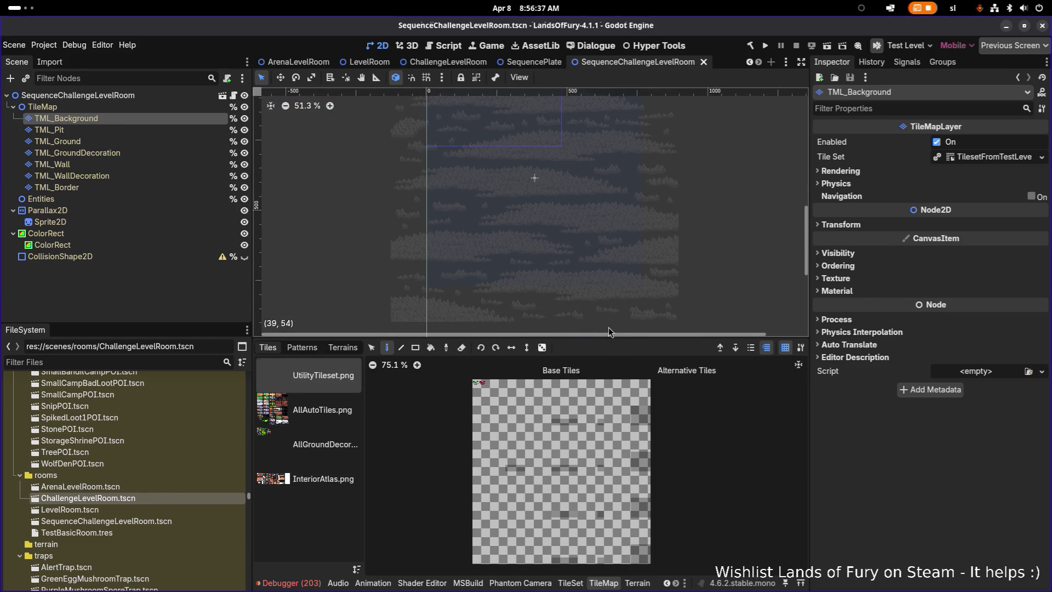
mouse_move(595, 234)
left_mouse_down()
mouse_move(581, 286)
mouse_move(598, 284)
left_mouse_up()
left_click_drag(658, 340, 659, 365)
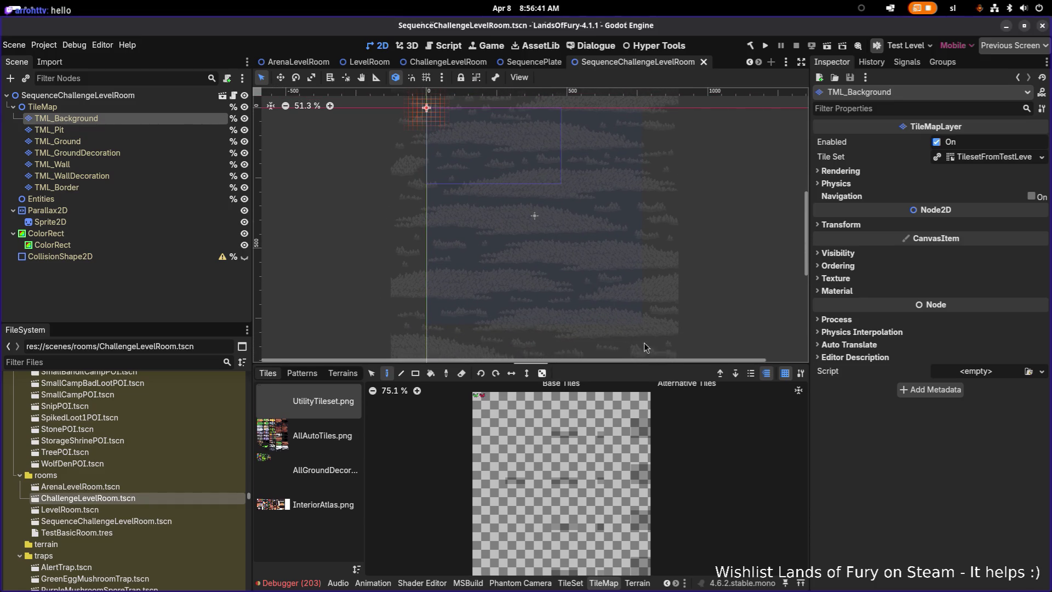
scroll(591, 304, "up", 4)
left_click_drag(552, 253, 570, 284)
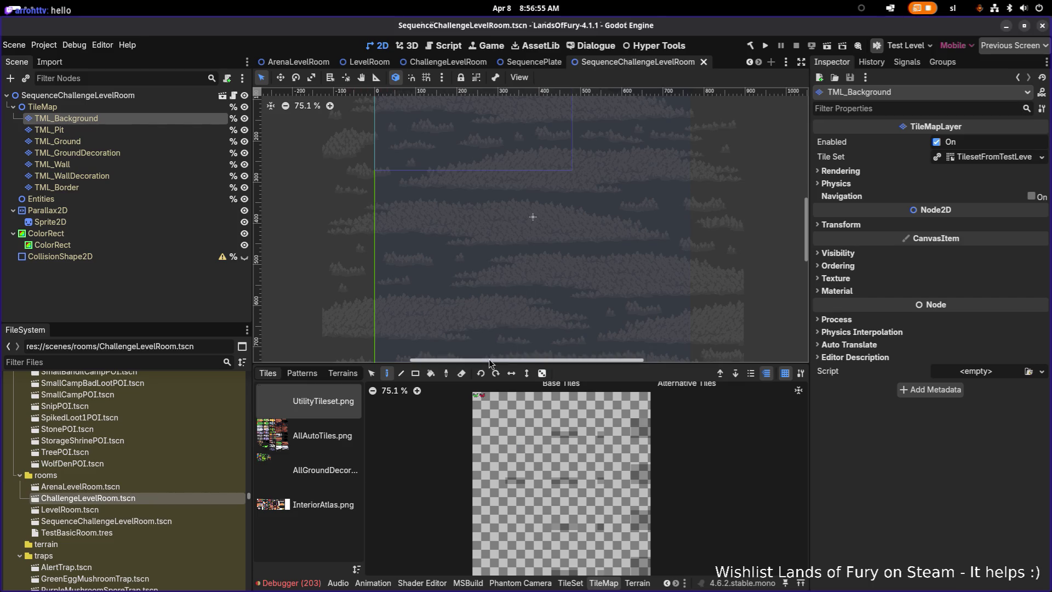
left_click(572, 585)
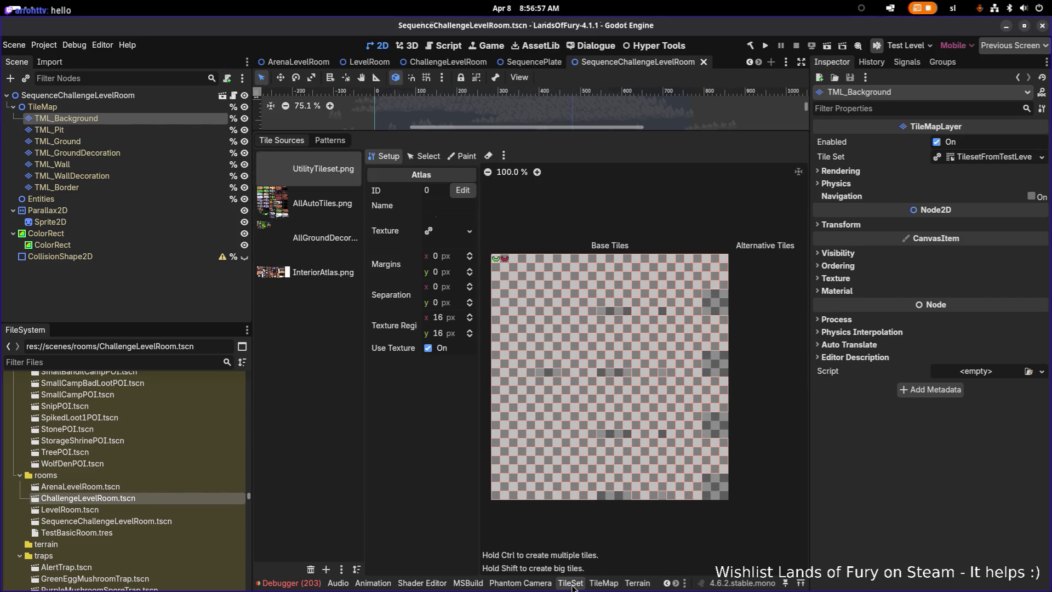
Switch the TileMap panel to Terrains and pick the DirtPlatform terrain
left_click(604, 584)
left_click(630, 584)
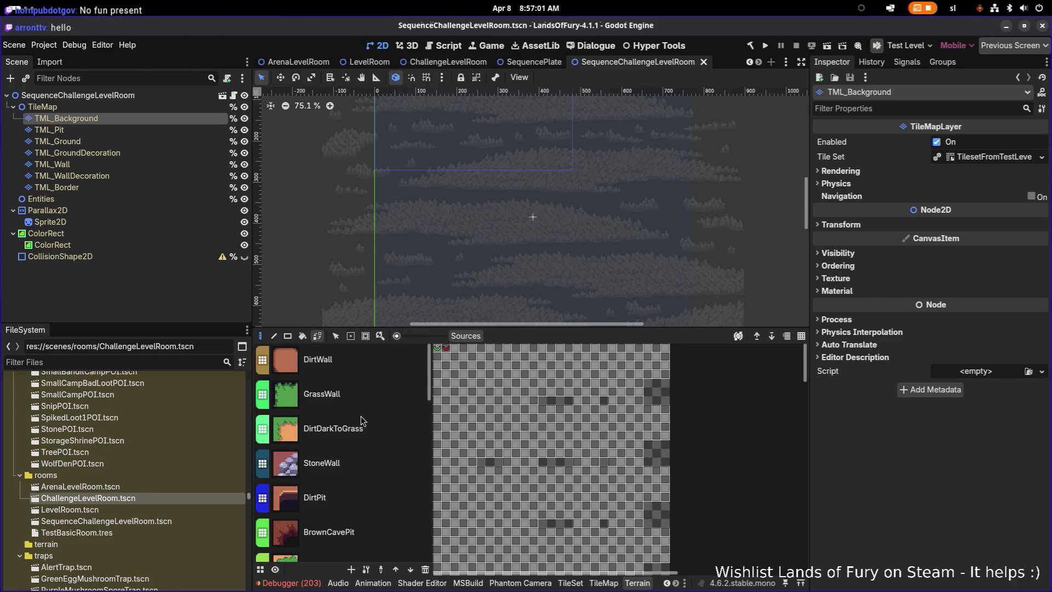
scroll(366, 416, "down", 4)
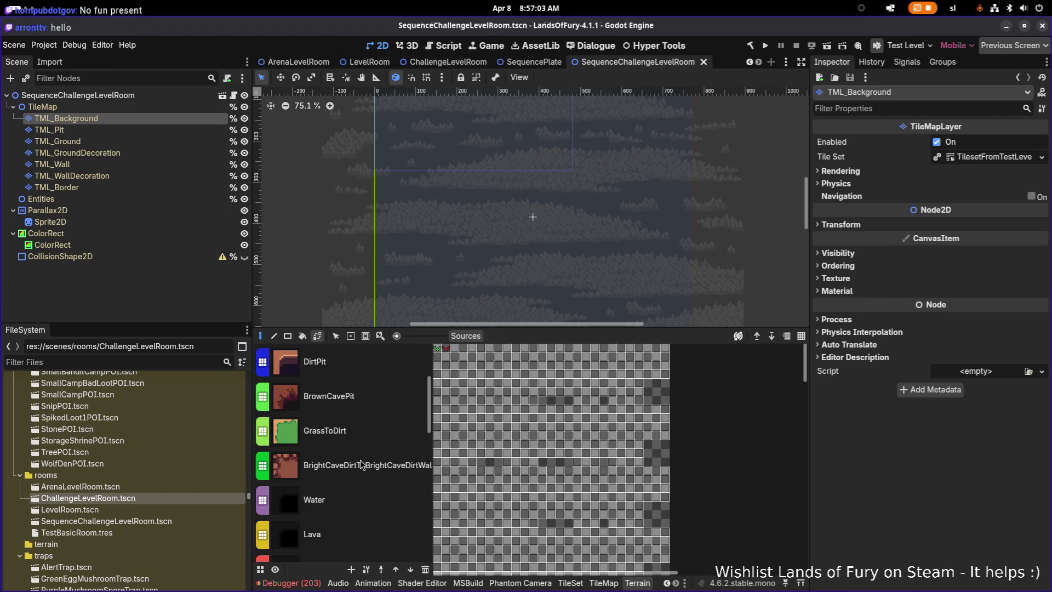
left_click(340, 430)
scroll(542, 233, "up", 4)
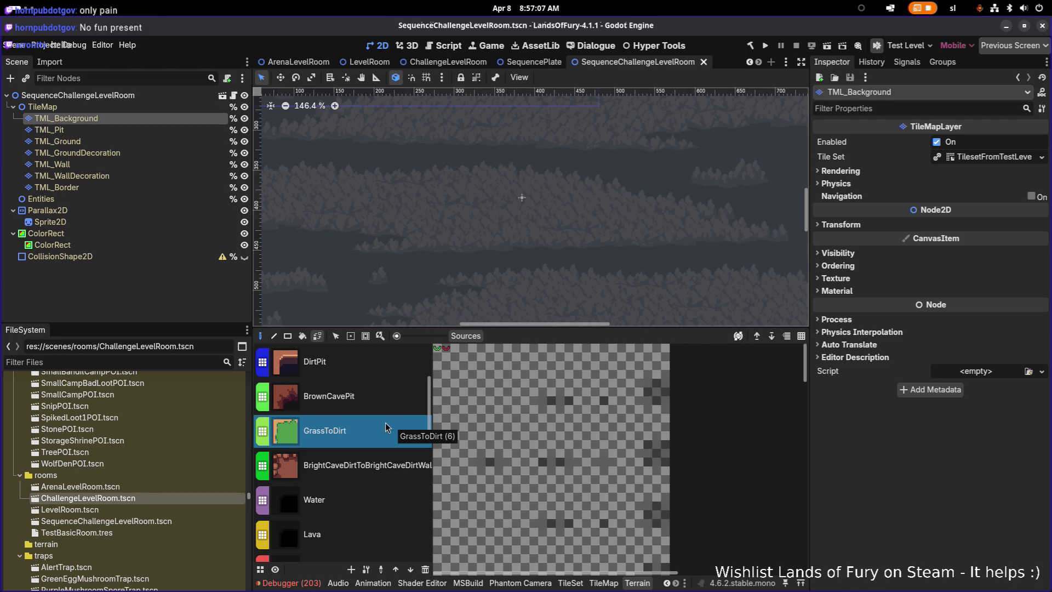
scroll(359, 428, "down", 4)
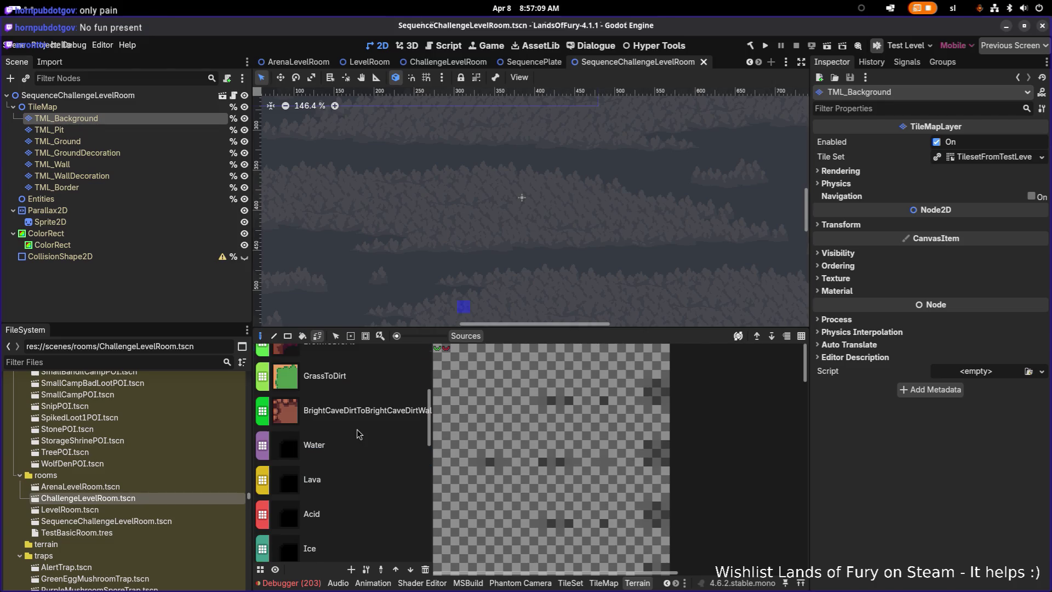
scroll(359, 425, "down", 5)
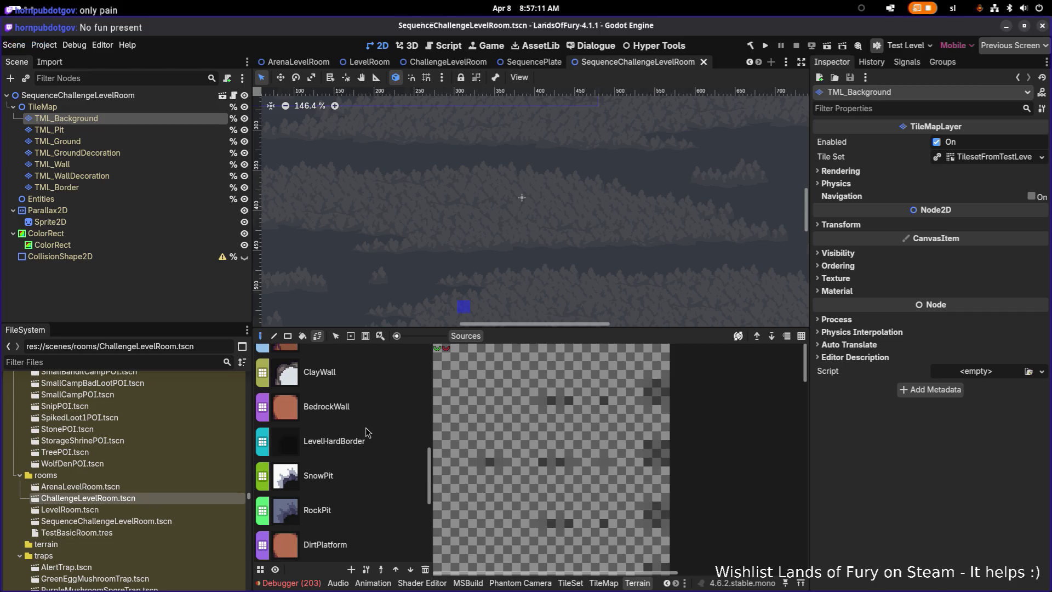
scroll(366, 427, "down", 2)
left_click(349, 463)
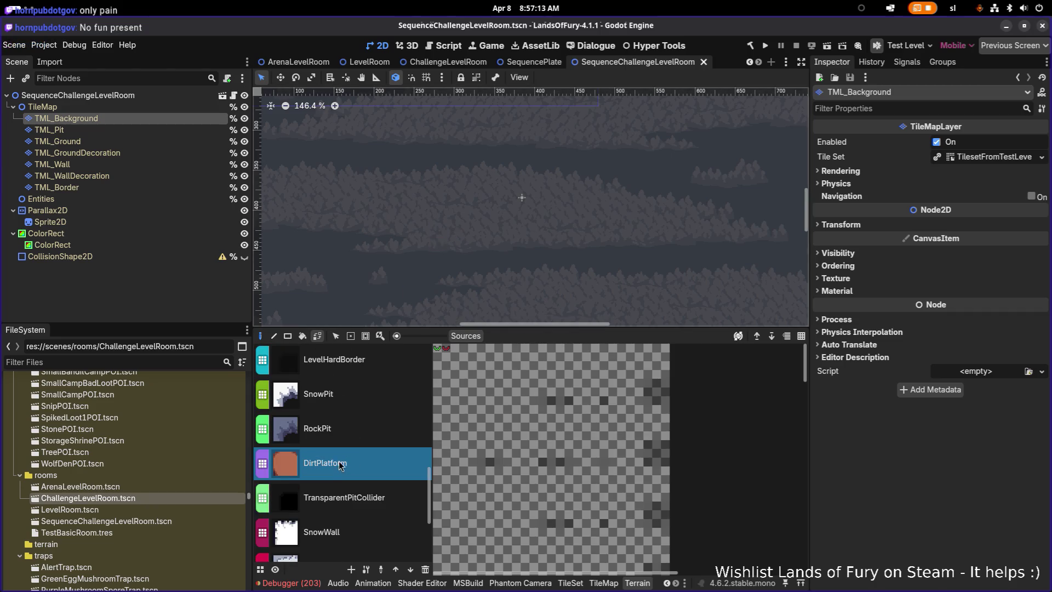
Paint a DirtPlatform platform near the room centre, extending it up and filling the top notch
left_click(476, 219)
left_click_drag(475, 219, 541, 238)
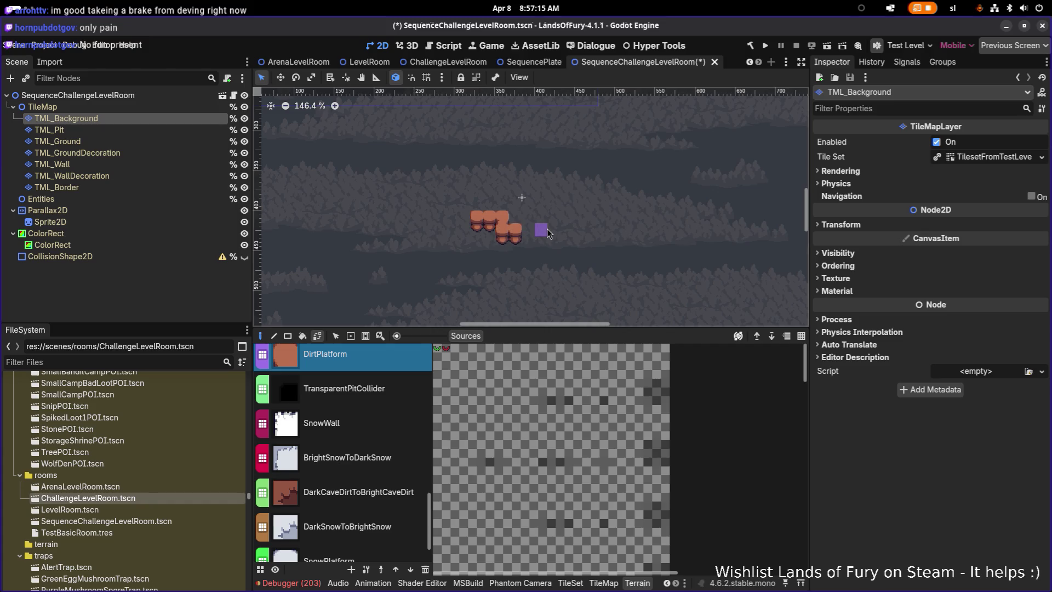
scroll(560, 227, "down", 5)
scroll(559, 227, "up", 5)
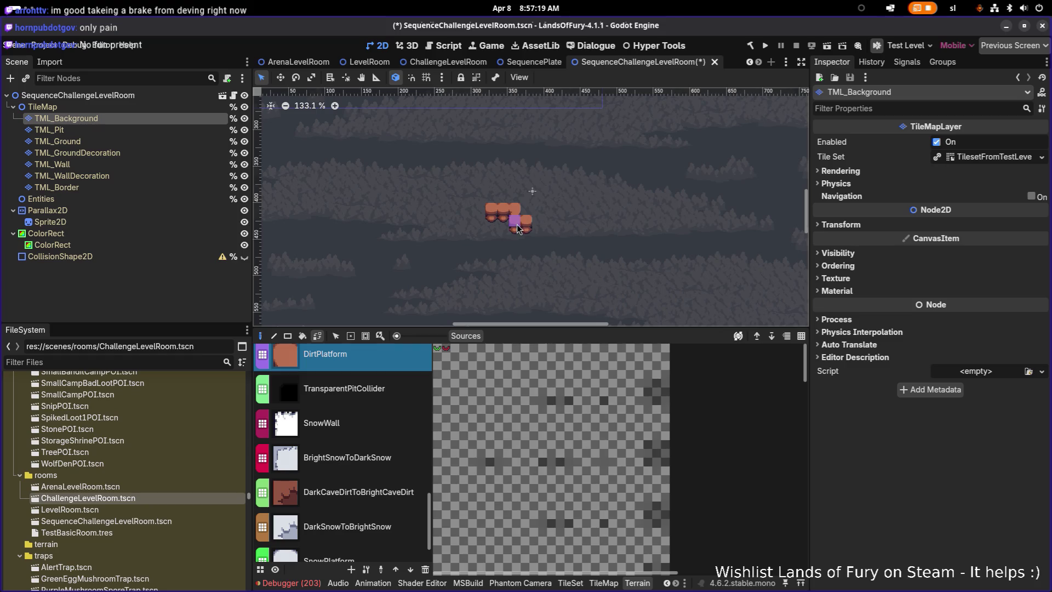
mouse_move(521, 216)
left_mouse_down()
mouse_move(540, 207)
mouse_move(533, 213)
mouse_move(532, 180)
mouse_move(560, 169)
mouse_move(559, 179)
mouse_move(493, 175)
mouse_move(588, 164)
mouse_move(567, 152)
mouse_move(575, 219)
mouse_move(568, 197)
mouse_move(595, 217)
mouse_move(543, 214)
mouse_move(503, 235)
mouse_move(518, 218)
mouse_move(501, 200)
mouse_move(477, 211)
mouse_move(522, 164)
mouse_move(499, 170)
mouse_move(507, 153)
mouse_move(481, 164)
mouse_move(478, 155)
left_mouse_up()
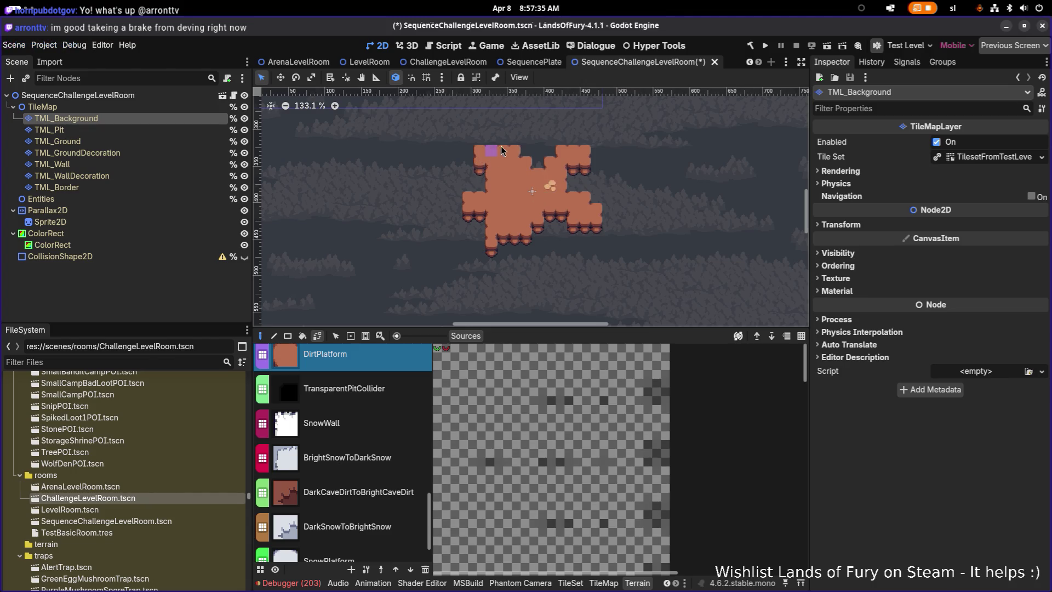
left_click(505, 147)
mouse_move(545, 171)
left_mouse_down()
mouse_move(547, 154)
mouse_move(574, 149)
mouse_move(560, 141)
mouse_move(571, 188)
left_mouse_up()
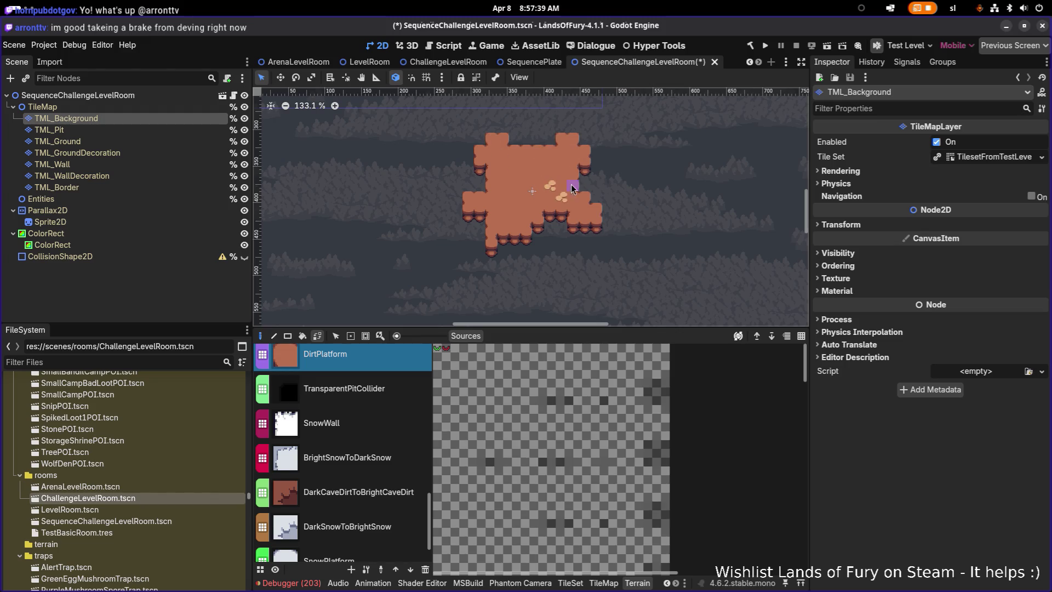
scroll(495, 194, "up", 2)
left_click(481, 230)
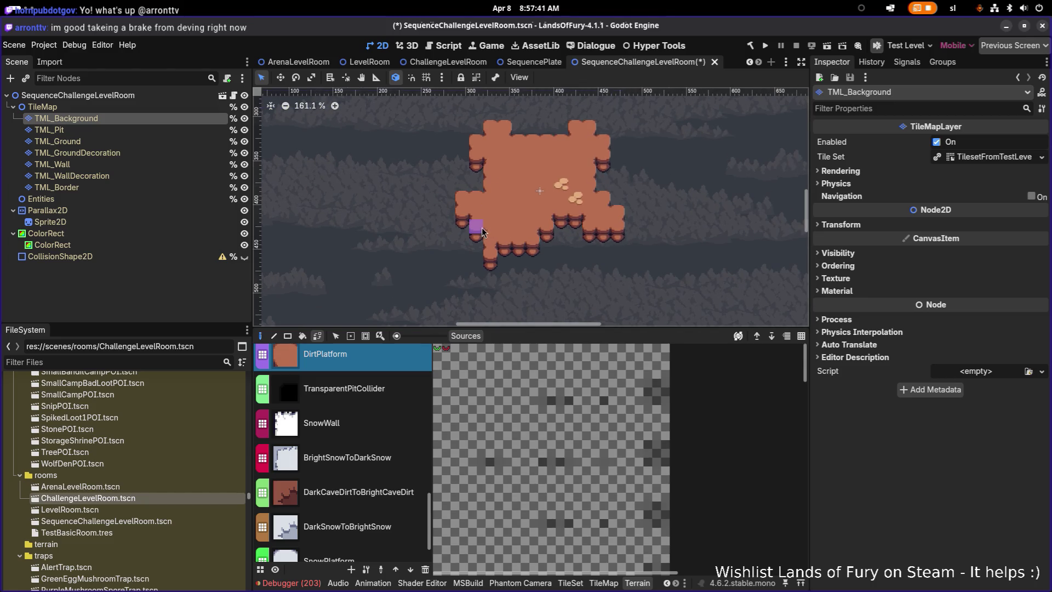
Erase the platform's left lobe and bottom dirt, reshaping its bottom-right edge
mouse_move(446, 212)
left_mouse_down()
mouse_move(518, 252)
mouse_move(501, 253)
left_mouse_up()
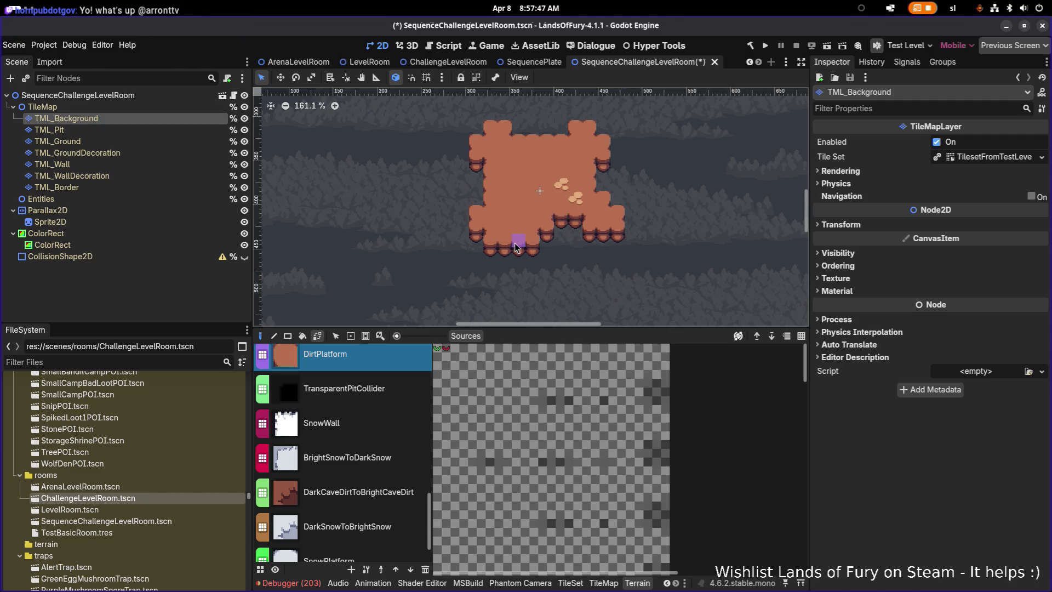
mouse_move(516, 246)
left_mouse_down()
mouse_move(537, 231)
mouse_move(570, 230)
mouse_move(540, 251)
mouse_move(582, 236)
mouse_move(608, 244)
mouse_move(589, 248)
mouse_move(612, 235)
mouse_move(608, 211)
mouse_move(643, 195)
mouse_move(618, 211)
mouse_move(620, 235)
mouse_move(592, 236)
left_mouse_up()
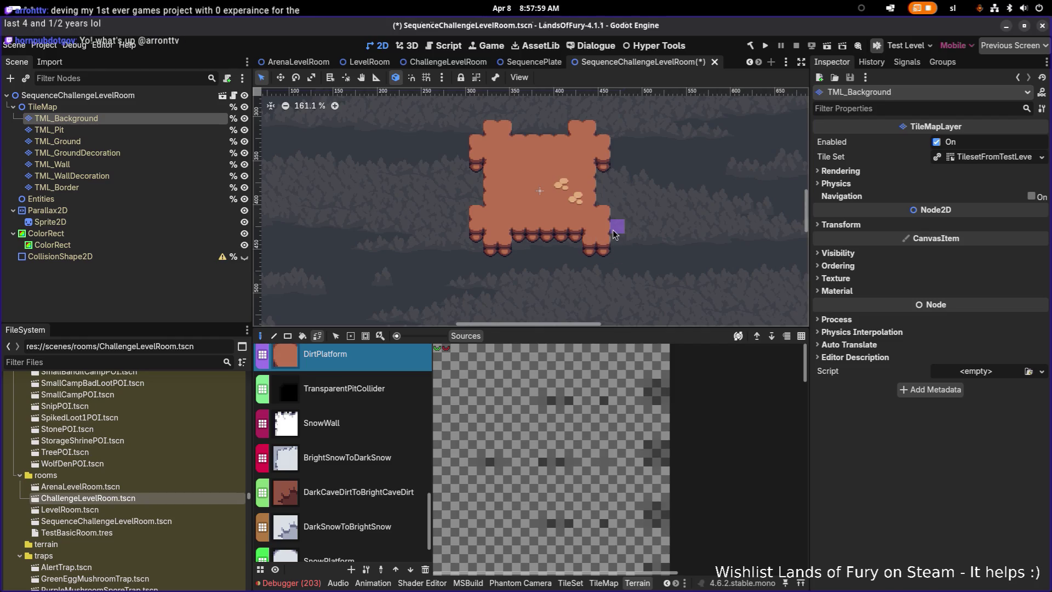
mouse_move(614, 234)
left_mouse_down()
mouse_move(570, 241)
mouse_move(603, 246)
left_mouse_up()
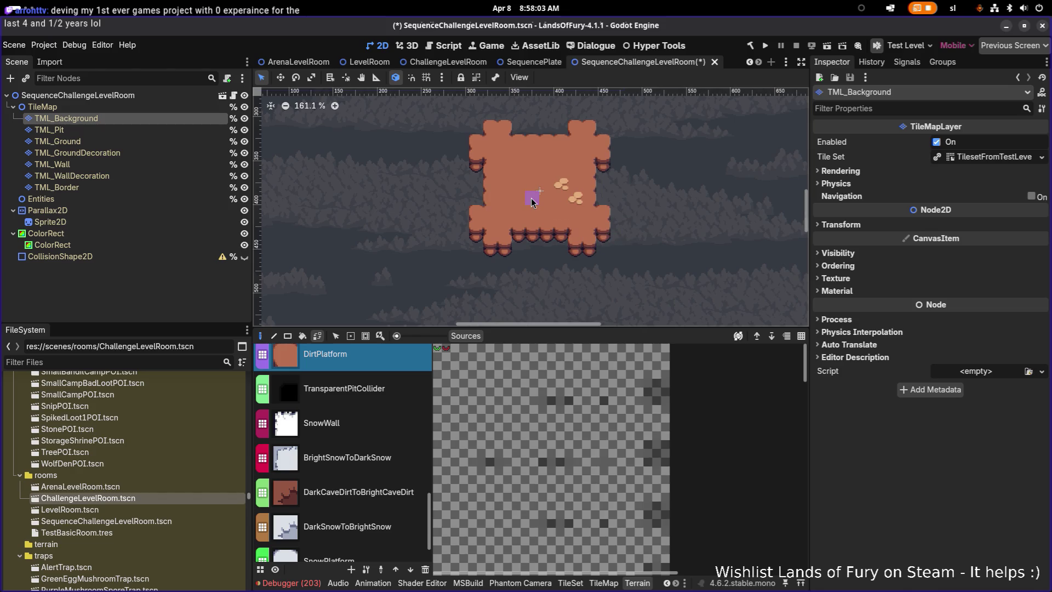
scroll(534, 199, "up", 1)
scroll(531, 199, "up", 2)
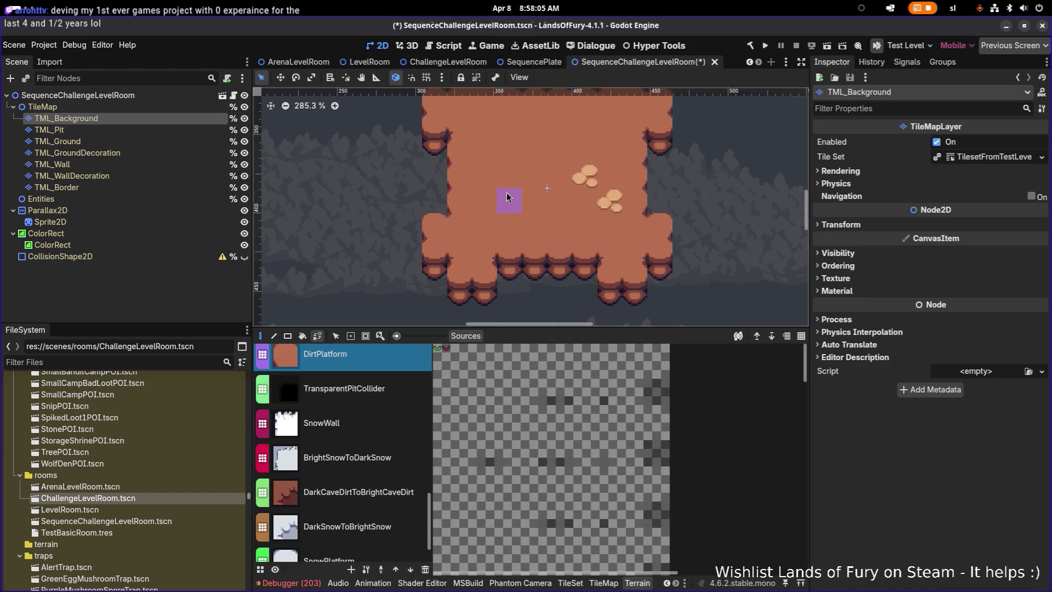
scroll(588, 205, "down", 5)
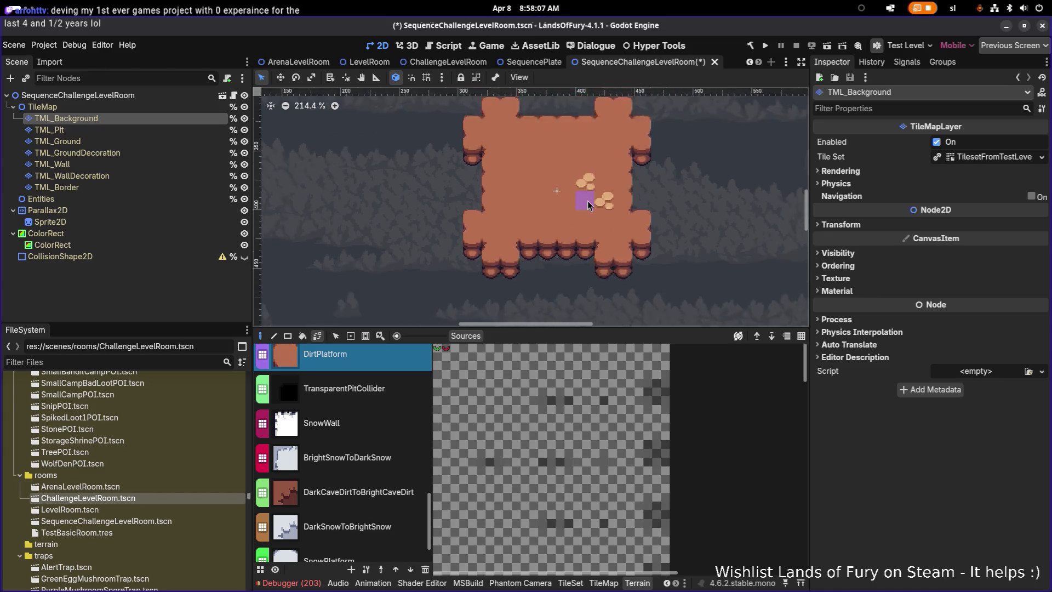
Select the Entities node, save the scene, and filter project files for 'seq'
left_click(111, 107)
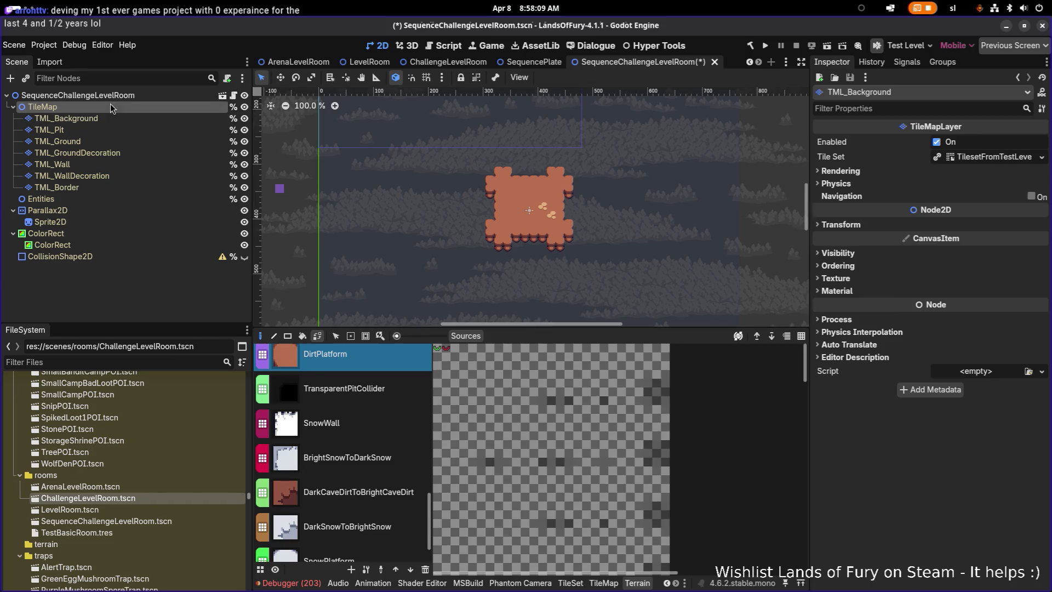
left_click(122, 197)
key("ctrl+s")
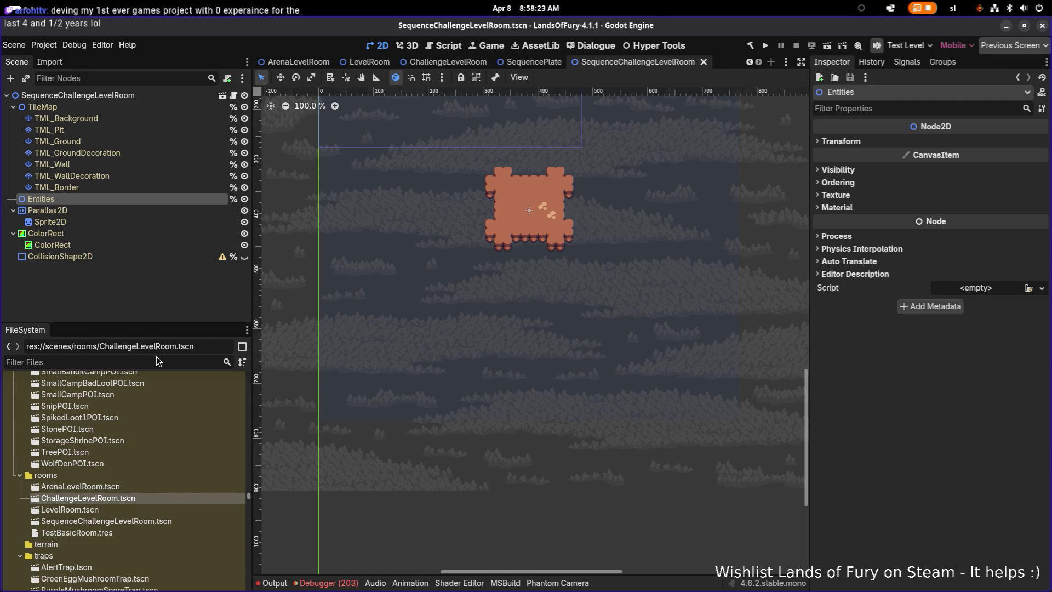
type("seq")
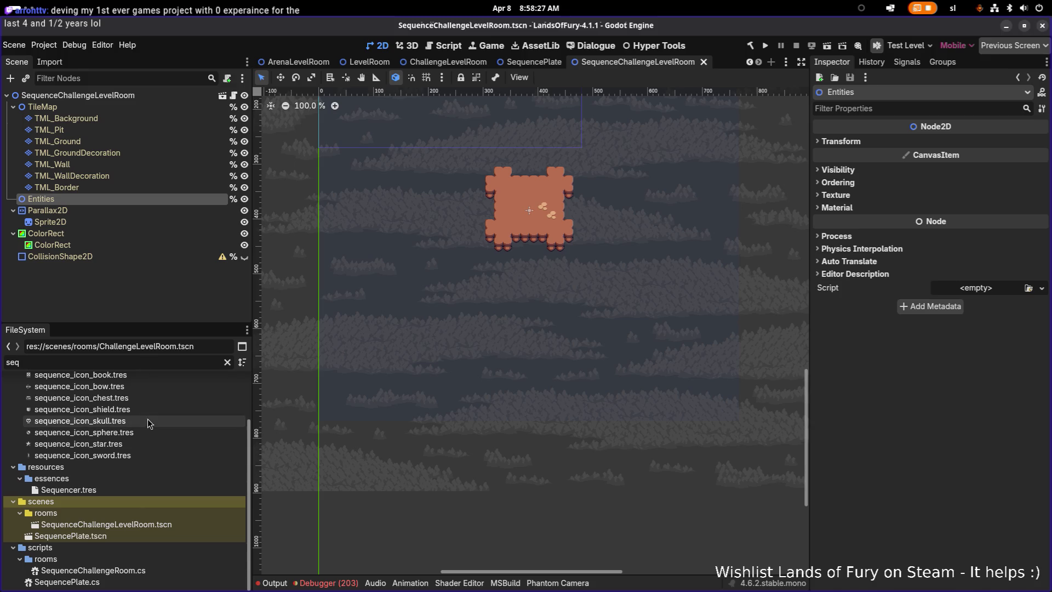
Instance SequencePlate.tscn under Entities and move it onto the platform's upper-left area
mouse_move(70, 536)
left_mouse_down()
mouse_move(522, 202)
mouse_move(126, 201)
mouse_move(521, 204)
left_mouse_up()
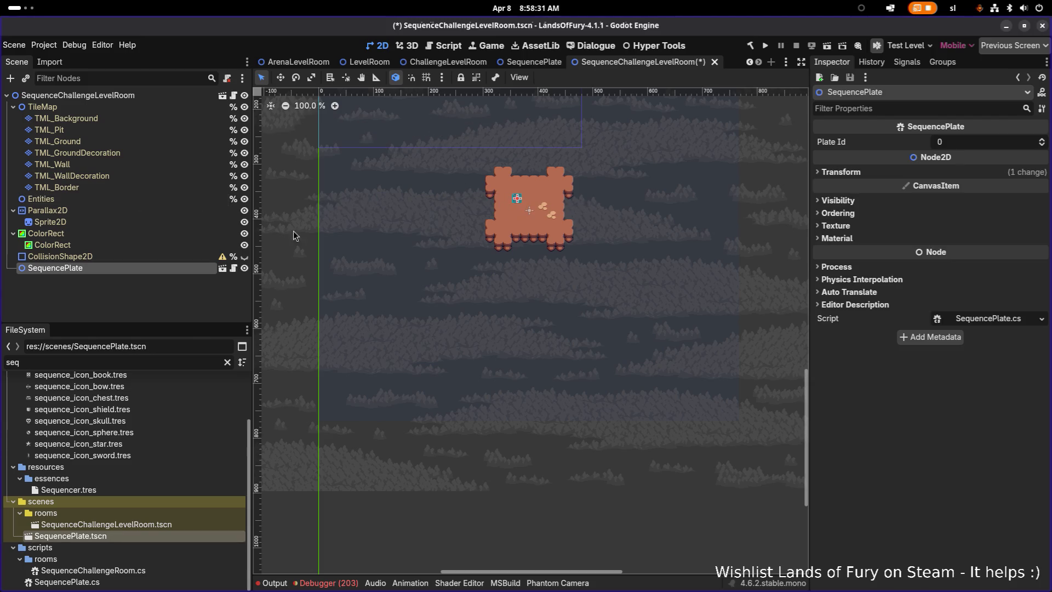
left_click_drag(58, 268, 123, 201)
scroll(581, 198, "up", 6)
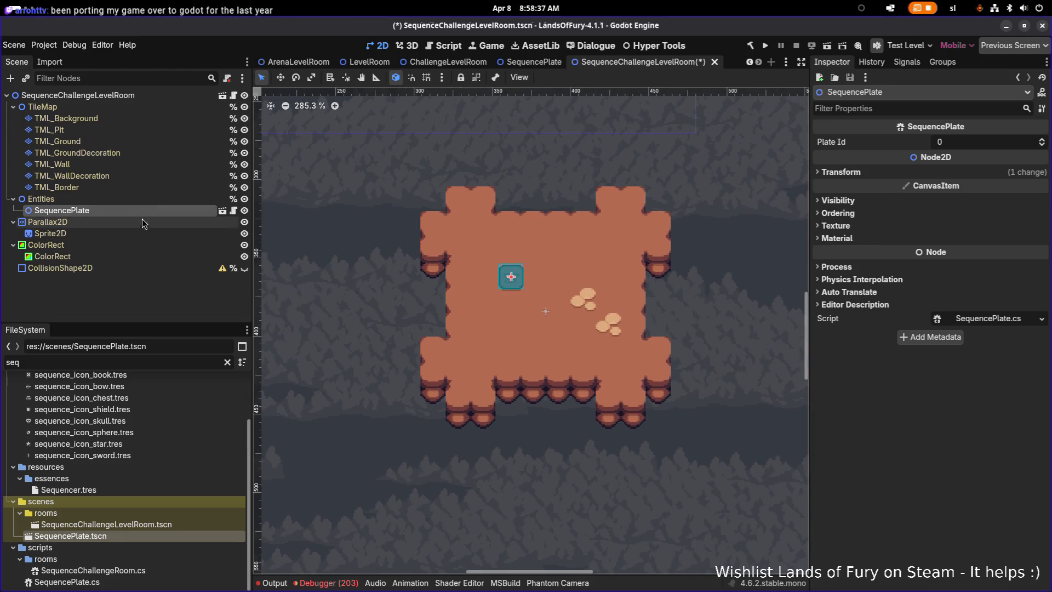
key("w")
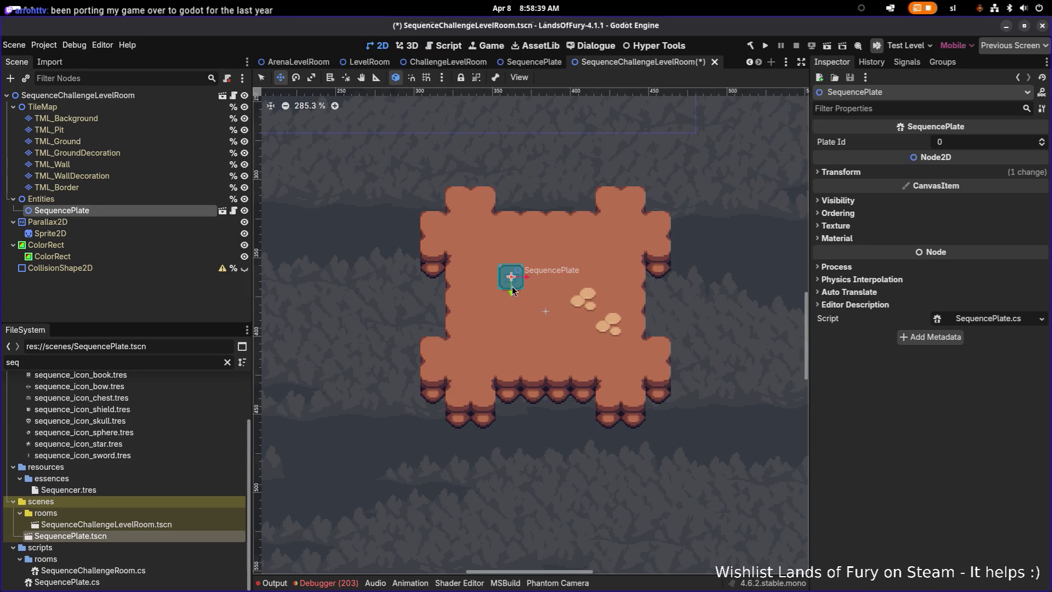
left_click_drag(511, 280, 500, 269)
key("q")
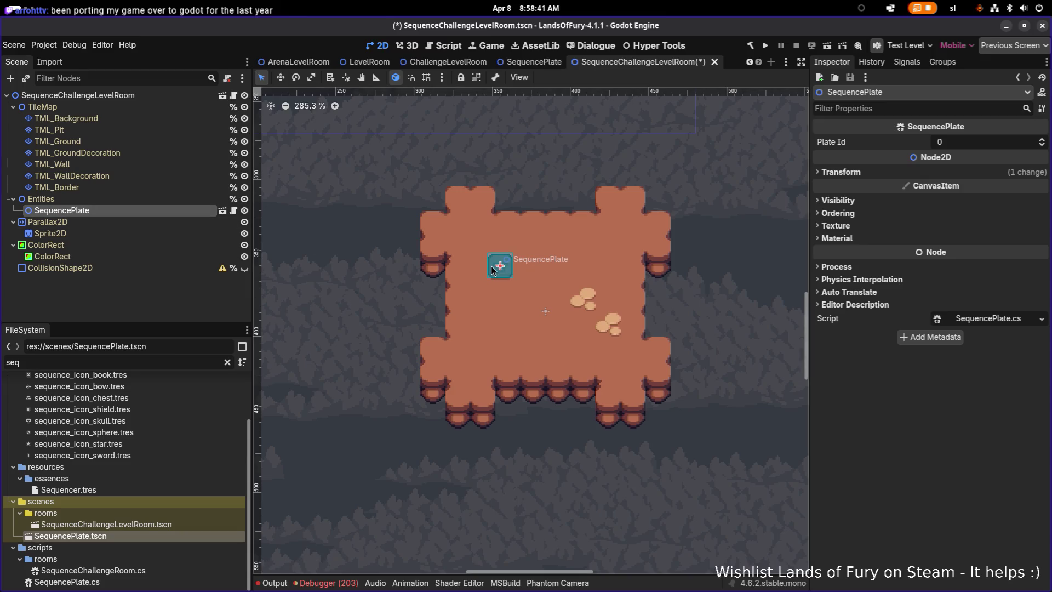
key("w")
mouse_move(496, 268)
left_mouse_down()
mouse_move(509, 272)
mouse_move(491, 275)
left_mouse_up()
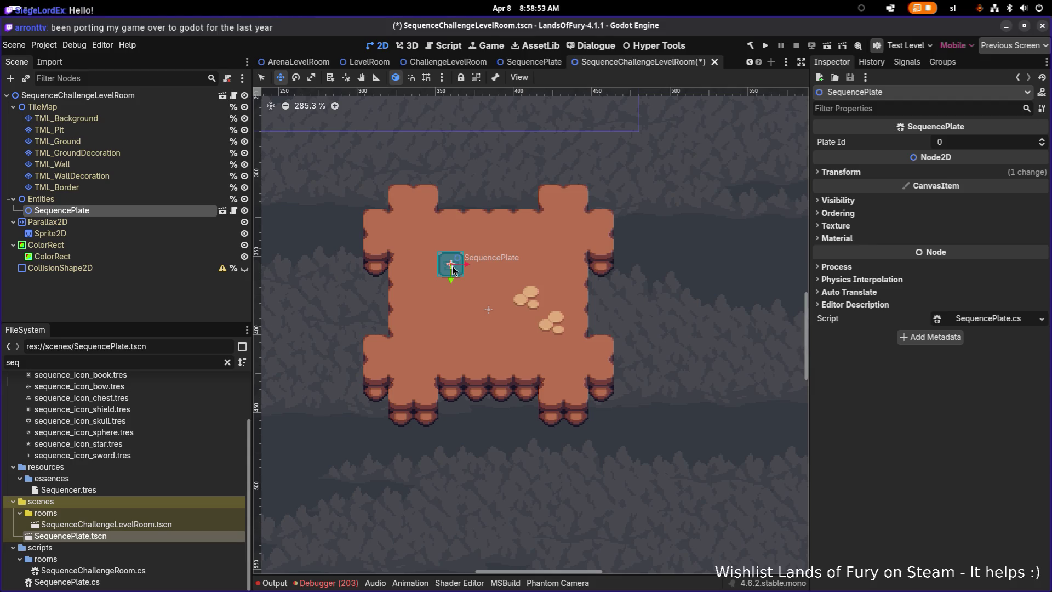
Duplicate the plate, place the copy to its right, and duplicate once more
key("ctrl+d")
mouse_move(464, 268)
left_mouse_down()
mouse_move(556, 268)
mouse_move(450, 314)
mouse_move(555, 311)
mouse_move(451, 362)
mouse_move(554, 364)
left_mouse_up()
key("ctrl+d")
key("ctrl+d")
key("ctrl+d")
key("ctrl+d")
key("ctrl+d")
key("ctrl+d")
key("ctrl+d")
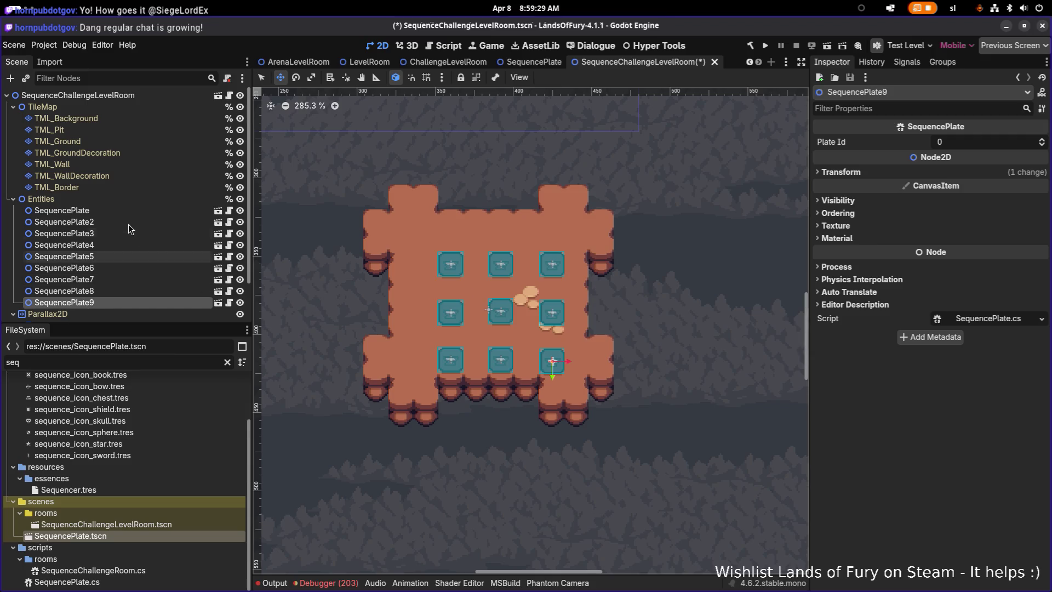
left_click(128, 223)
scroll(484, 281, "up", 1)
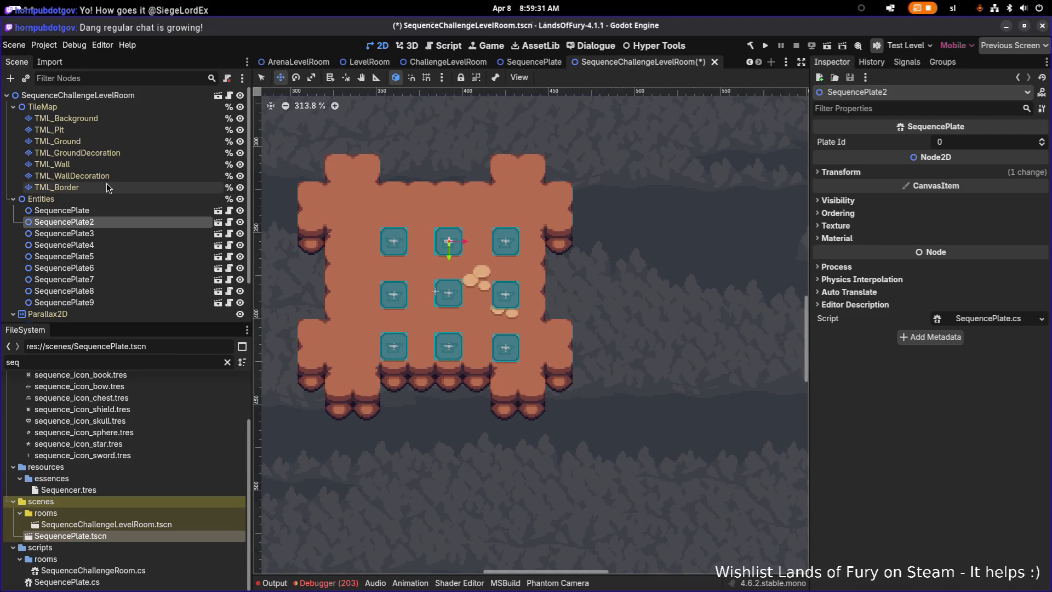
left_click(108, 200)
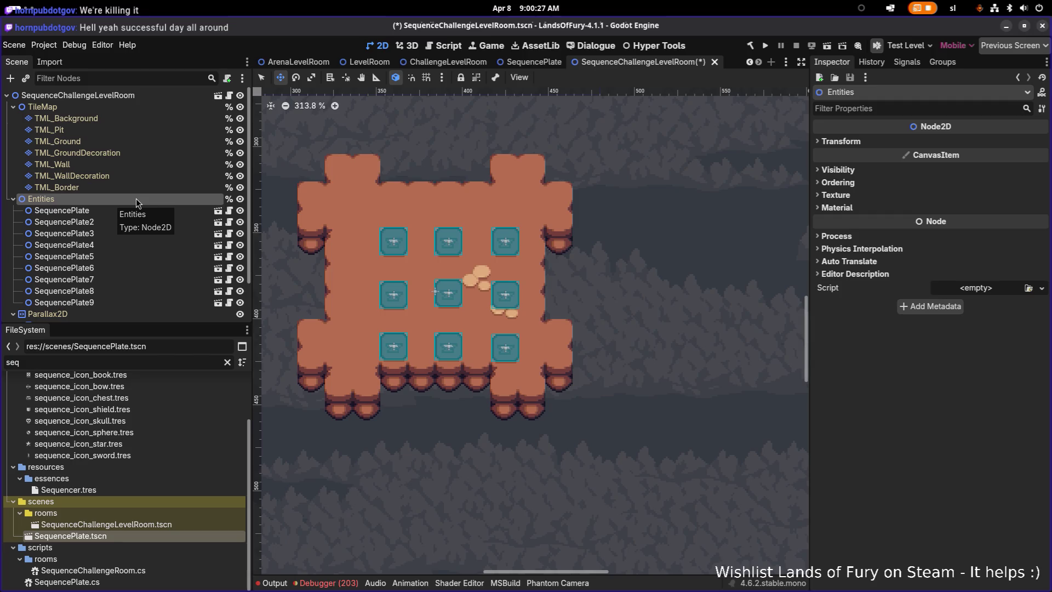
left_click(135, 211)
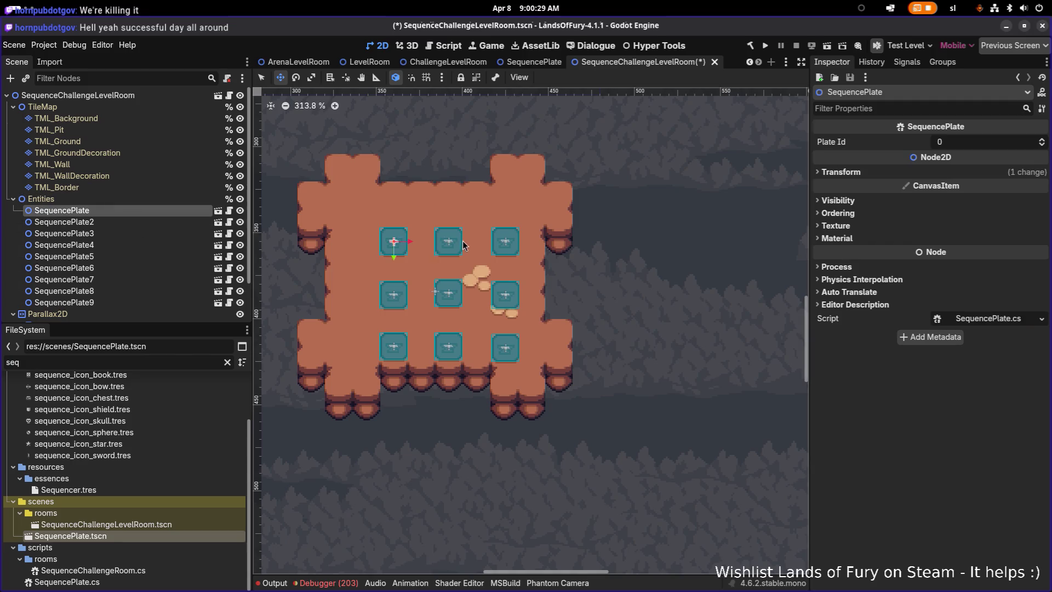
left_click(155, 233)
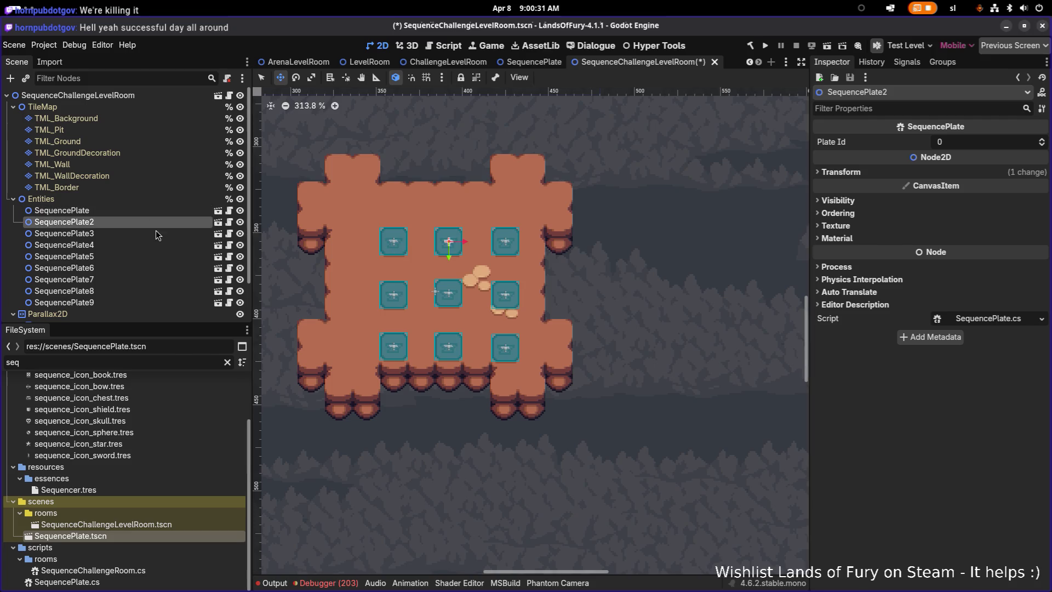
left_click(161, 211)
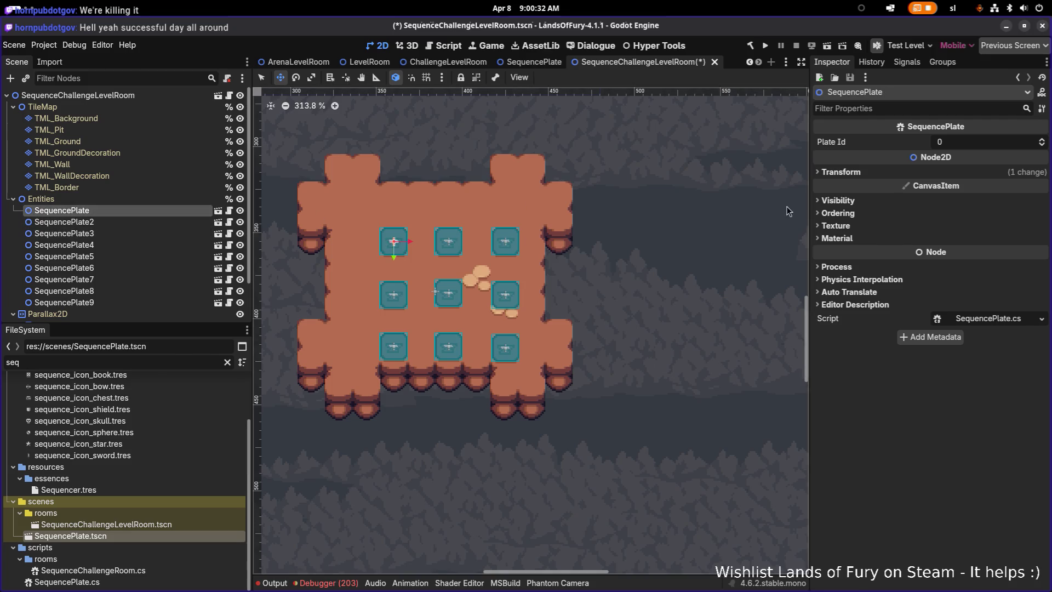
left_click(855, 173)
left_click(988, 188)
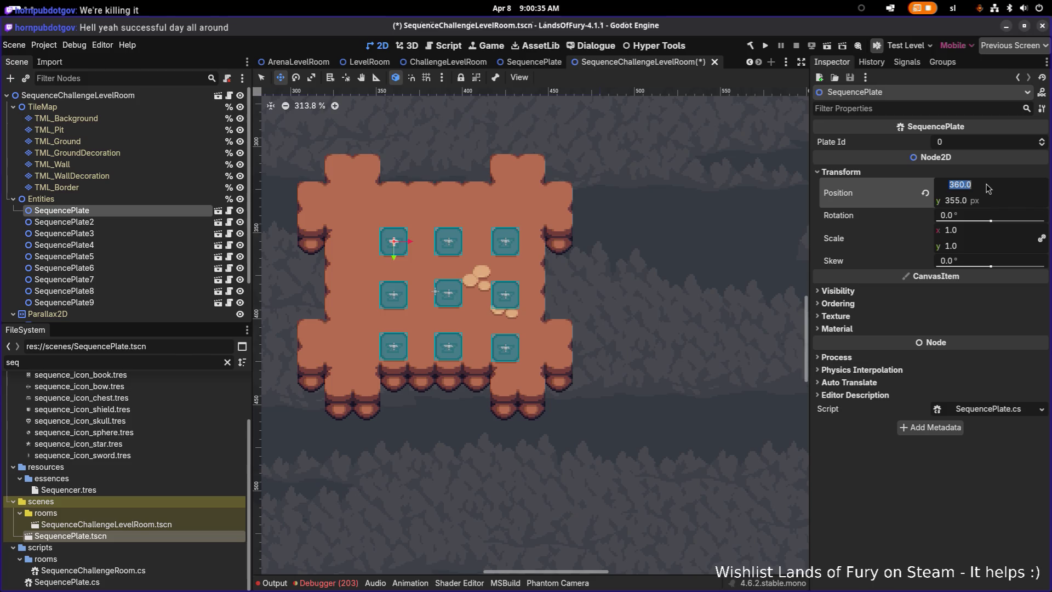
left_click(120, 107)
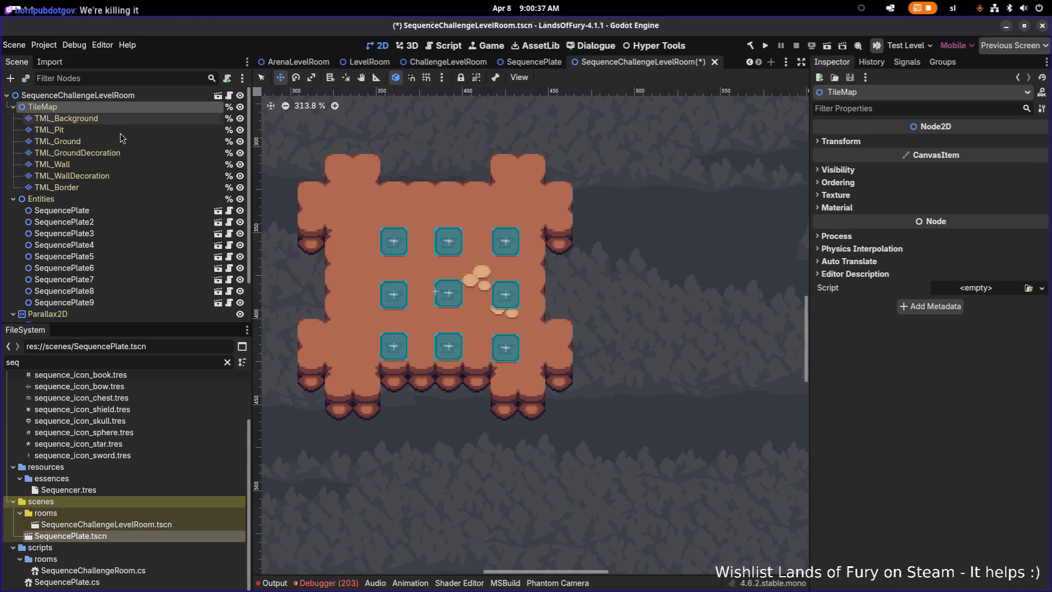
left_click(121, 138)
Select TML_Background and choose the DirtPlatform terrain in the terrain list
key("Up")
key("Up")
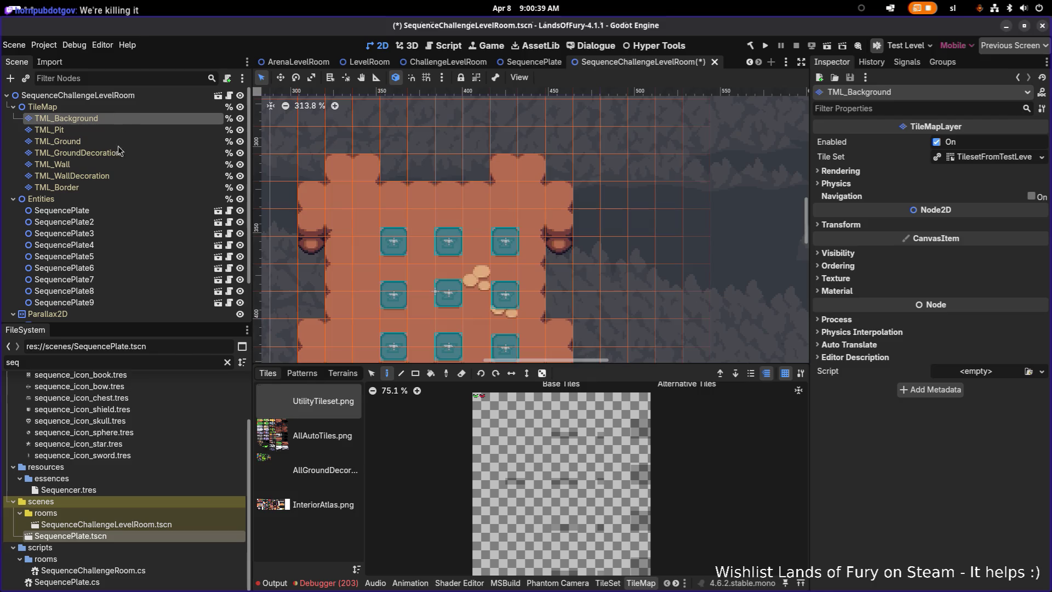
scroll(535, 247, "down", 2)
scroll(535, 247, "right", 2)
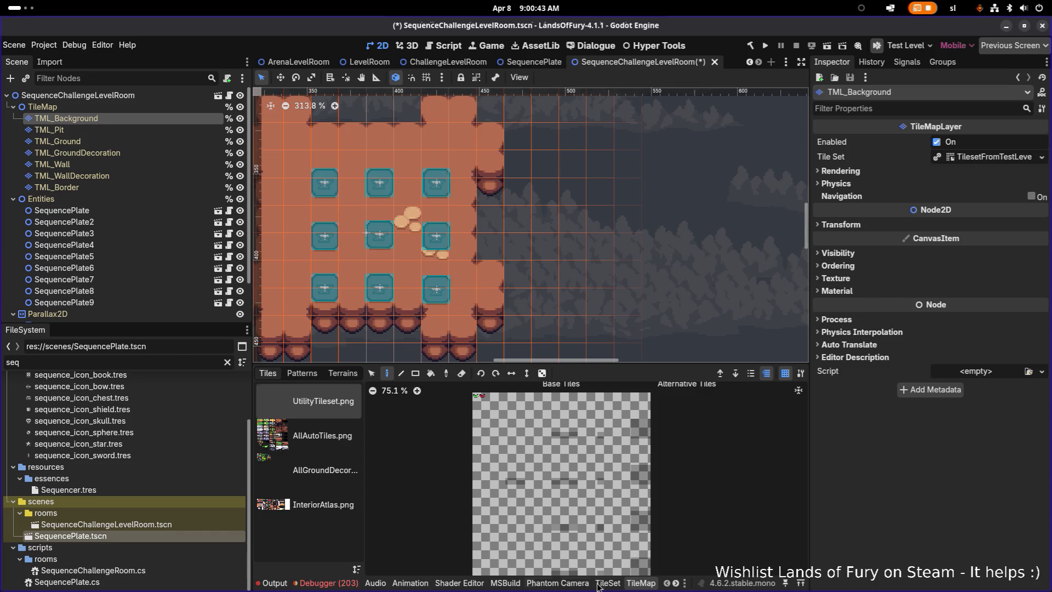
scroll(603, 583, "down", 1)
left_click(638, 583)
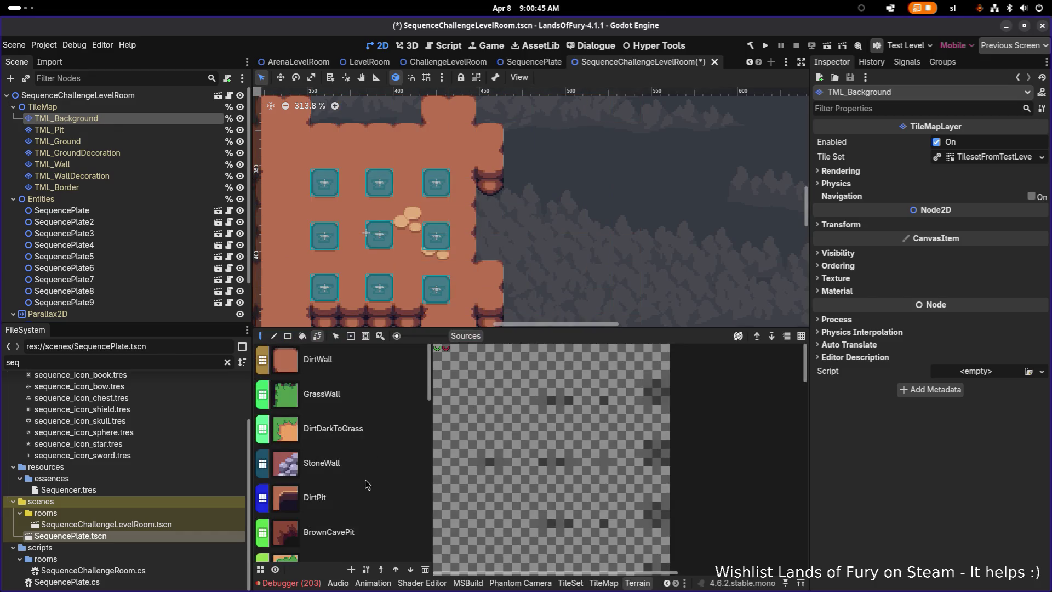
scroll(353, 507, "down", 5)
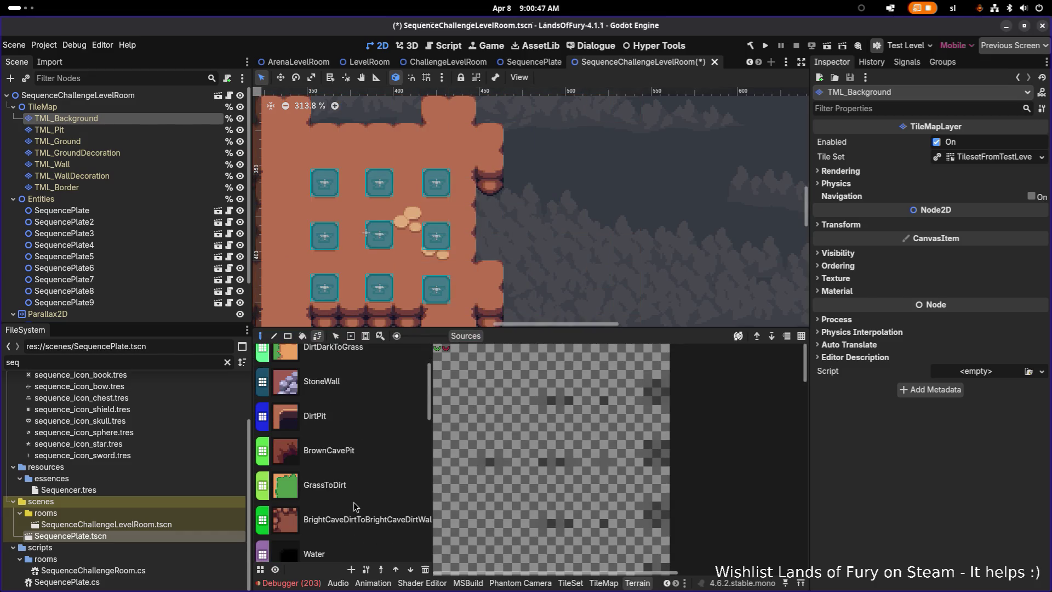
scroll(358, 499, "up", 3)
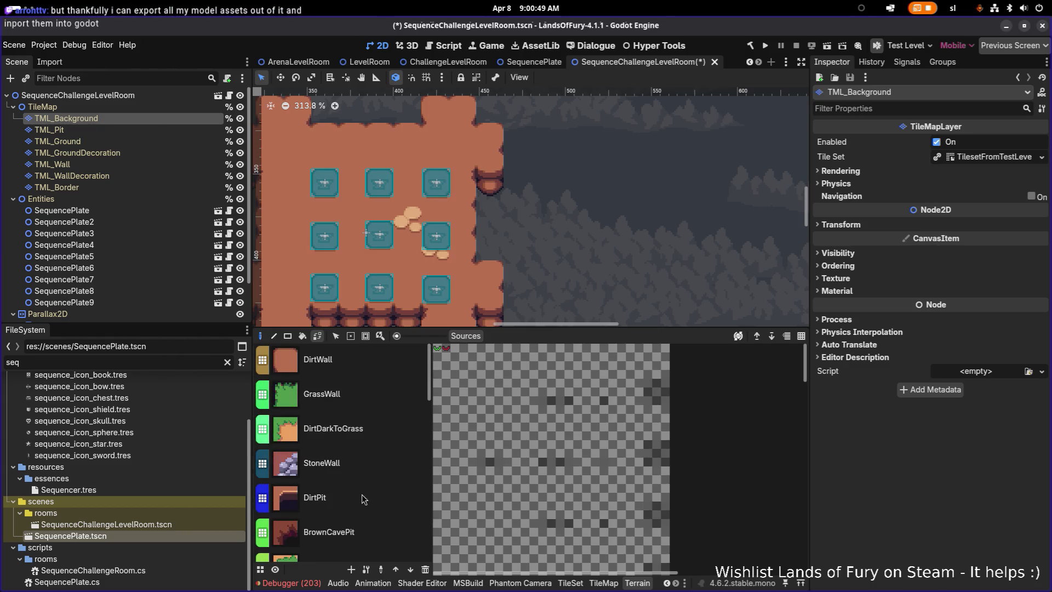
scroll(372, 423, "down", 8)
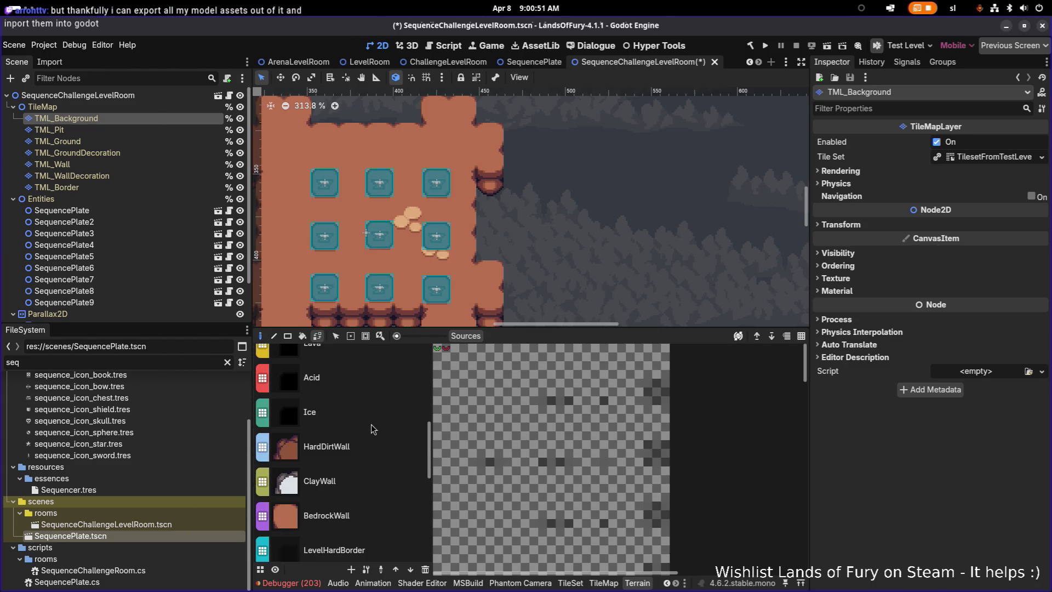
left_click(361, 465)
scroll(361, 460, "down", 3)
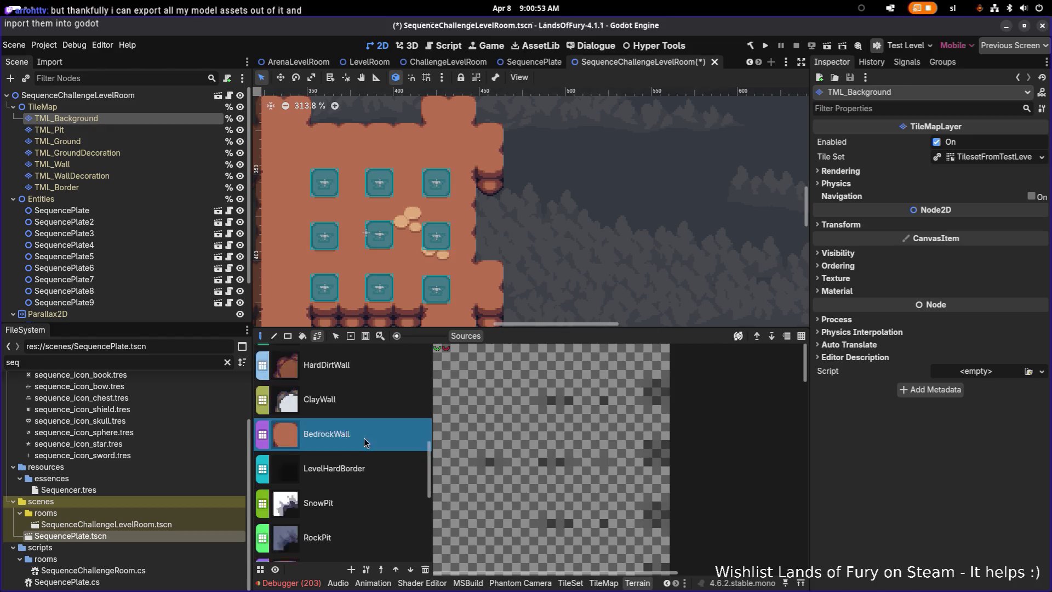
scroll(368, 398, "up", 1)
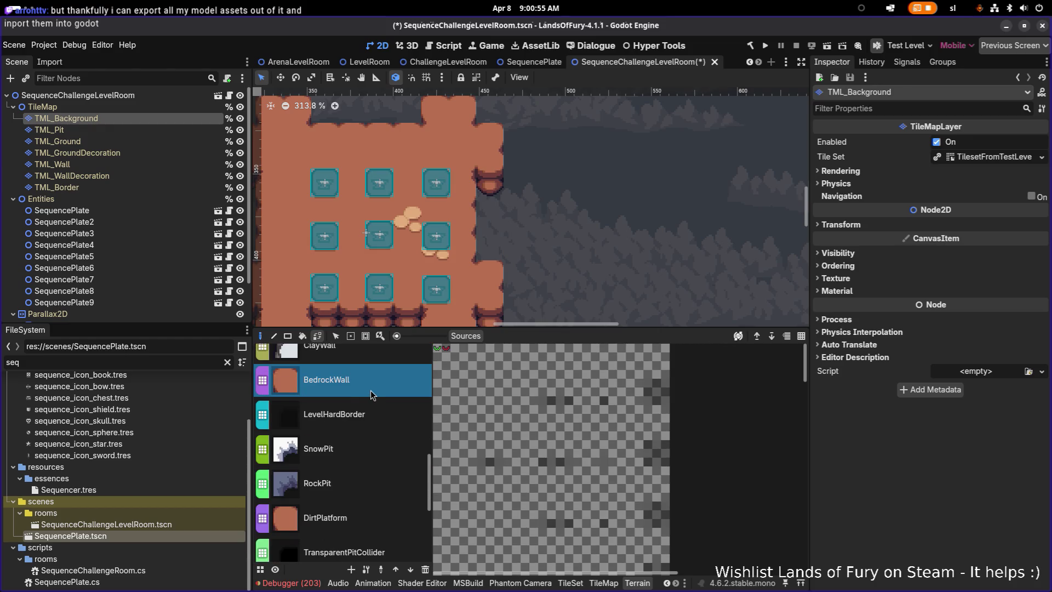
left_click(366, 528)
Fill the notch right of the wall and paint dirt below the bottom plates and lower-left block
mouse_move(513, 197)
left_mouse_down()
mouse_move(535, 200)
mouse_move(580, 238)
left_mouse_up()
left_click(568, 209)
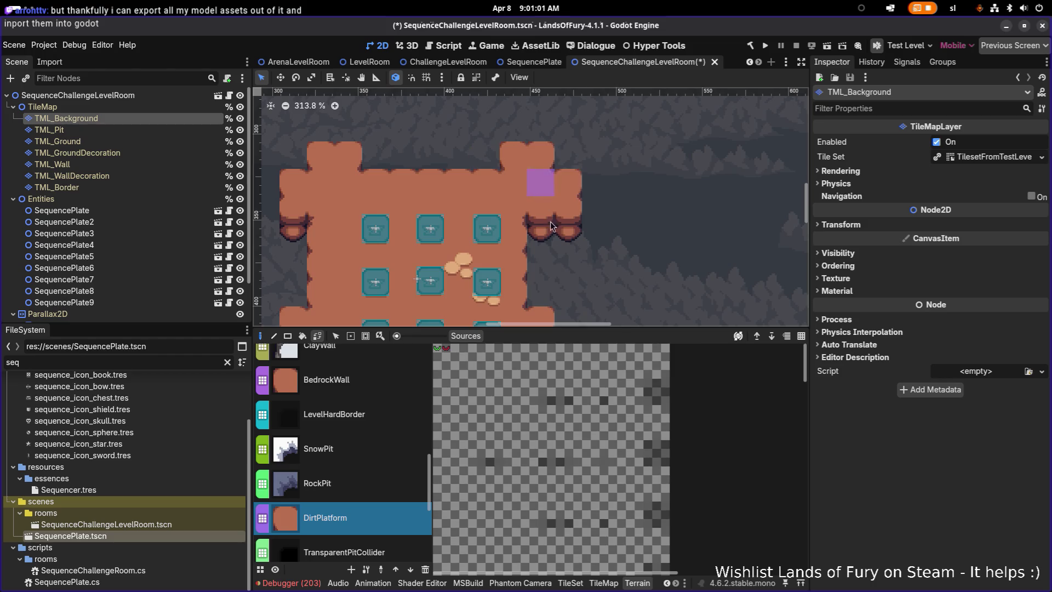
mouse_move(556, 270)
left_mouse_down()
mouse_move(574, 202)
mouse_move(566, 188)
left_mouse_up()
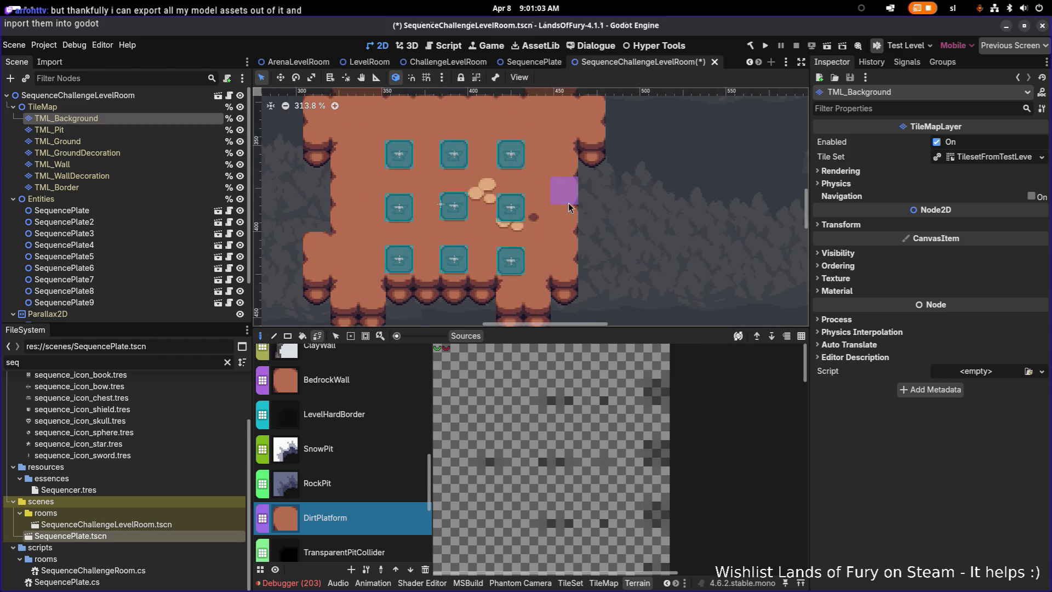
mouse_move(564, 270)
left_mouse_down()
mouse_move(584, 219)
mouse_move(609, 216)
mouse_move(603, 199)
left_mouse_up()
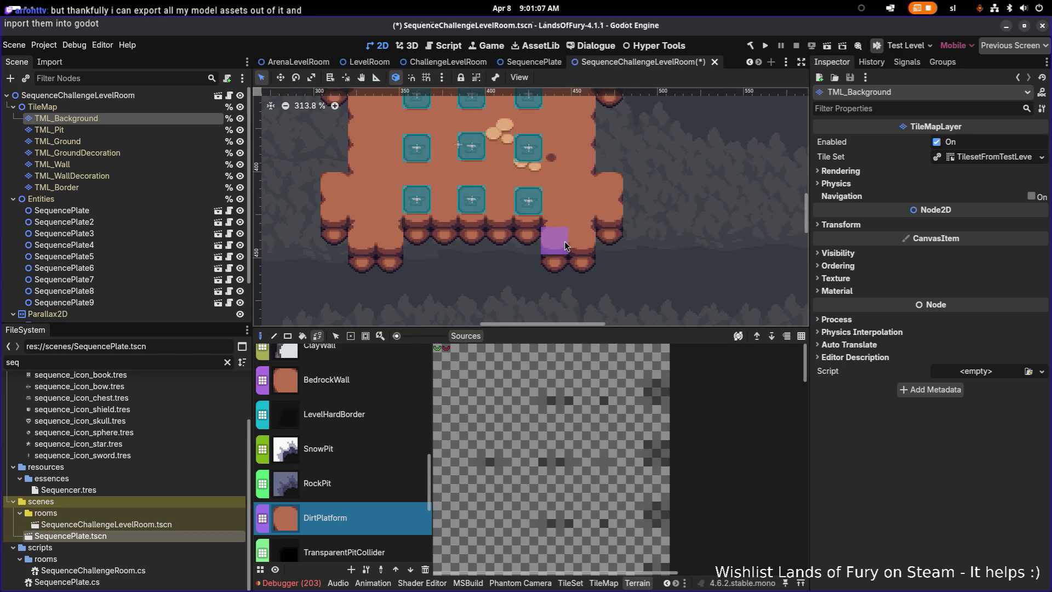
scroll(548, 249, "down", 2)
scroll(461, 289, "down", 3)
mouse_move(501, 249)
left_mouse_down()
mouse_move(482, 255)
mouse_move(572, 258)
left_mouse_up()
left_click(461, 281)
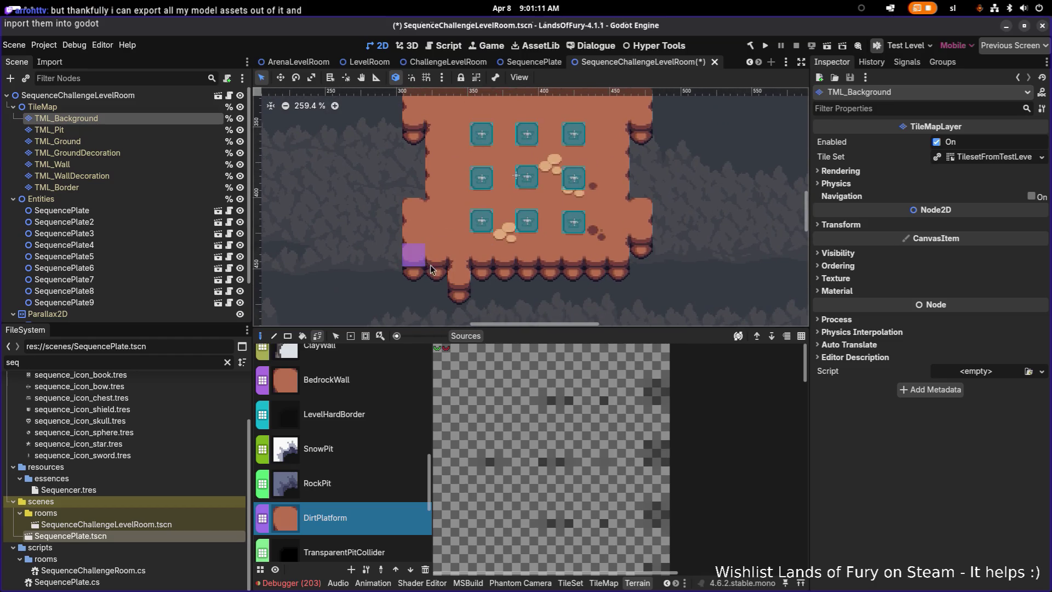
left_click(436, 285)
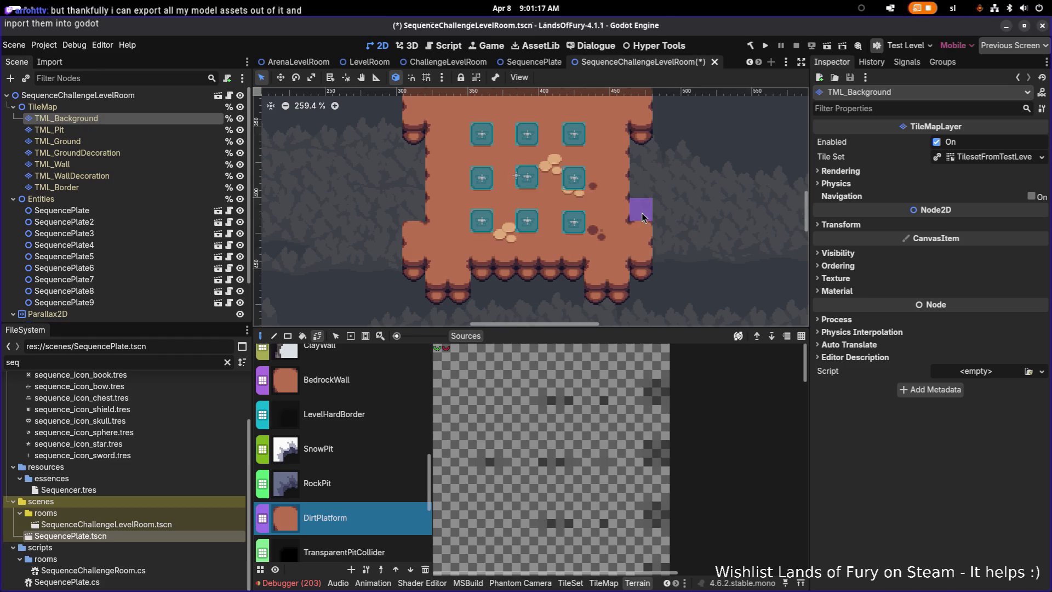
Paint a dirt row along the bottom edge and fill the platform's side edge notches
scroll(664, 234, "down", 3)
scroll(664, 235, "up", 2)
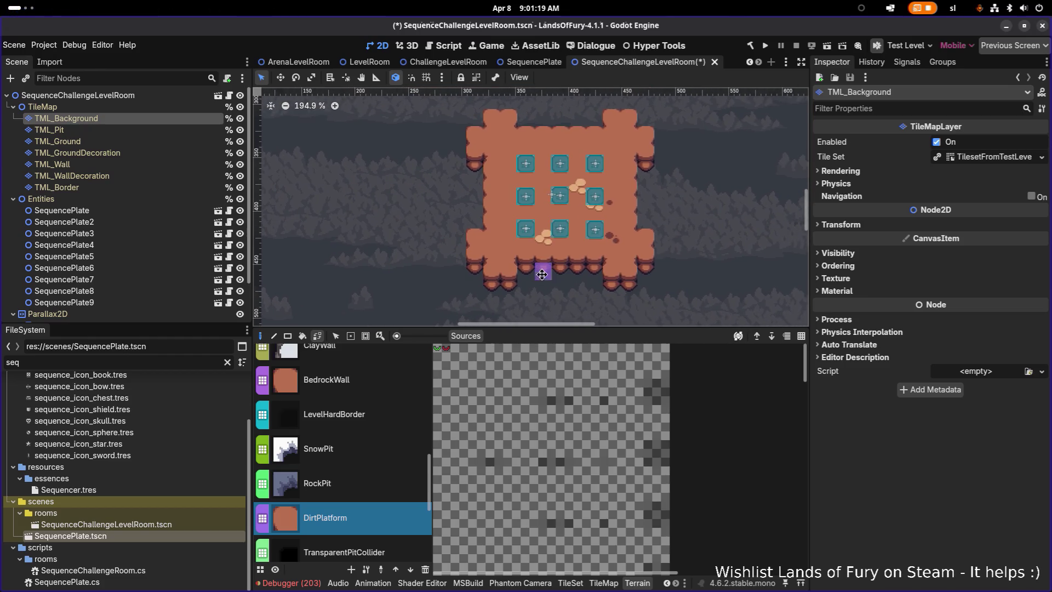
scroll(565, 268, "up", 4)
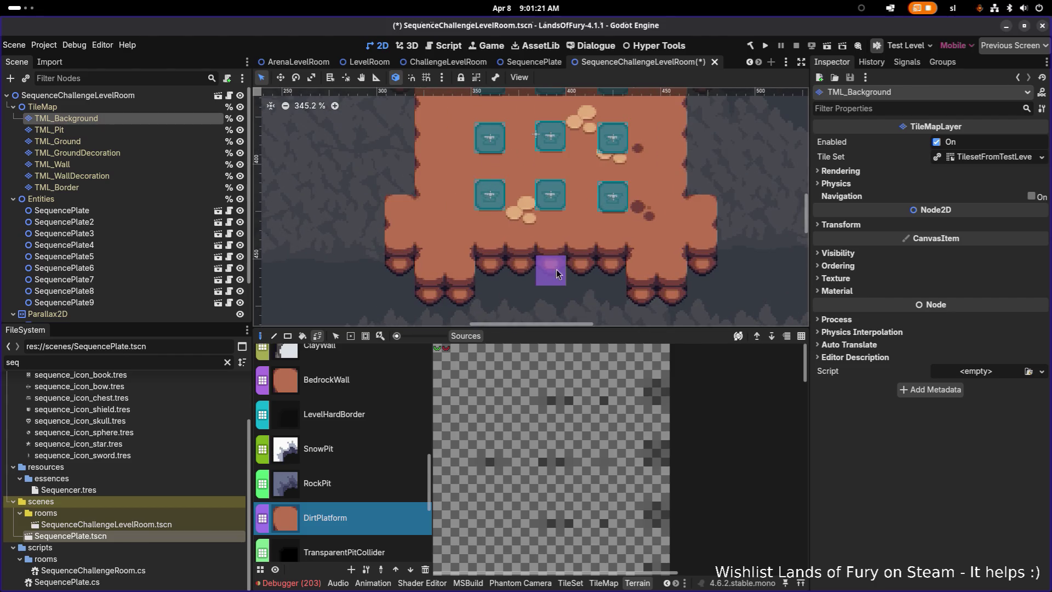
scroll(536, 285, "down", 1)
scroll(550, 277, "down", 1)
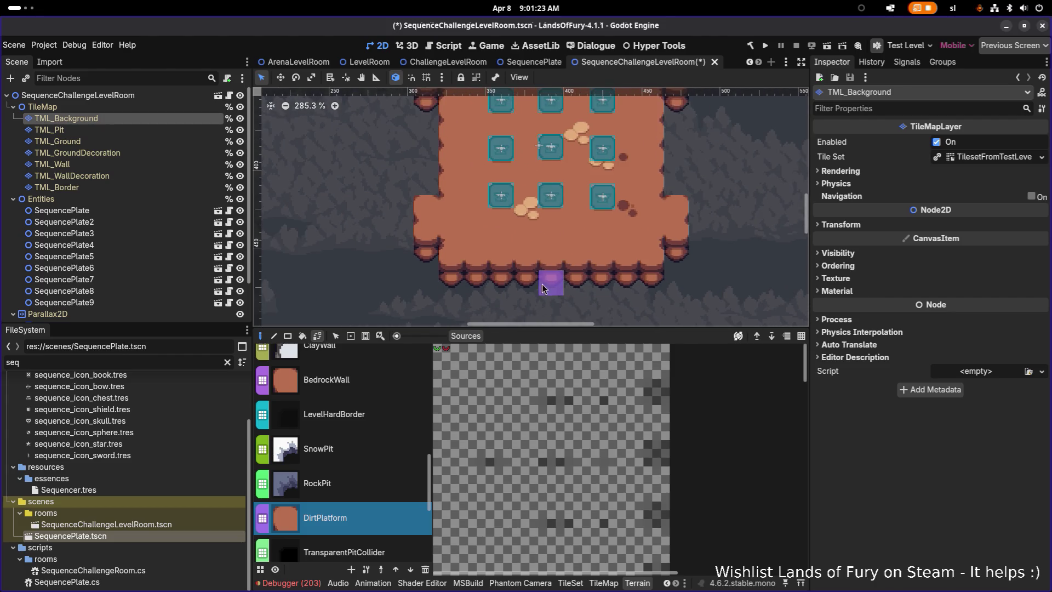
mouse_move(474, 260)
left_mouse_down()
mouse_move(589, 257)
mouse_move(546, 282)
mouse_move(499, 281)
left_mouse_up()
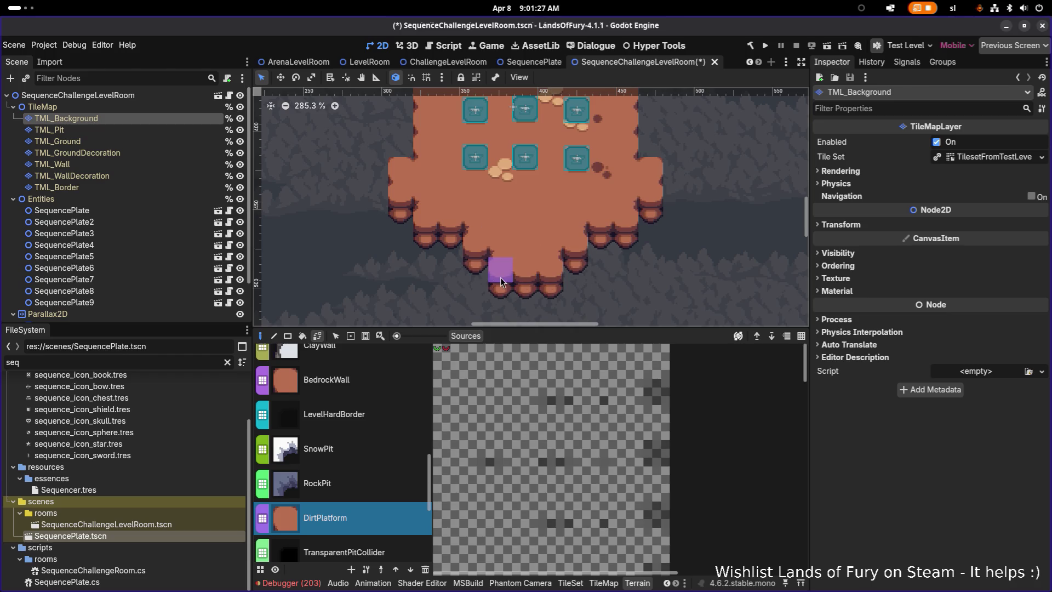
scroll(548, 272, "down", 3)
scroll(548, 272, "down", 2)
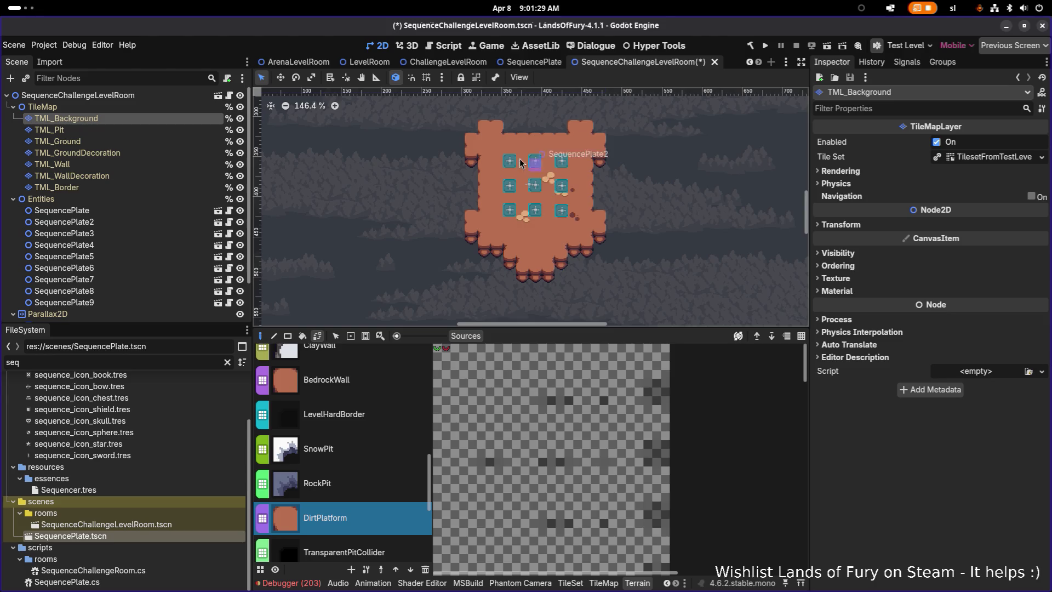
scroll(543, 219, "up", 3)
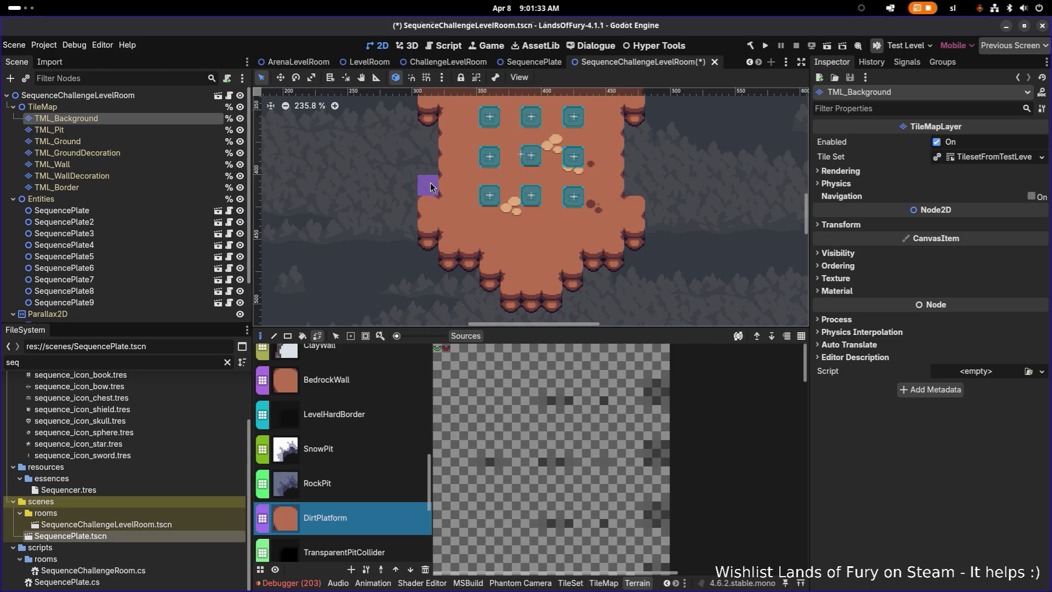
mouse_move(446, 155)
left_mouse_down()
mouse_move(447, 200)
mouse_move(432, 181)
mouse_move(493, 192)
mouse_move(646, 180)
mouse_move(649, 229)
left_mouse_up()
Fill the top edge and widen the right top bump, undoing the fill between the top bumps
scroll(447, 201, "up", 1)
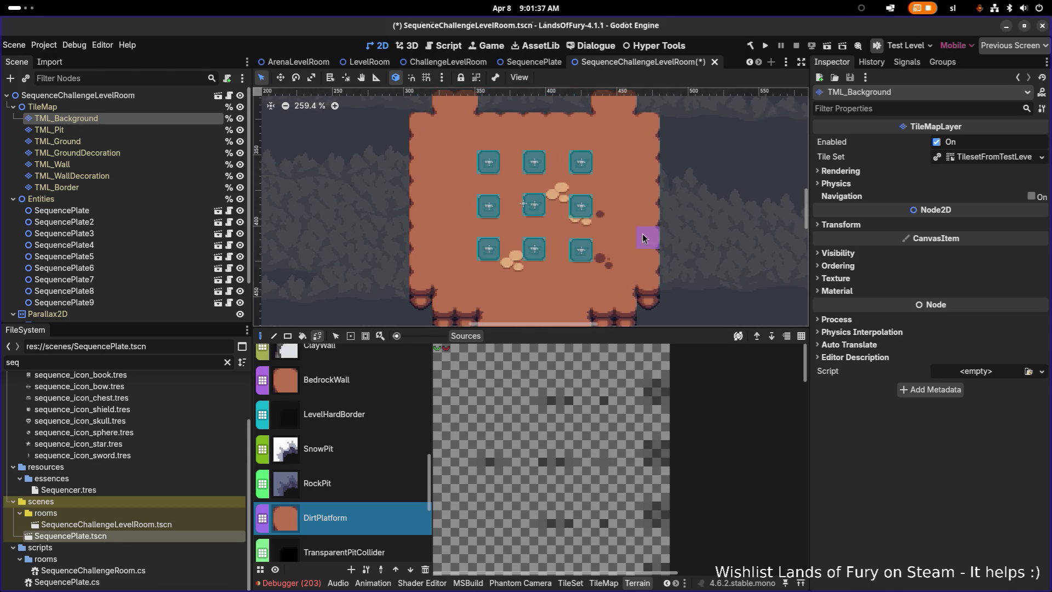
scroll(644, 235, "down", 5)
left_click_drag(510, 165, 586, 161)
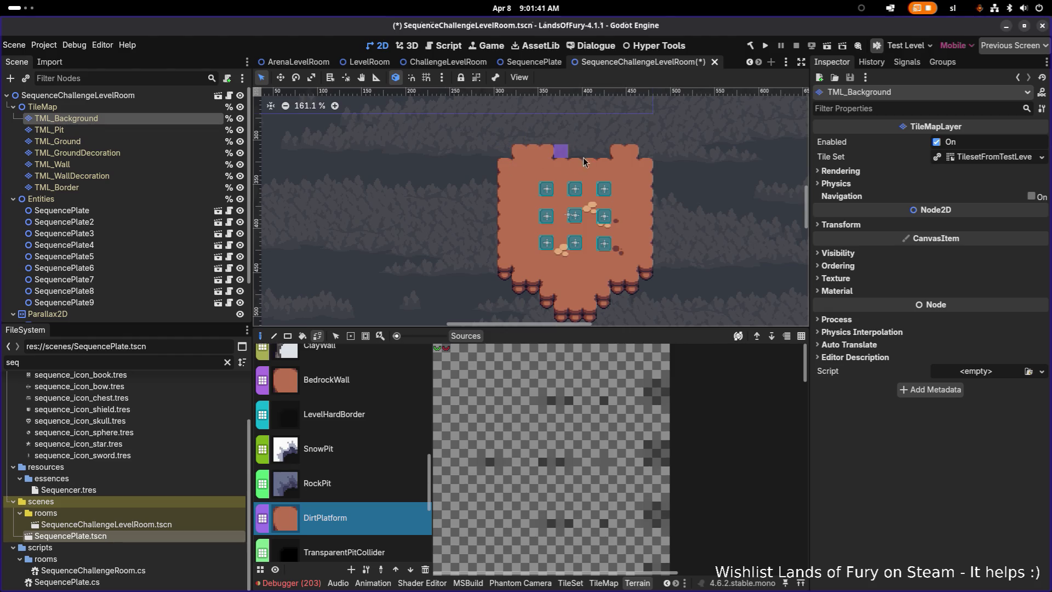
left_click(603, 157)
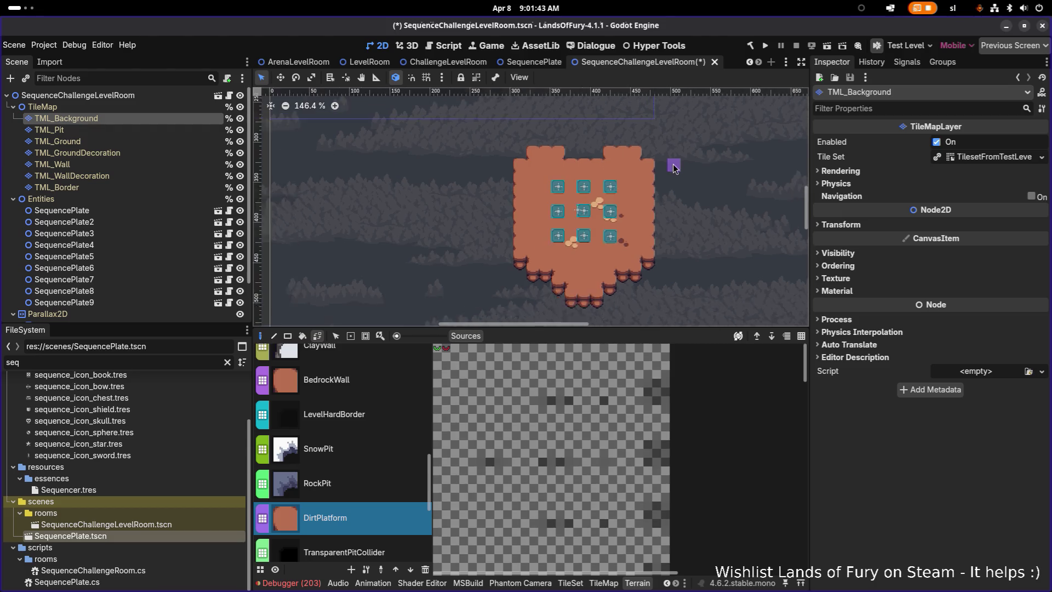
scroll(598, 151, "up", 2)
left_click_drag(598, 151, 550, 140)
scroll(593, 149, "down", 3)
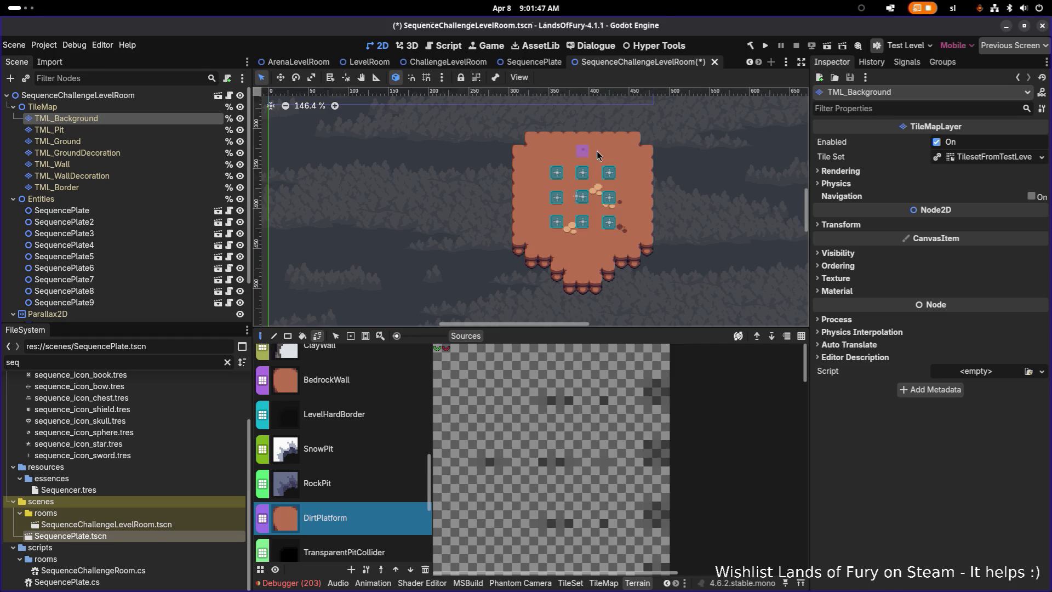
key("ctrl+z")
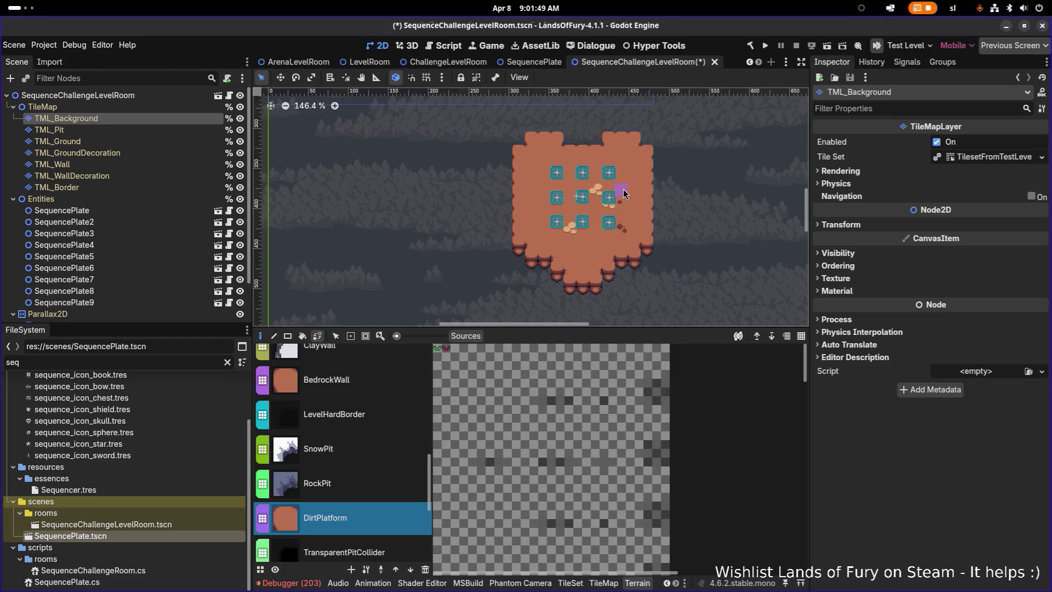
scroll(624, 194, "up", 1)
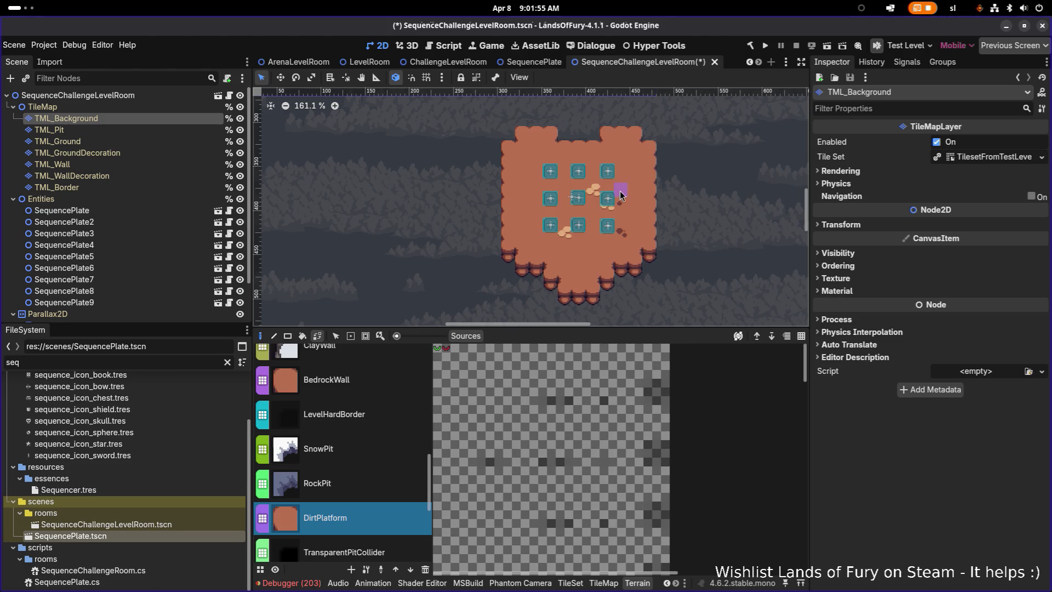
scroll(584, 229, "up", 4)
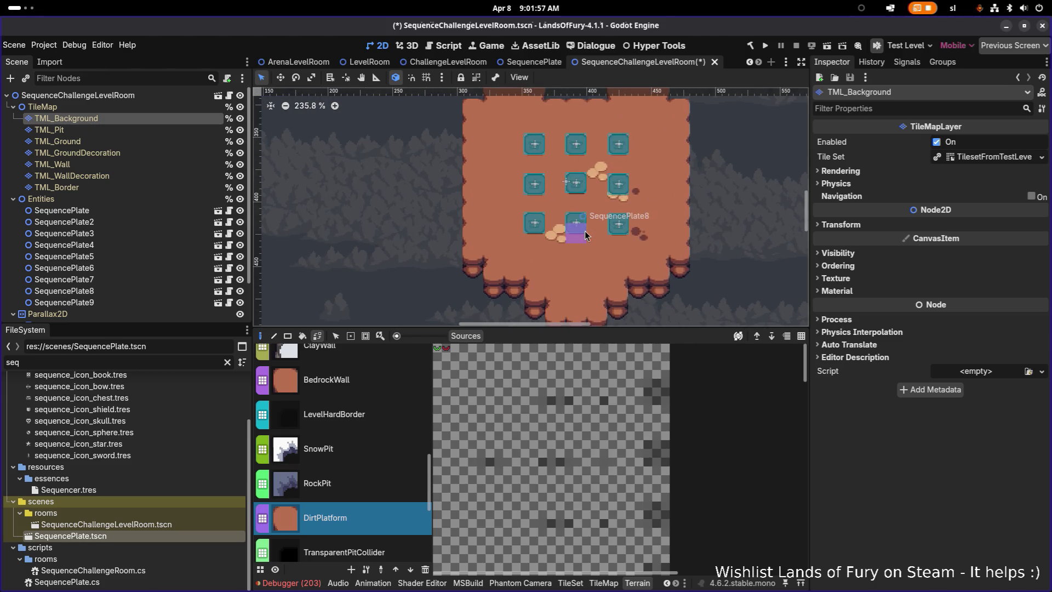
scroll(608, 229, "up", 2)
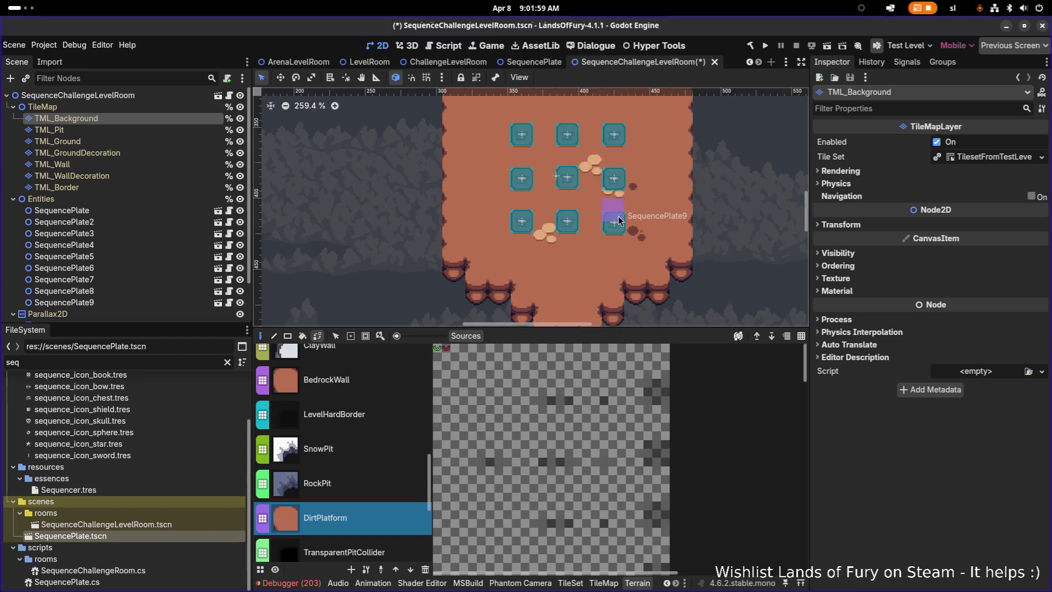
left_click(61, 211)
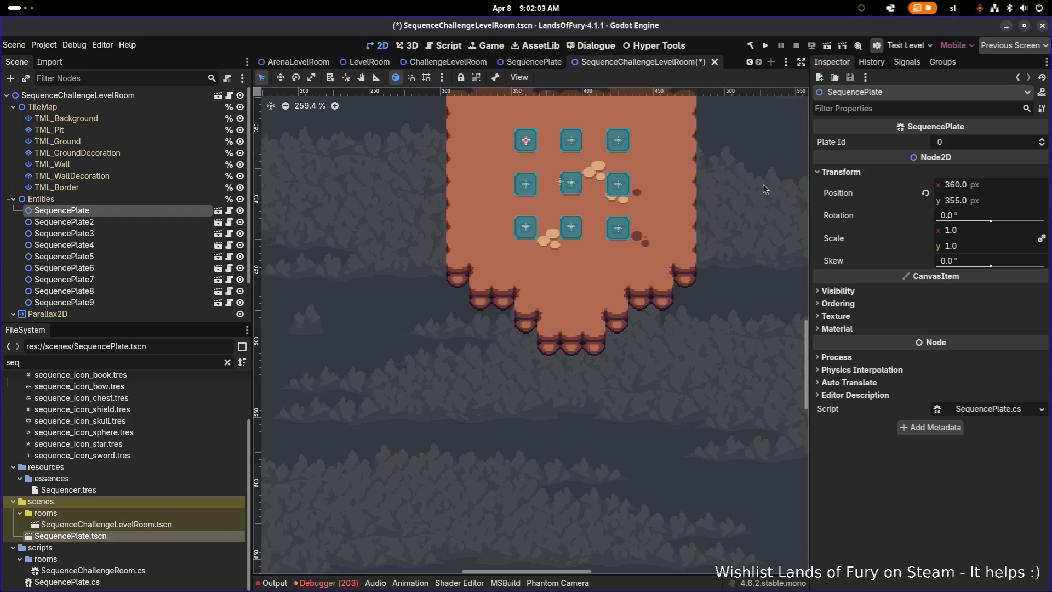
Test dividing SequencePlate's x position by 16, then restore it to 360
scroll(506, 262, "down", 1)
scroll(506, 262, "up", 2)
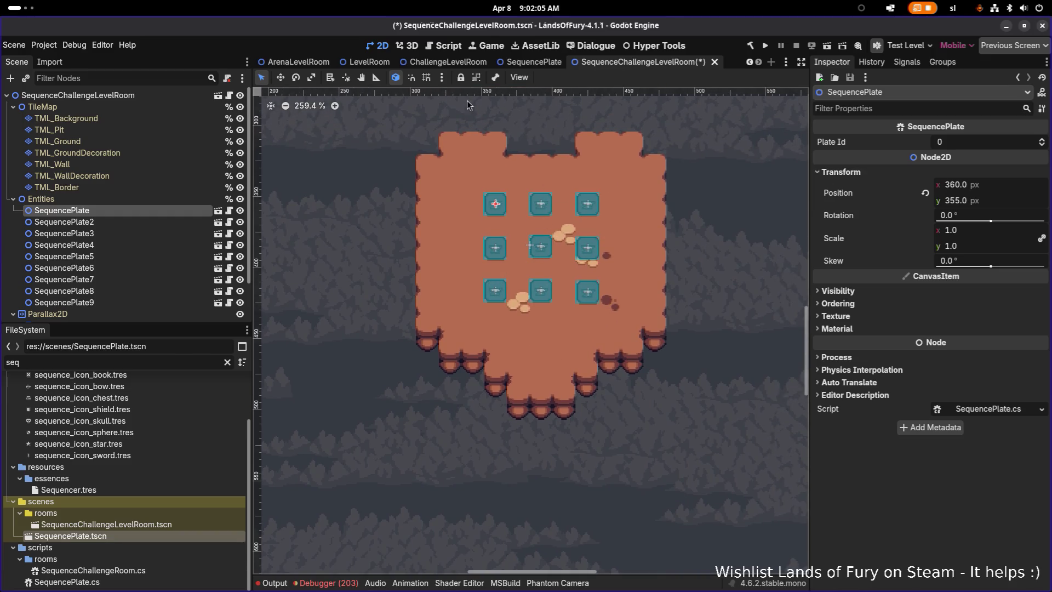
scroll(524, 235, "up", 3)
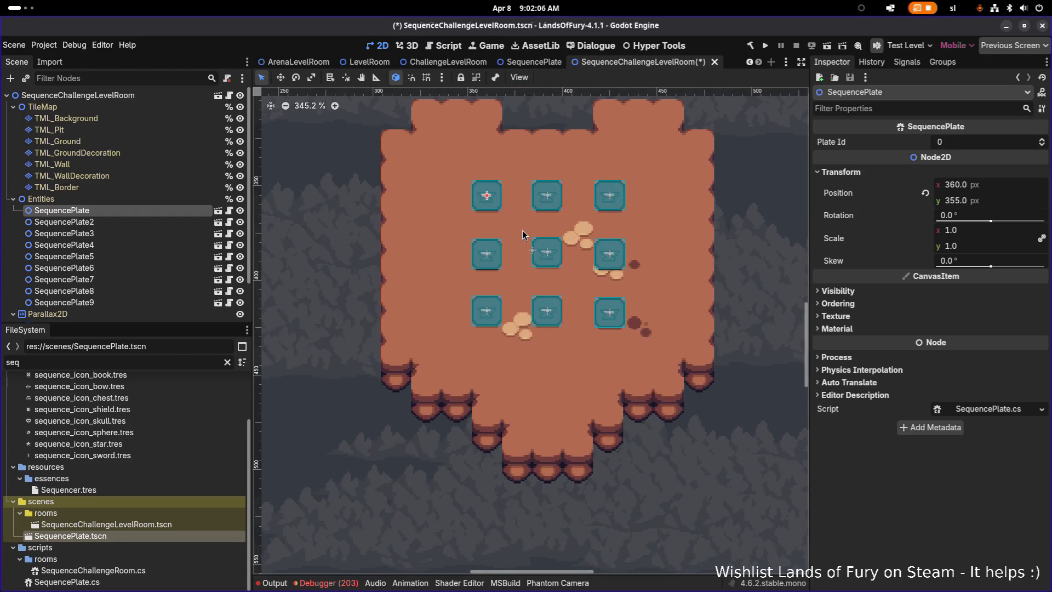
left_click(985, 188)
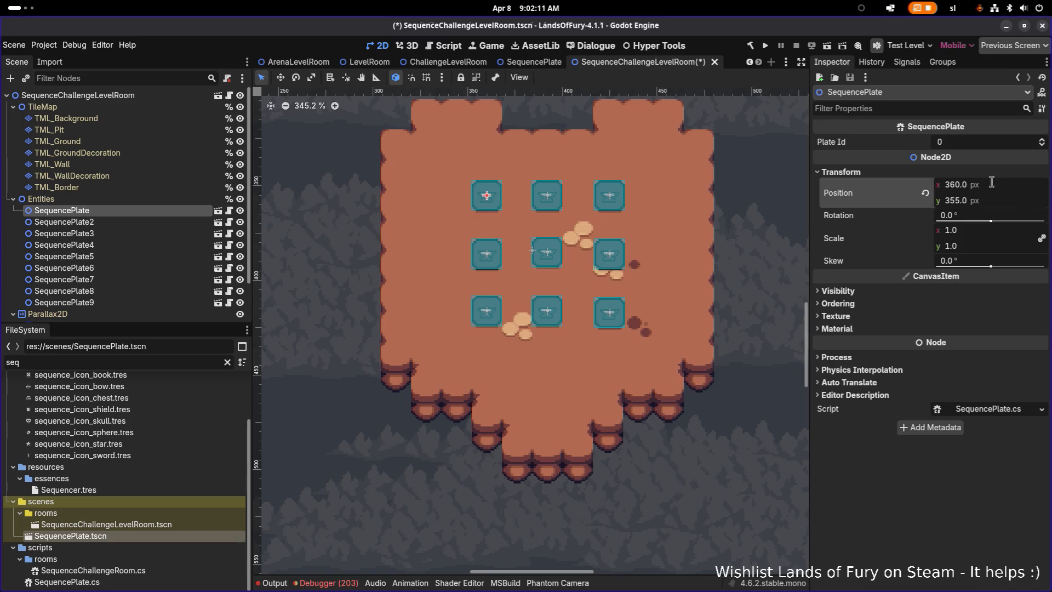
left_click(993, 180)
type("/16")
key("Return")
left_click(995, 185)
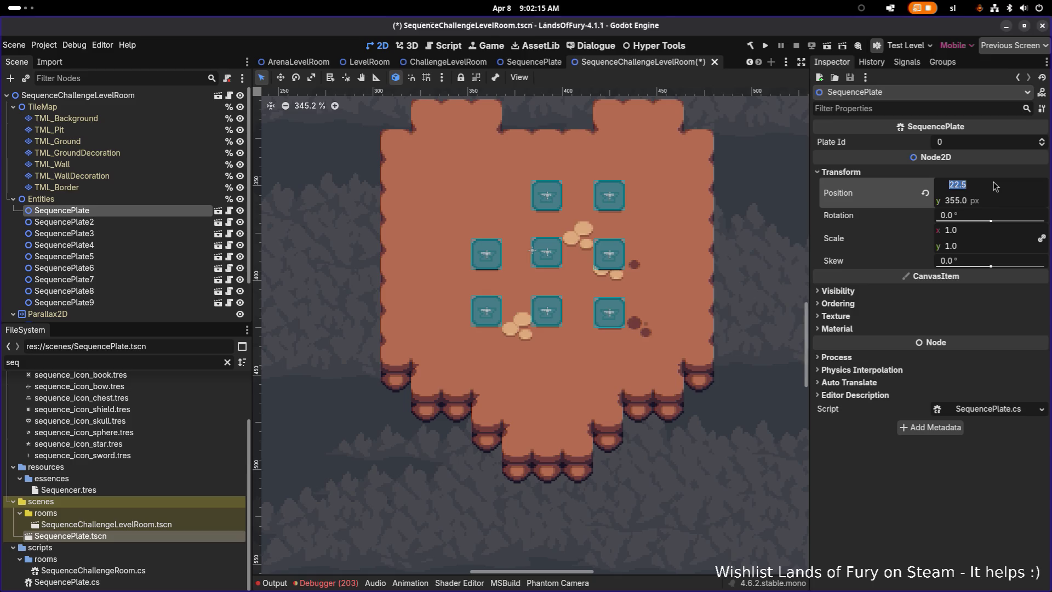
type("360")
key("Return")
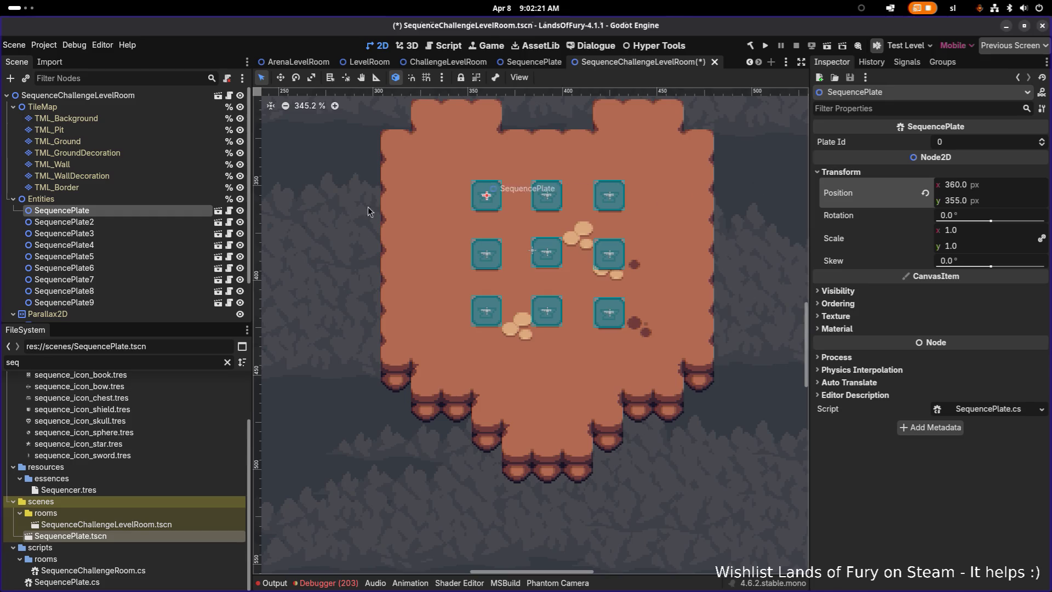
Set SequencePlate2's x to 376, then to 360+32 (392), comparing with the first plate
left_click(155, 222)
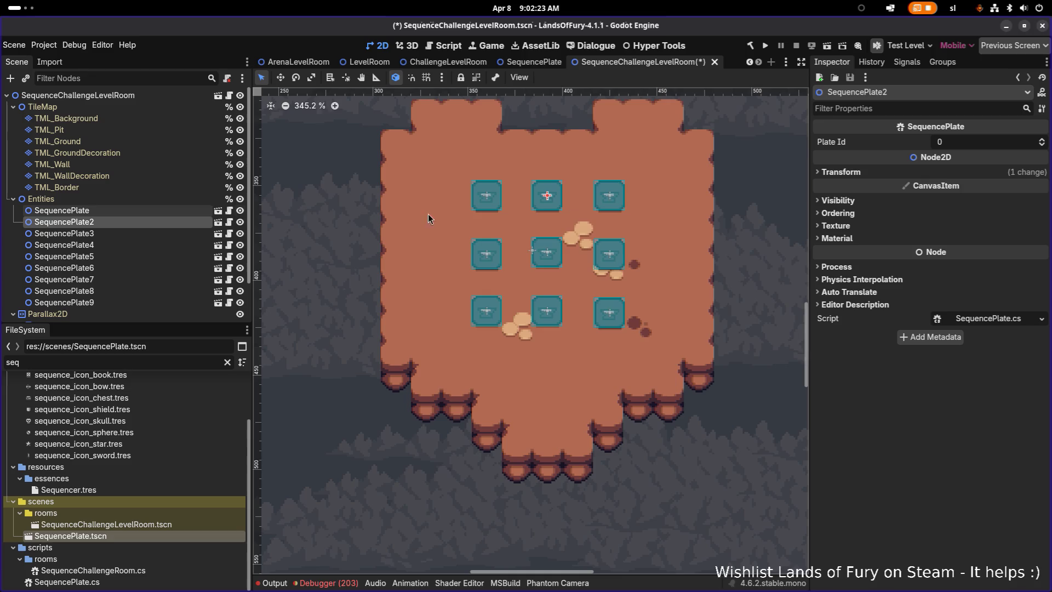
left_click(860, 176)
left_click(992, 185)
type("376")
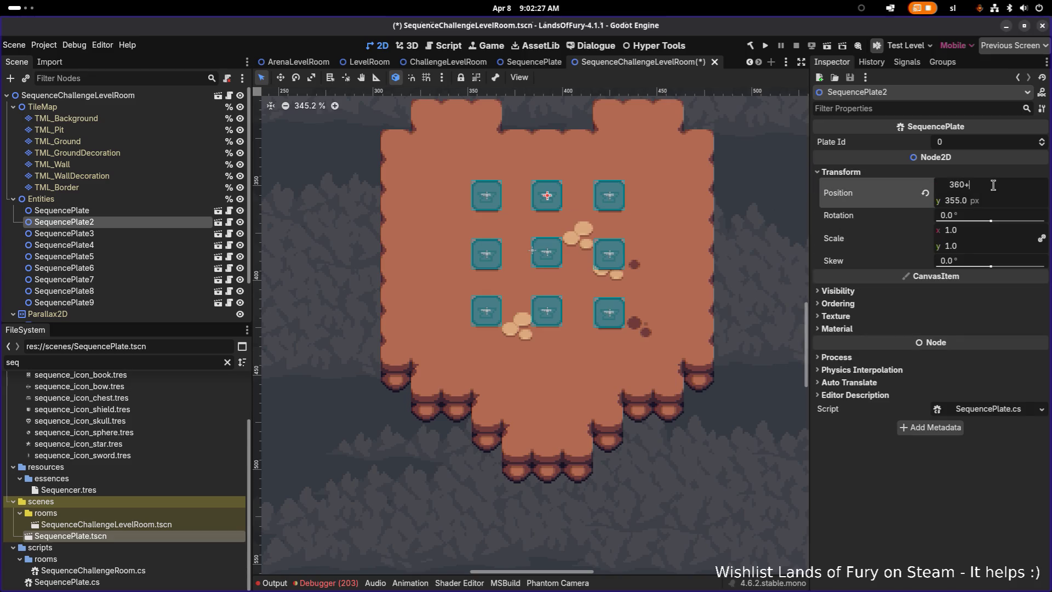
key("Return")
left_click(995, 185)
type("360")
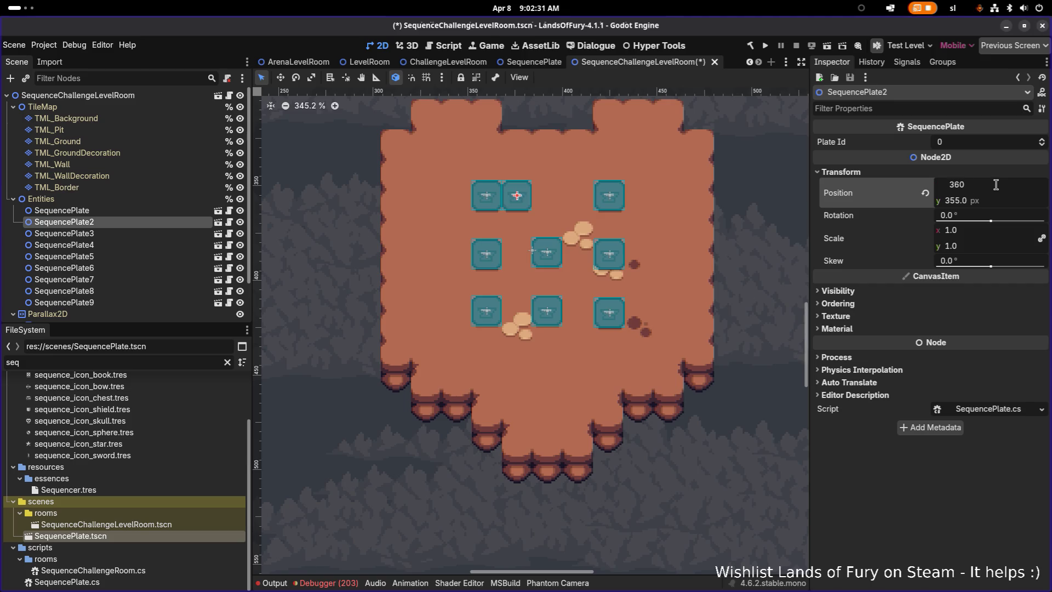
type("+32")
key("Return")
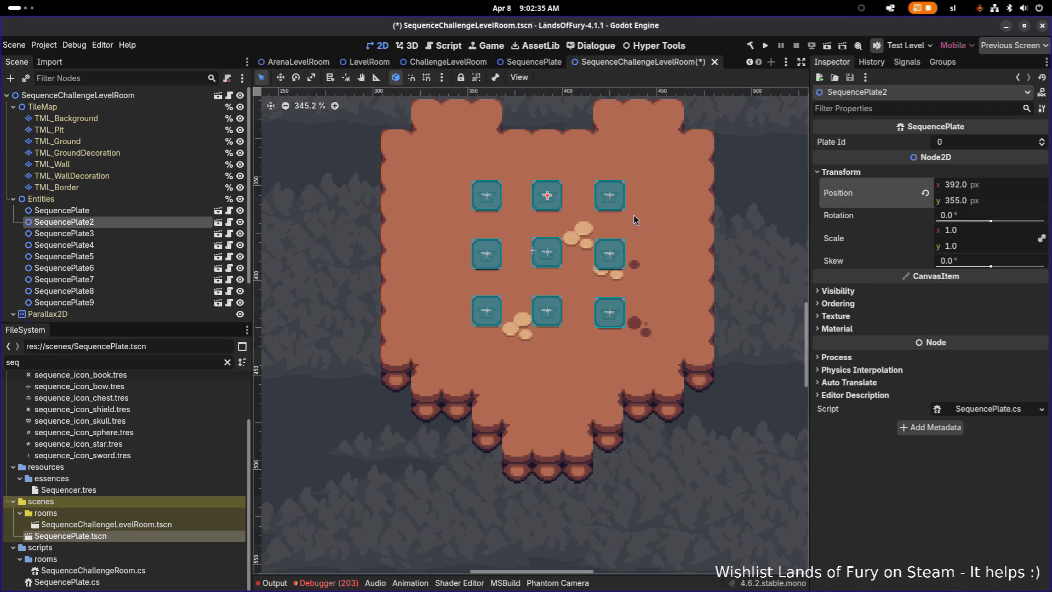
left_click(197, 209)
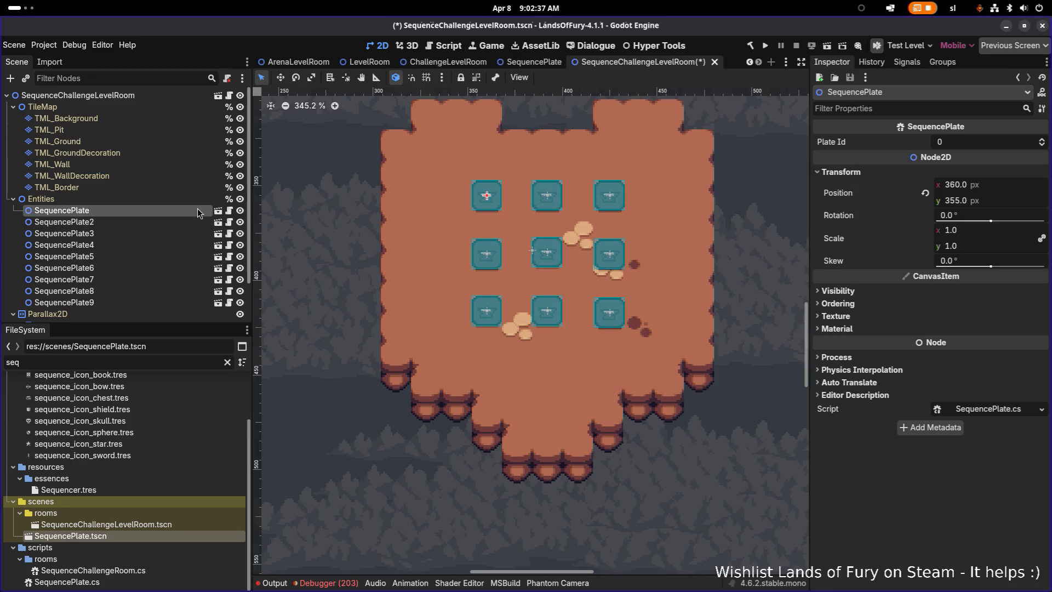
left_click(180, 221)
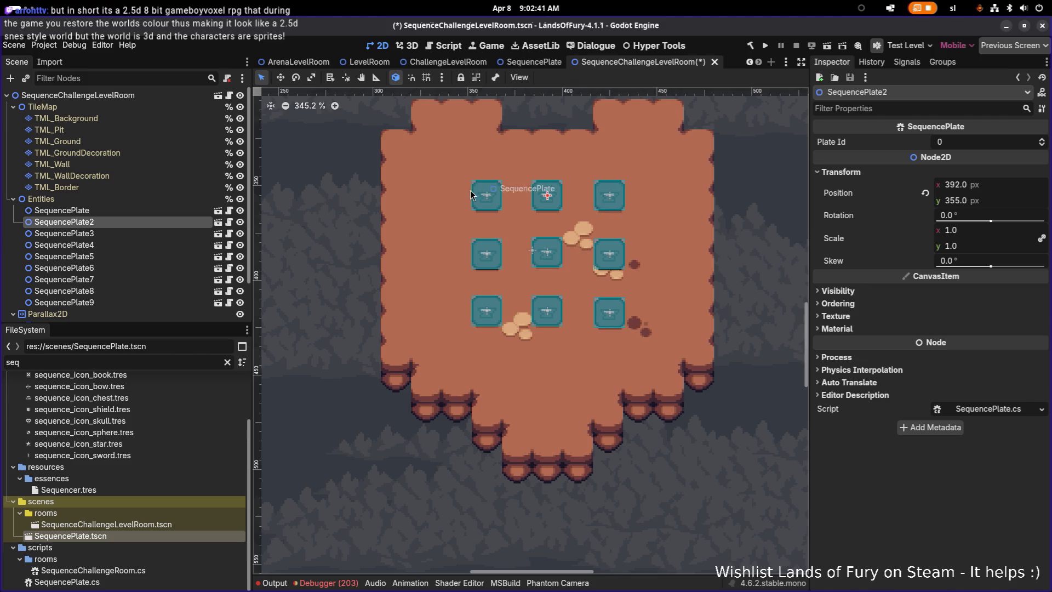
scroll(467, 191, "up", 10)
scroll(467, 189, "down", 5)
scroll(455, 164, "up", 1)
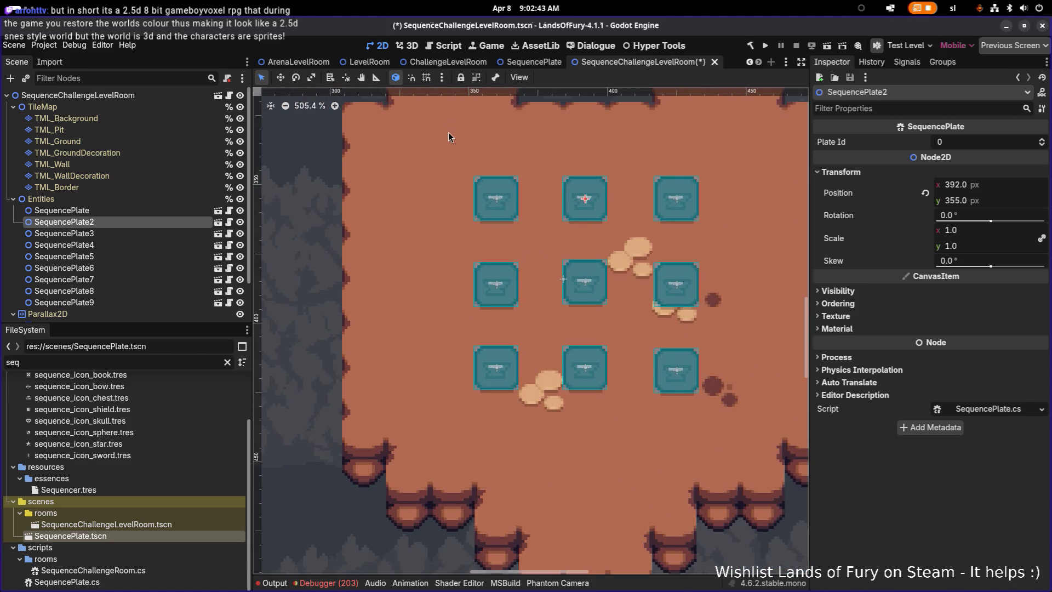
scroll(449, 132, "down", 3)
left_click(162, 130)
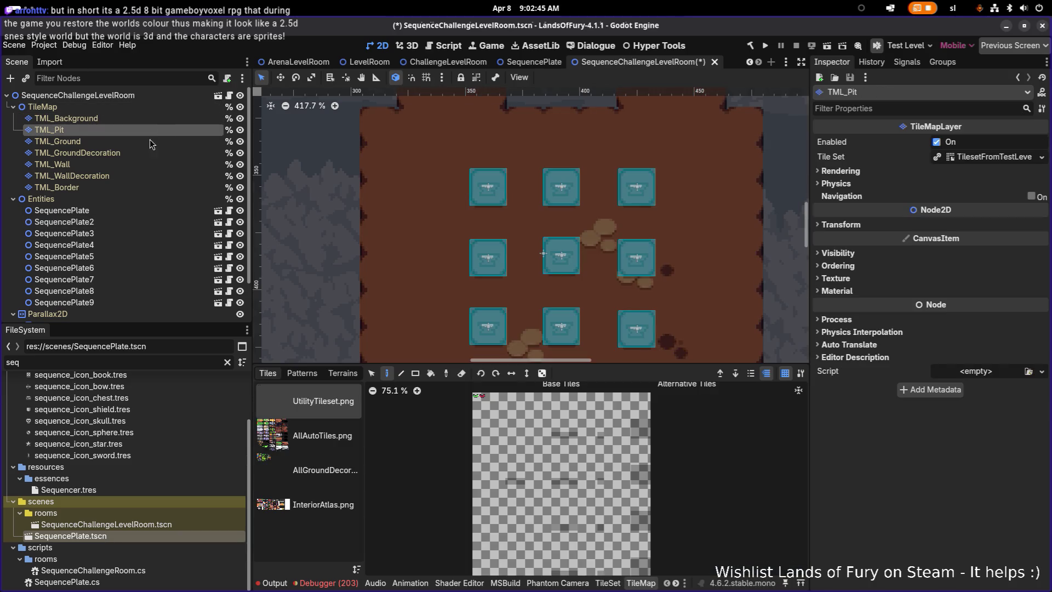
left_click(148, 143)
left_click(146, 117)
left_click(141, 105)
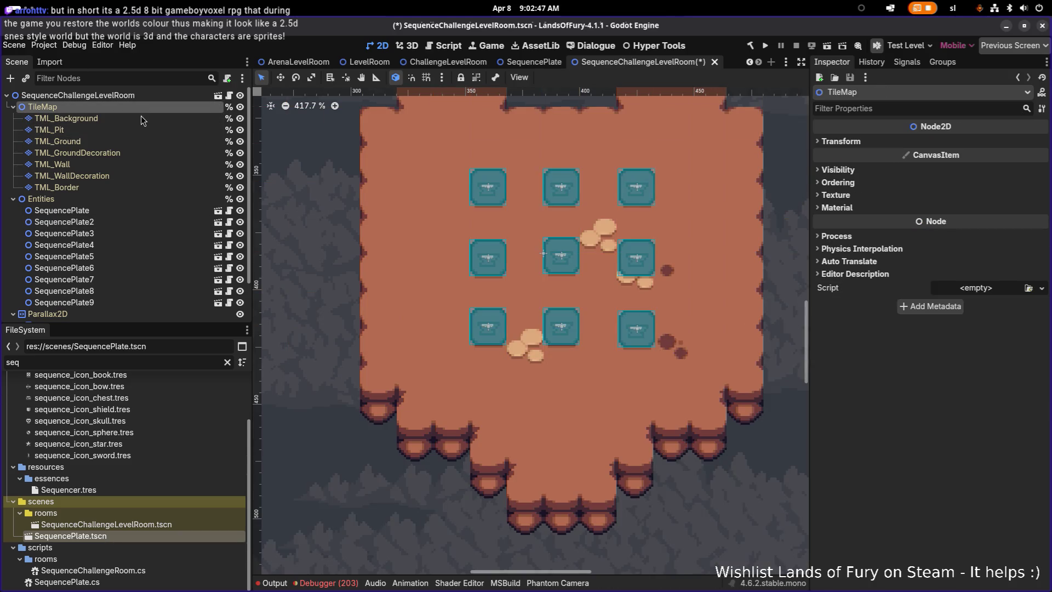
left_click(140, 117)
scroll(482, 203, "up", 5)
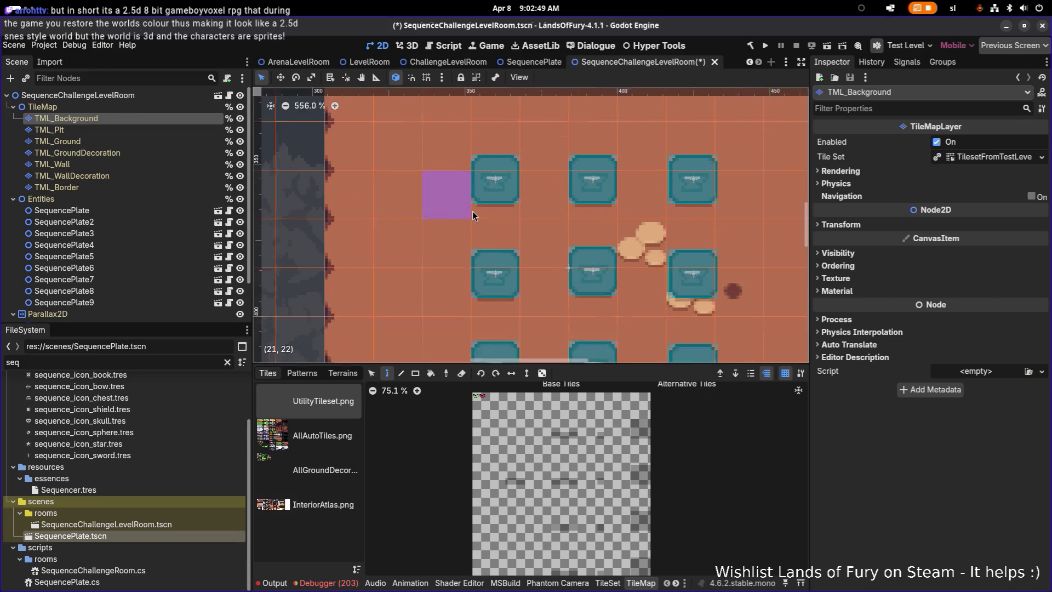
scroll(497, 199, "down", 5)
scroll(499, 205, "down", 1)
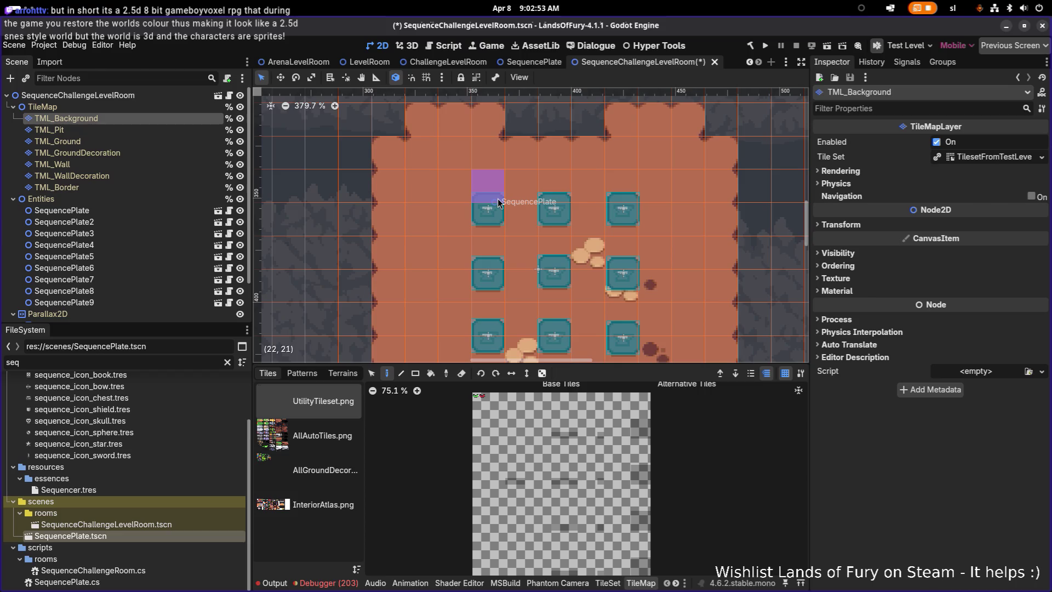
scroll(496, 258, "down", 5)
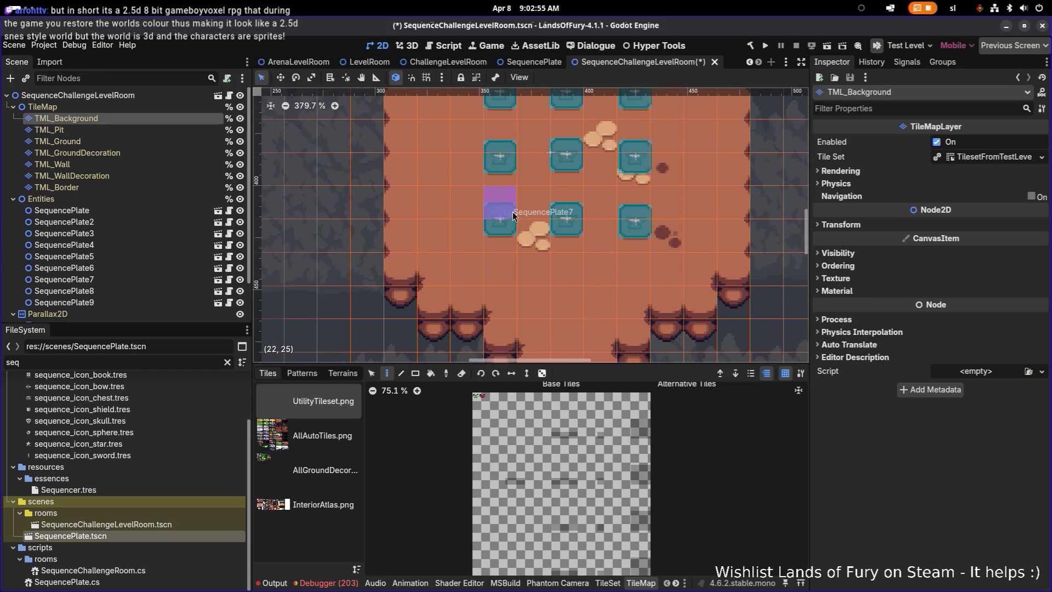
scroll(514, 215, "up", 5)
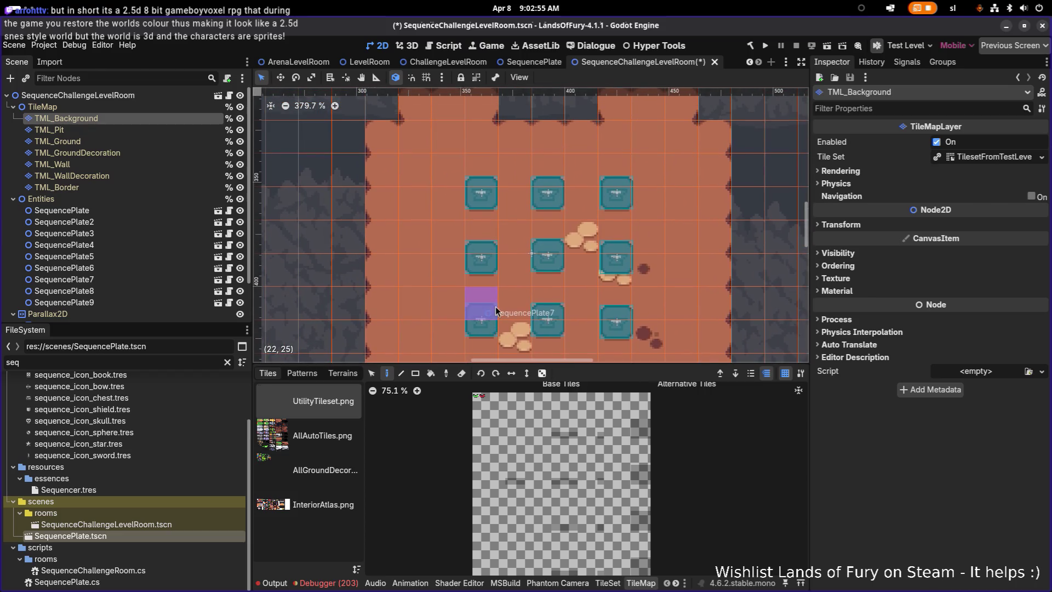
left_click(123, 214)
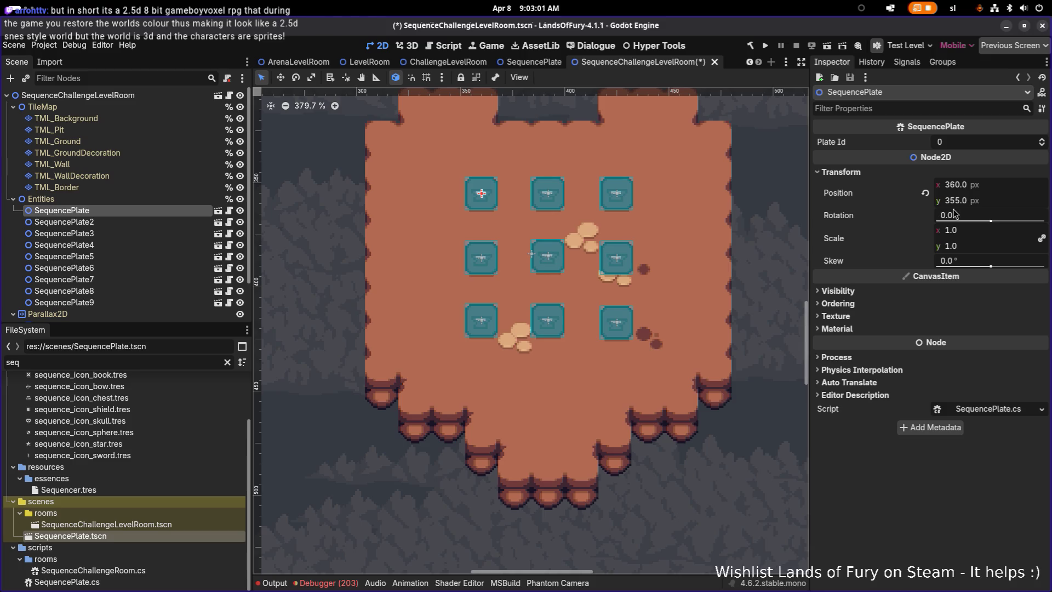
Set the first SequencePlate's x position to 360, correcting a mistyped 70
left_click(964, 185)
left_click(959, 187)
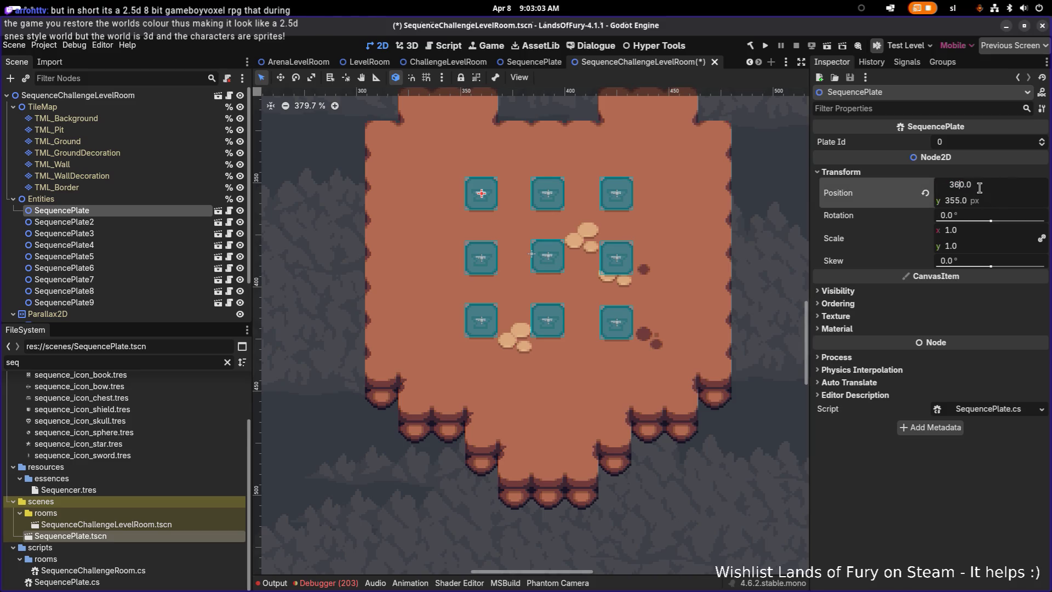
key("BackSpace")
type("70")
key("Return")
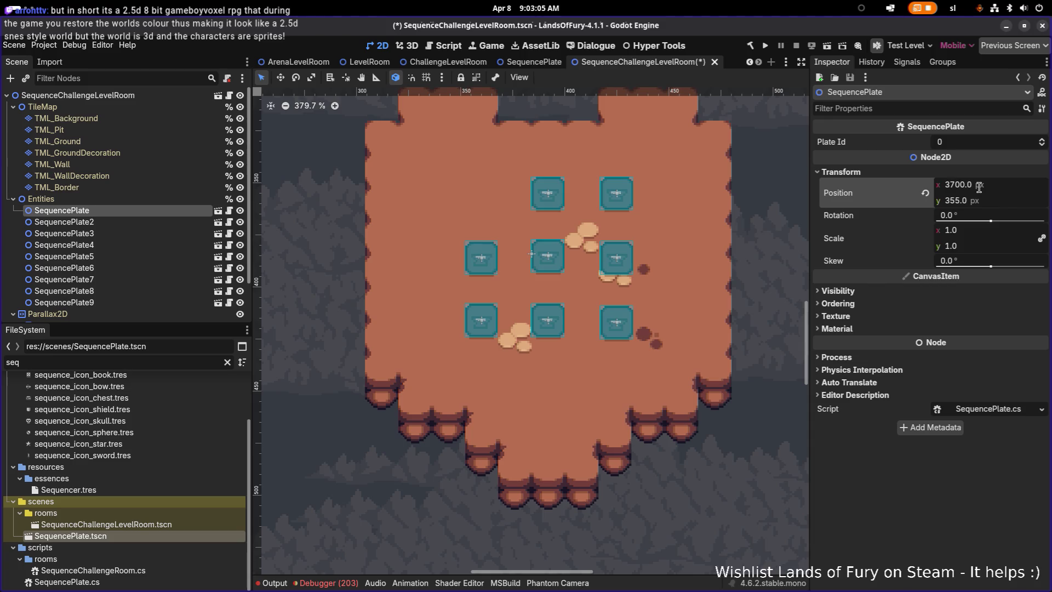
left_click(991, 187)
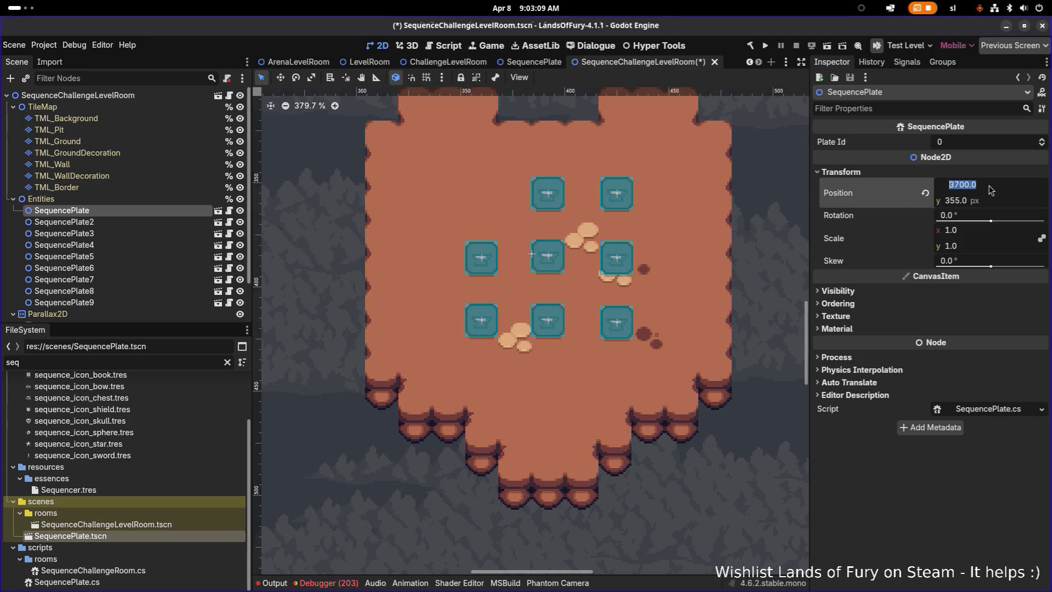
type("360")
key("Return")
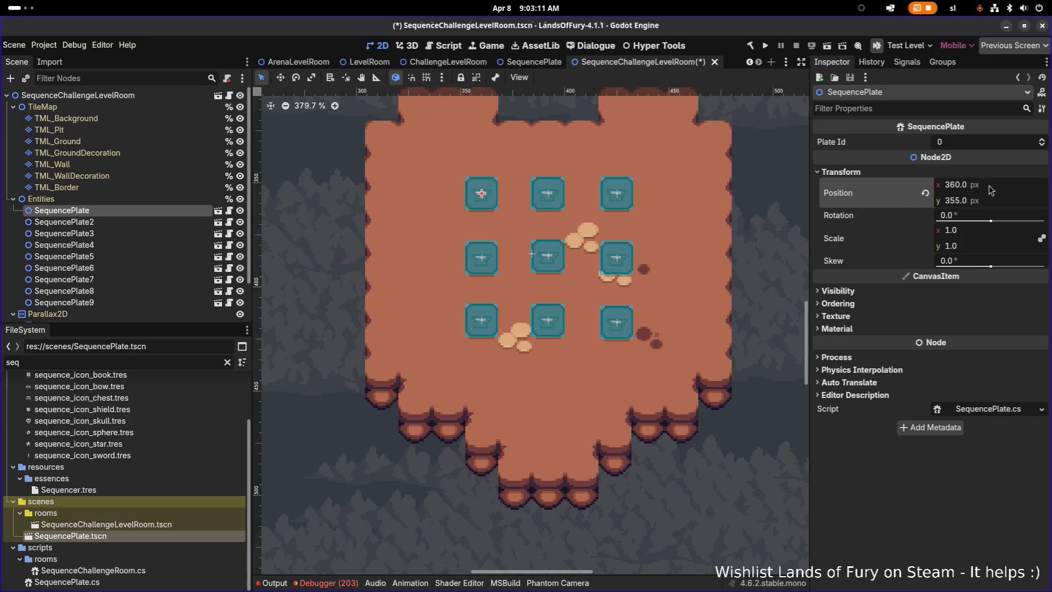
Try y positions of 348 and then 342 for the first plate, checking against the TML_Background grid
left_click(996, 204)
type("348")
key("Return")
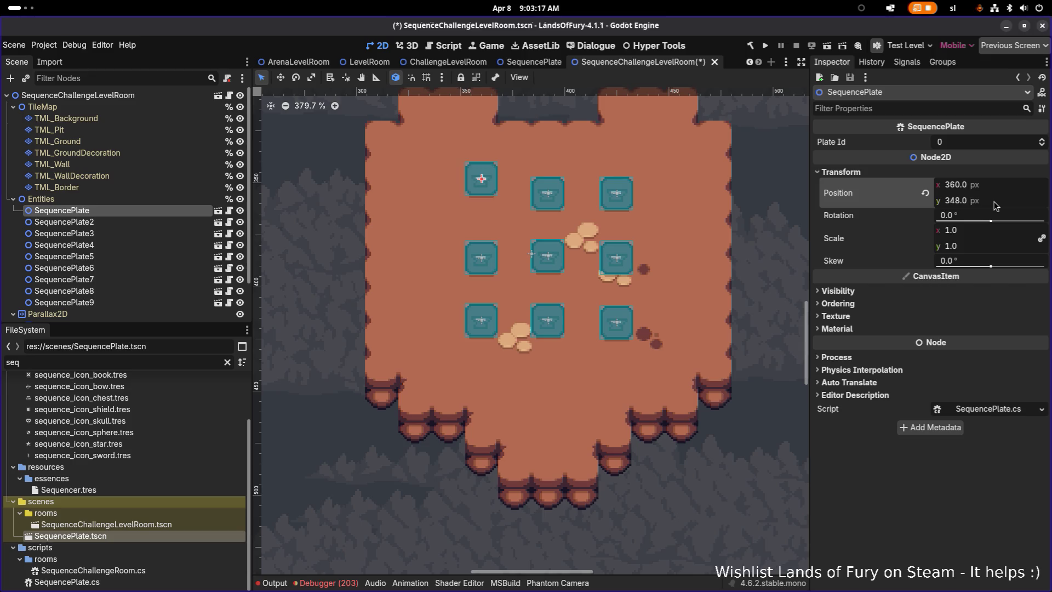
left_click(994, 201)
type("342")
key("Return")
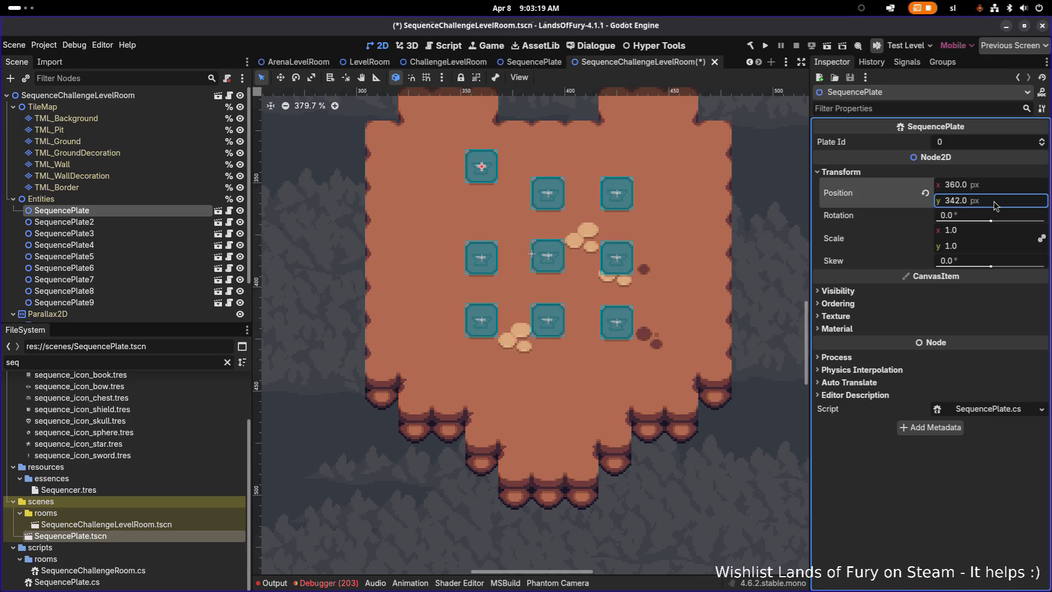
left_click(84, 120)
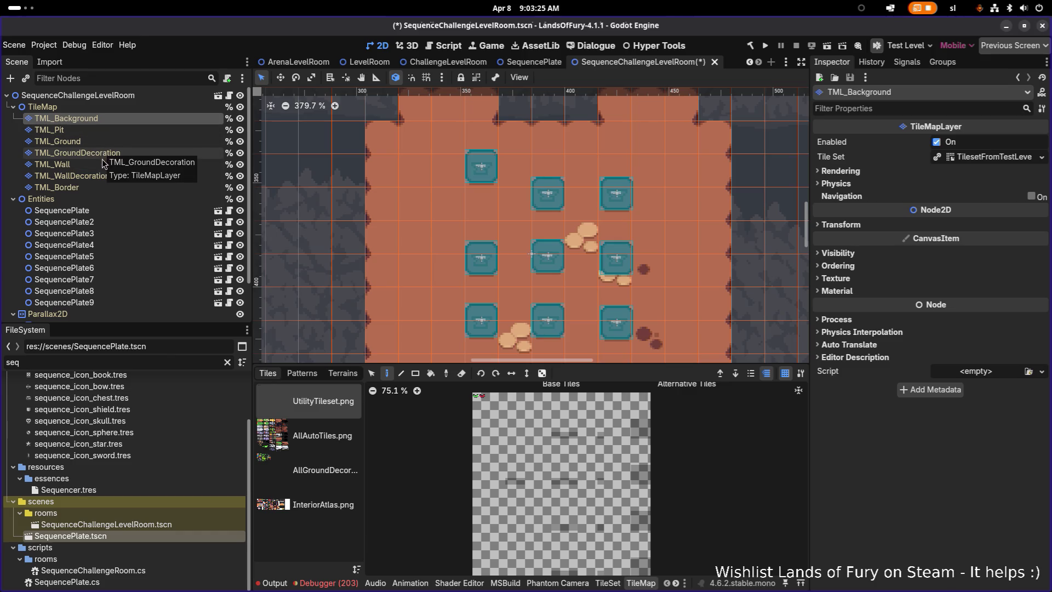
left_click(107, 210)
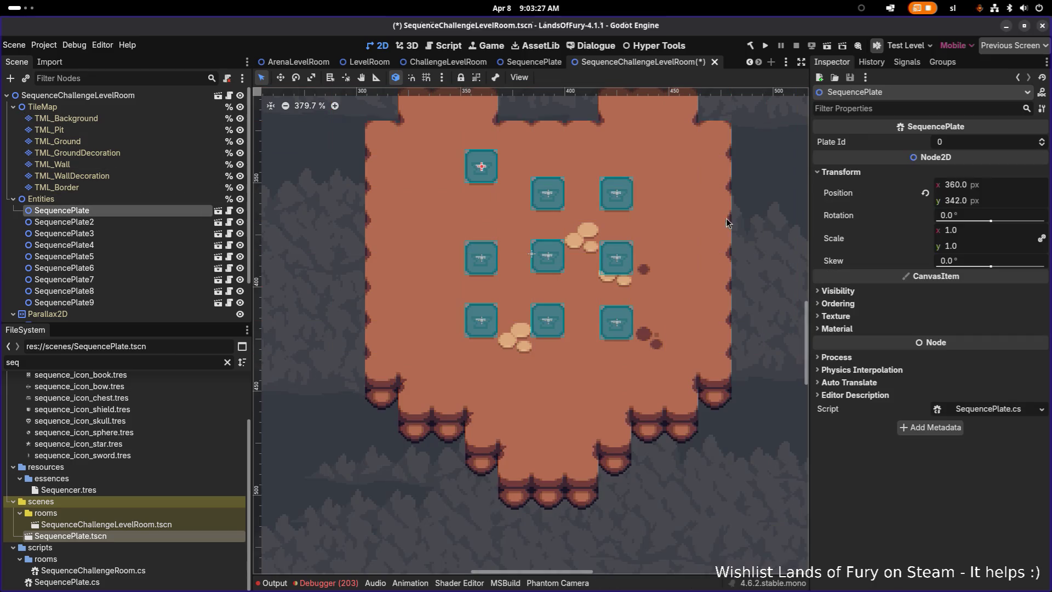
Try y positions of 340 and then 346, comparing the plate against the tile grid again
left_click(1003, 200)
type("340")
key("Return")
left_click(1003, 201)
type("3")
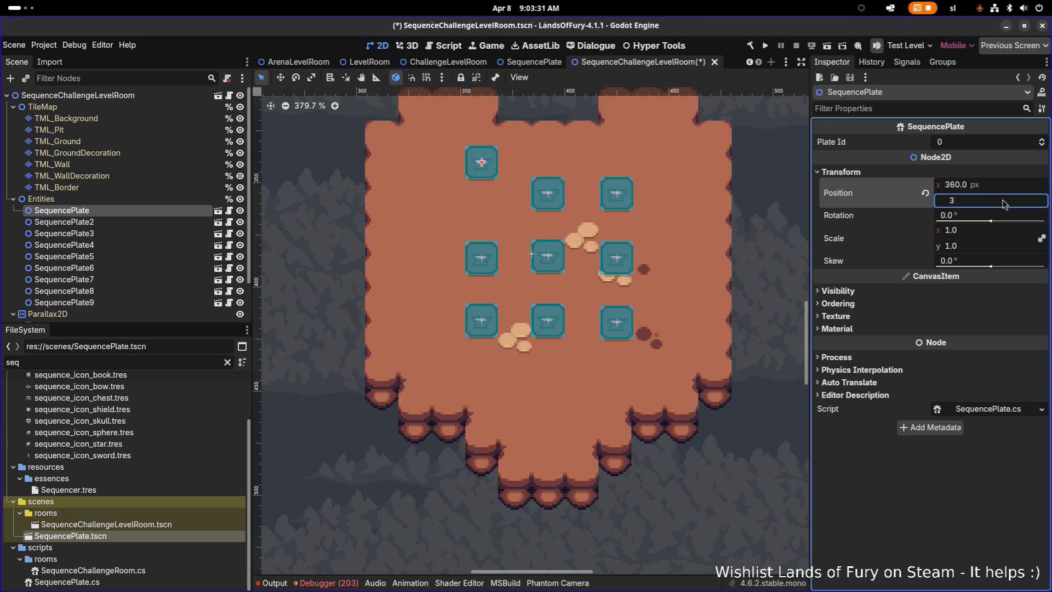
type("46")
key("Return")
left_click(130, 120)
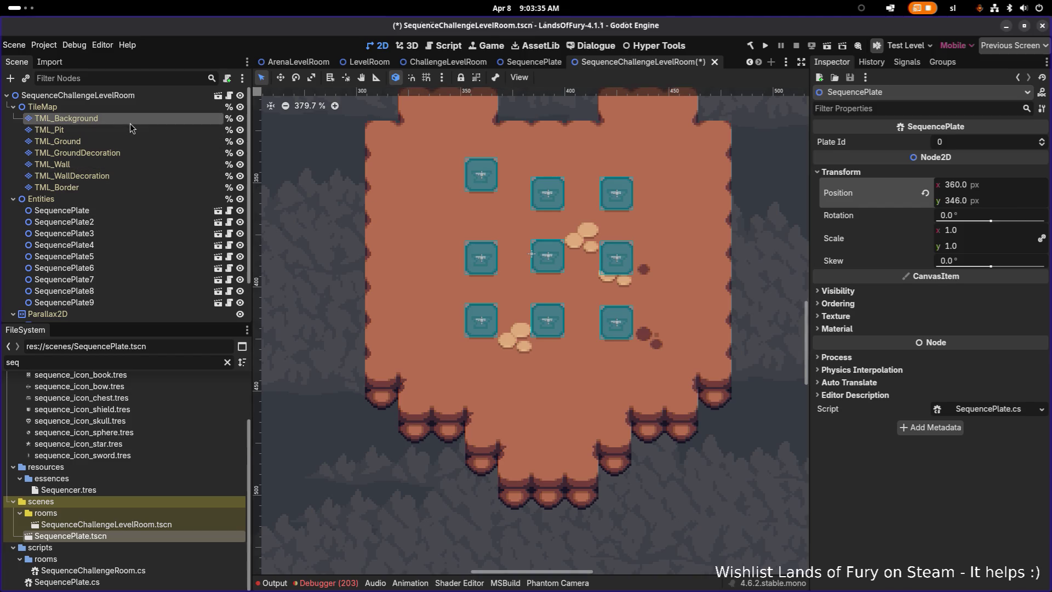
left_click(112, 211)
Lower the plate's y value by 2 to 344 and verify it against the TML_Background grid
left_click(1007, 202)
left_click(1008, 201)
type("-")
key("Escape")
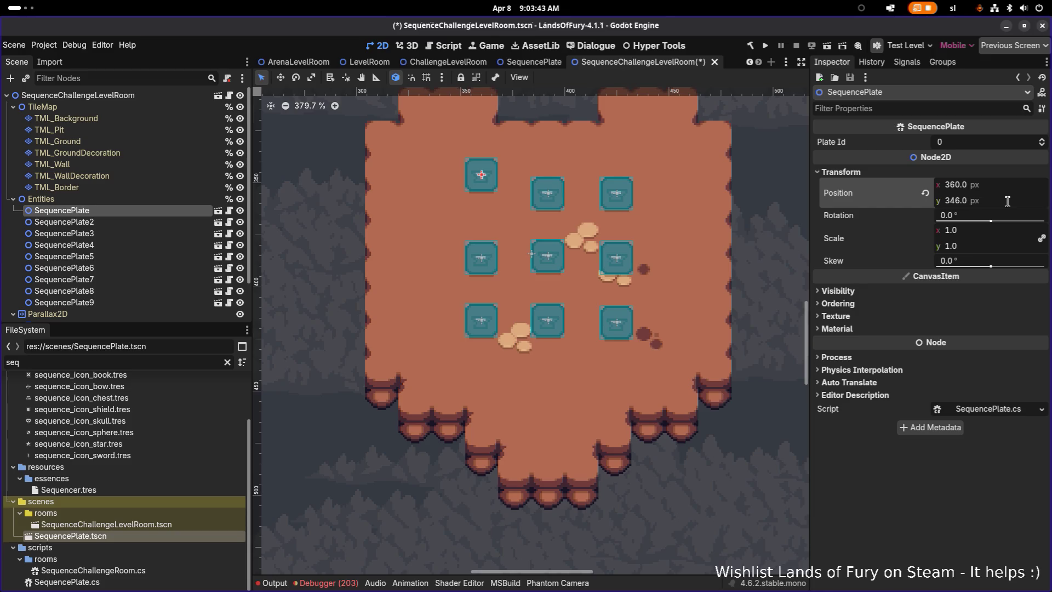
left_click(1007, 201)
left_click(1008, 201)
type("-2")
key("Return")
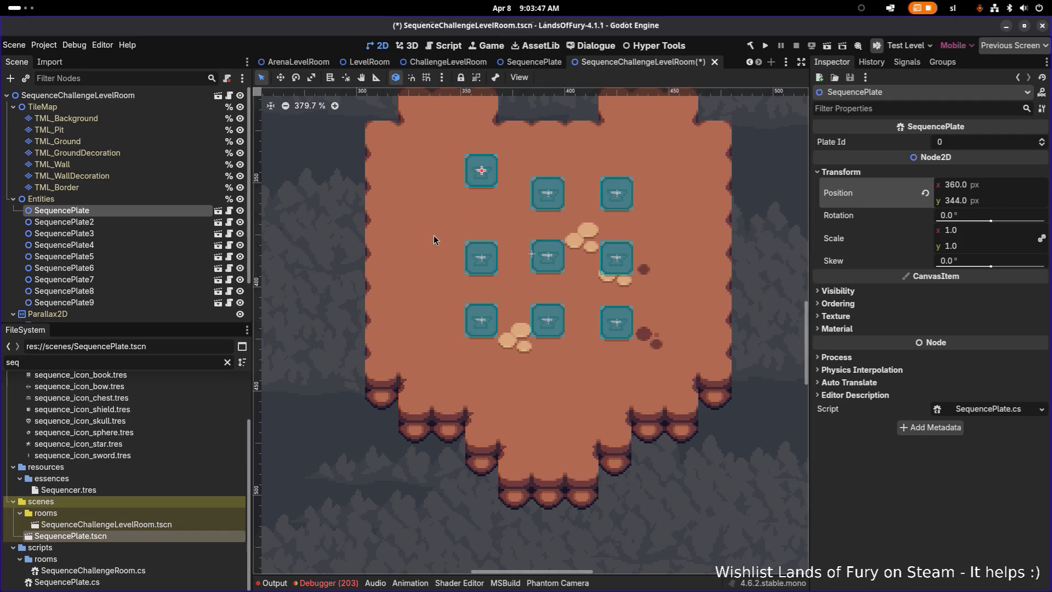
scroll(433, 236, "down", 1)
left_click(143, 120)
scroll(518, 178, "up", 12)
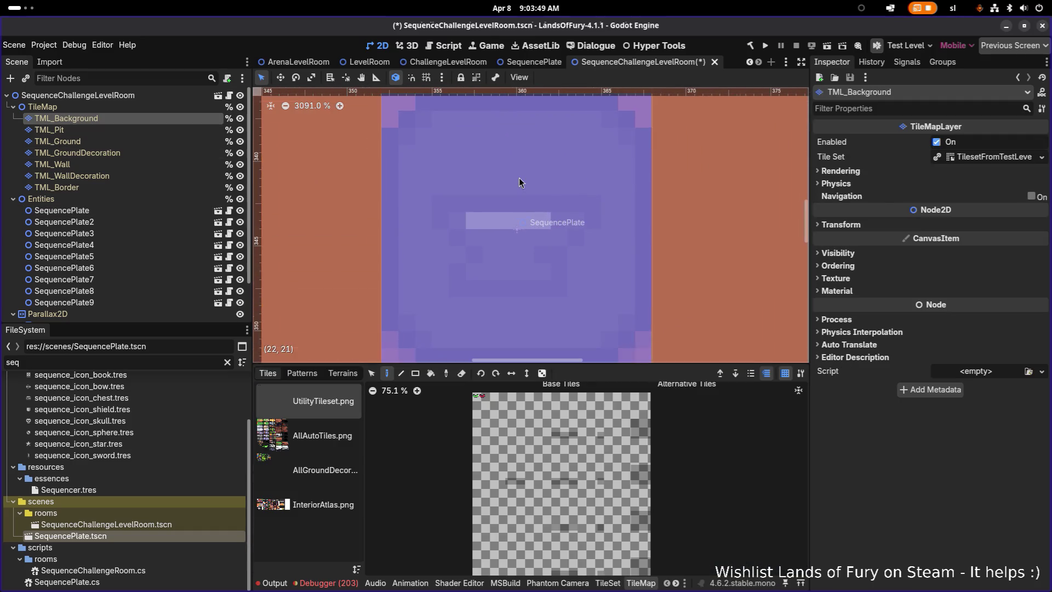
Compare SequencePlate2 with the first SequencePlate and switch to the Move tool with W
scroll(519, 178, "down", 4)
scroll(529, 183, "down", 9)
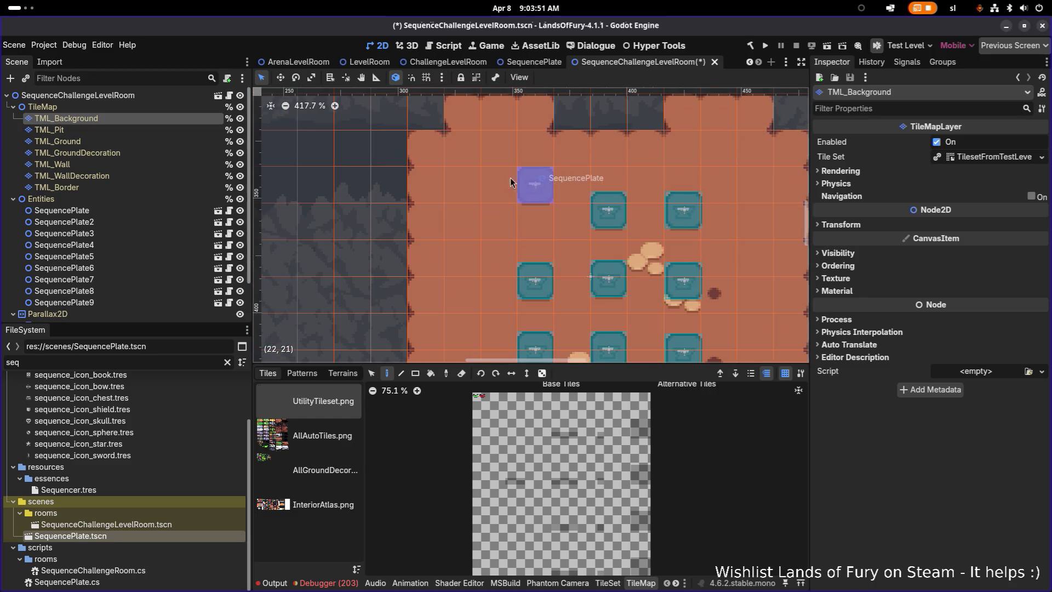
left_click(153, 212)
left_click(149, 222)
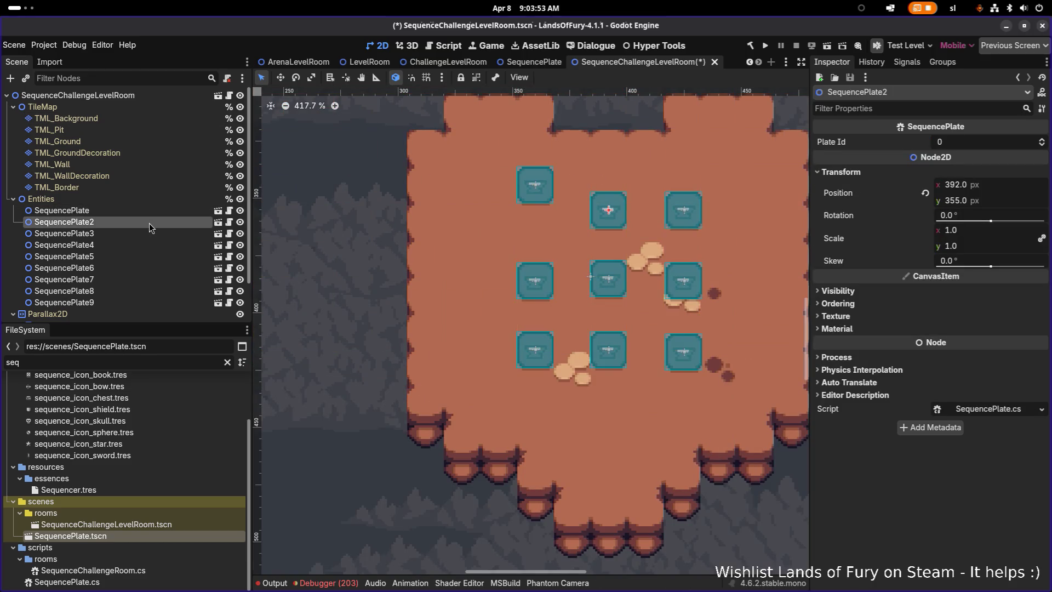
scroll(497, 213, "right", 3)
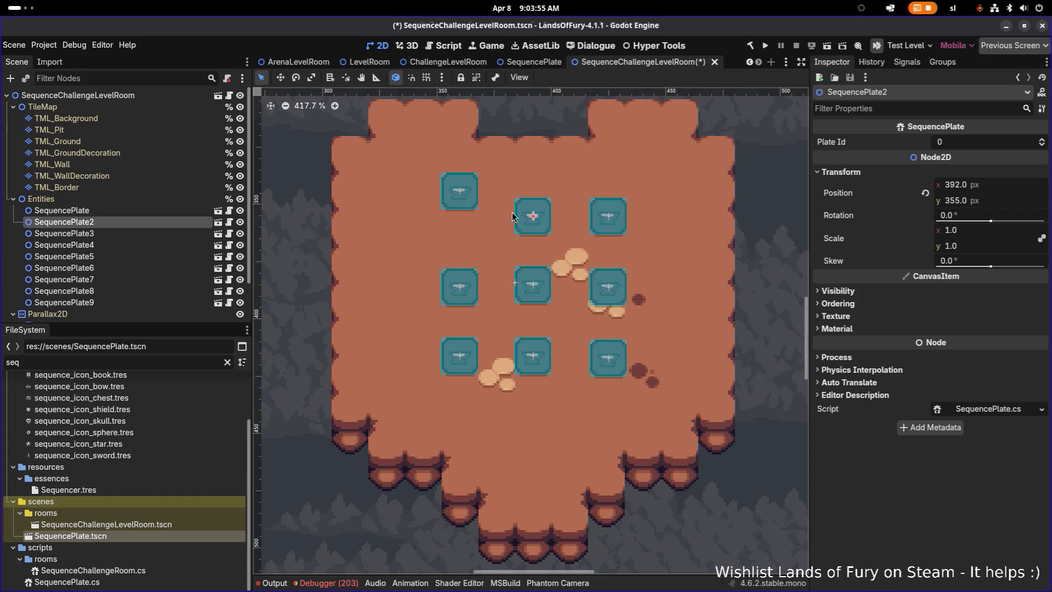
left_click(163, 211)
left_click(162, 224)
key("w")
Set SequencePlate2's y position to 344 to level it with the first plate
left_click(172, 211)
left_click(167, 220)
left_click(982, 200)
type("344")
key("Return")
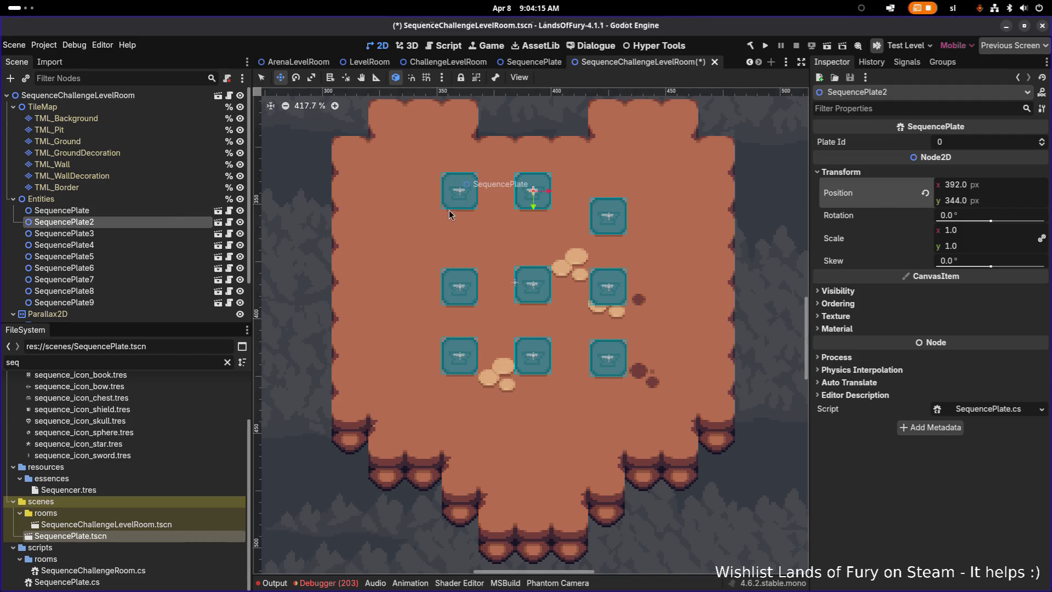
left_click(180, 233)
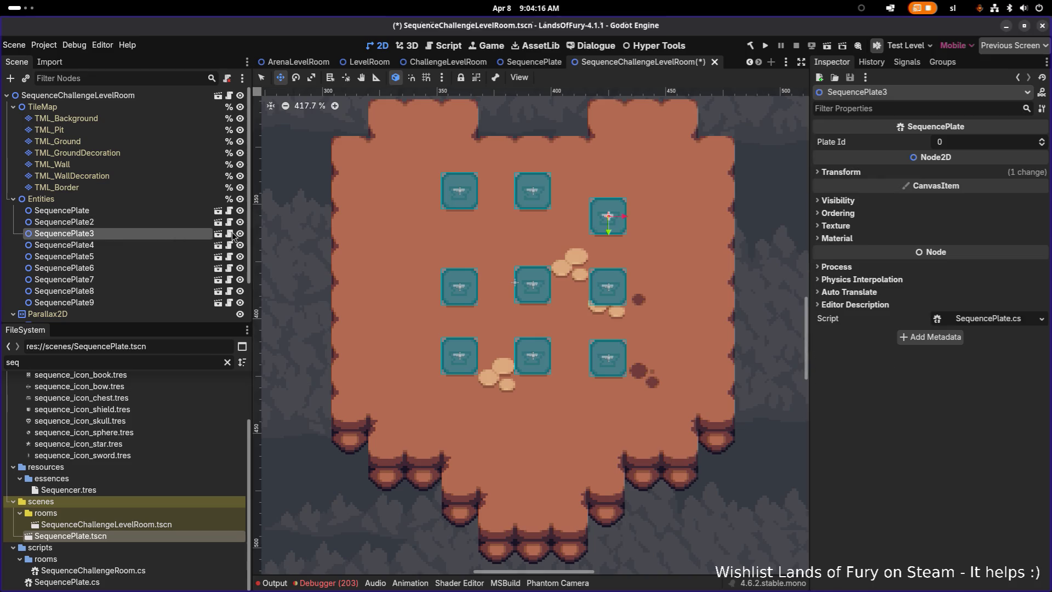
Set SequencePlate3's y position to 344 and check it against the TML_Ground, TML_Pit and TML_Background layers
left_click(935, 172)
left_click(1002, 198)
type("344")
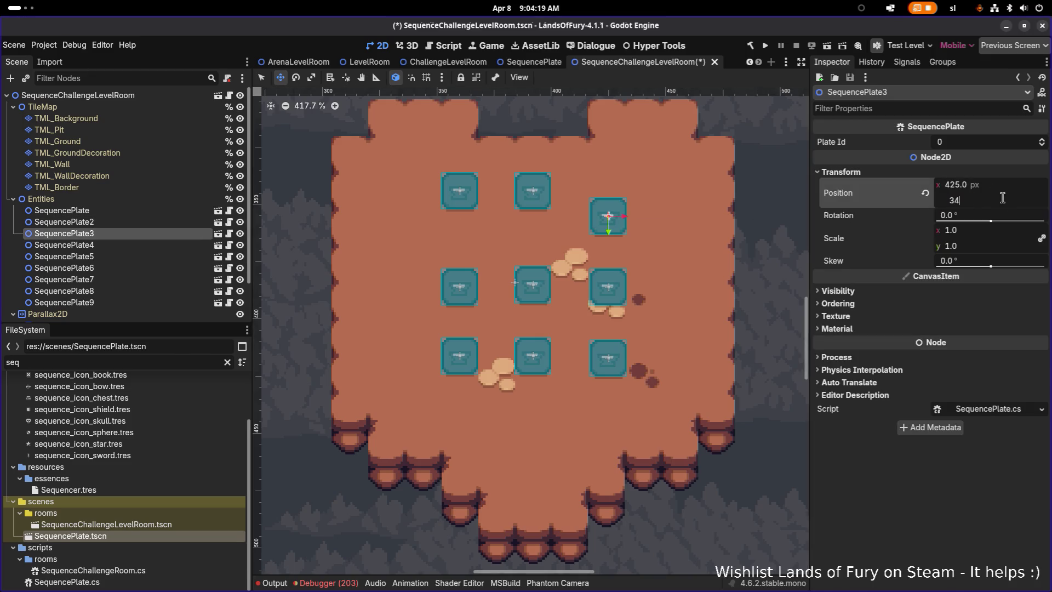
key("Return")
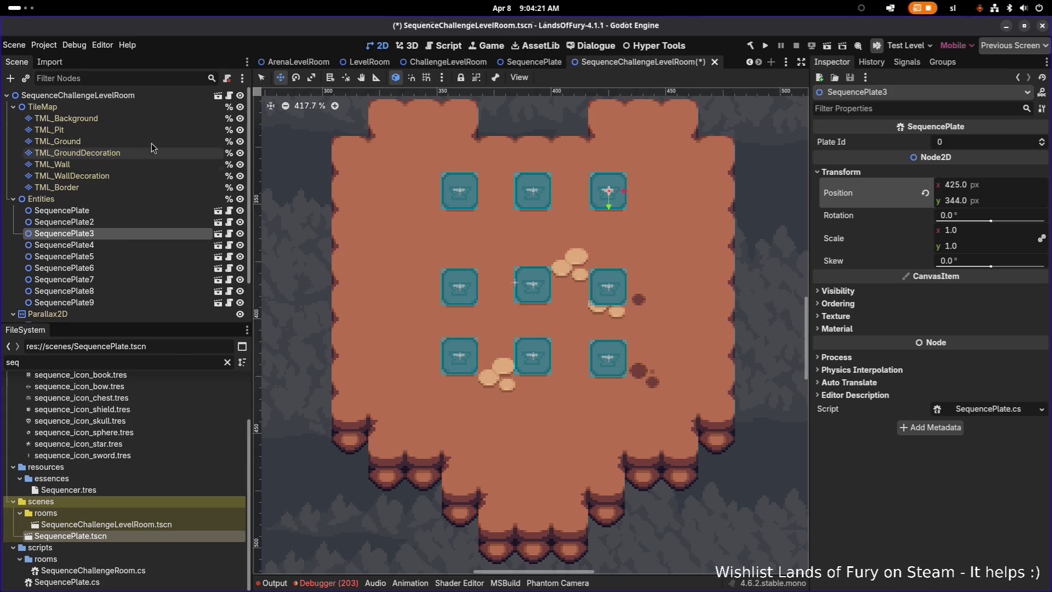
scroll(162, 145, "down", 2)
left_click(163, 114)
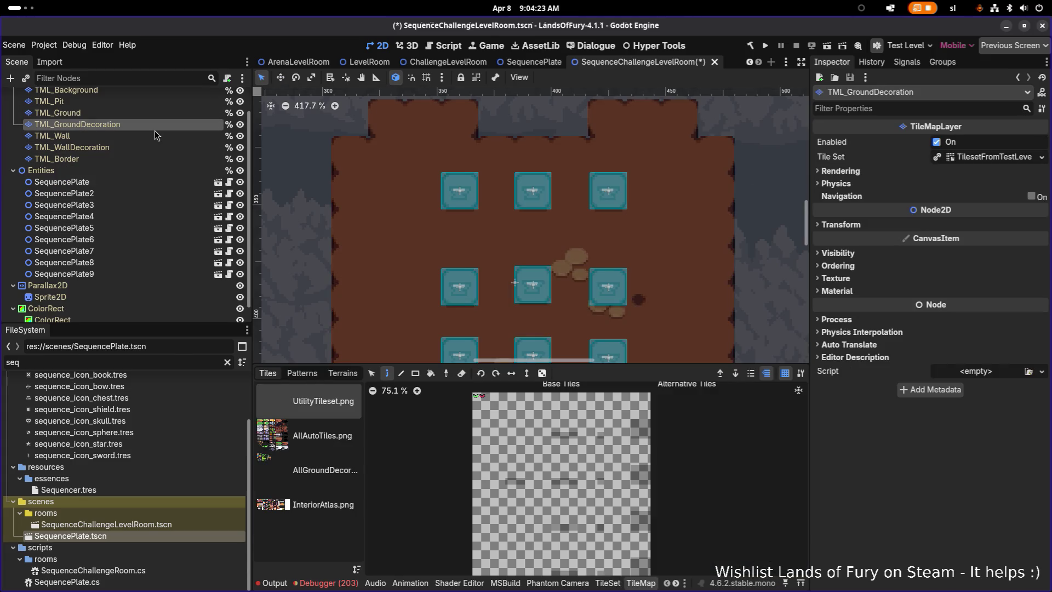
left_click(160, 102)
left_click(165, 94)
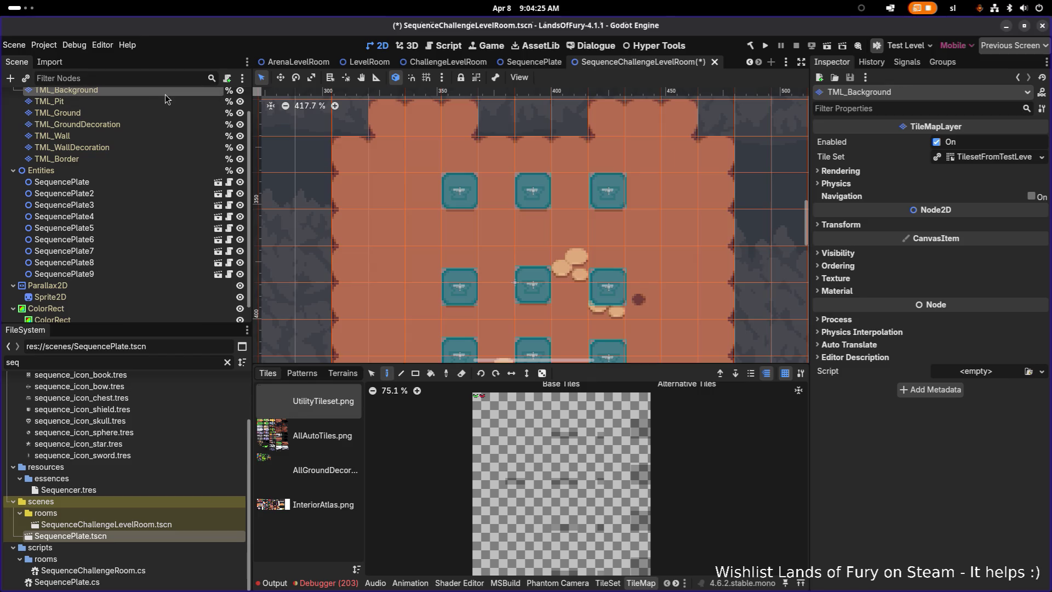
scroll(630, 188, "up", 5)
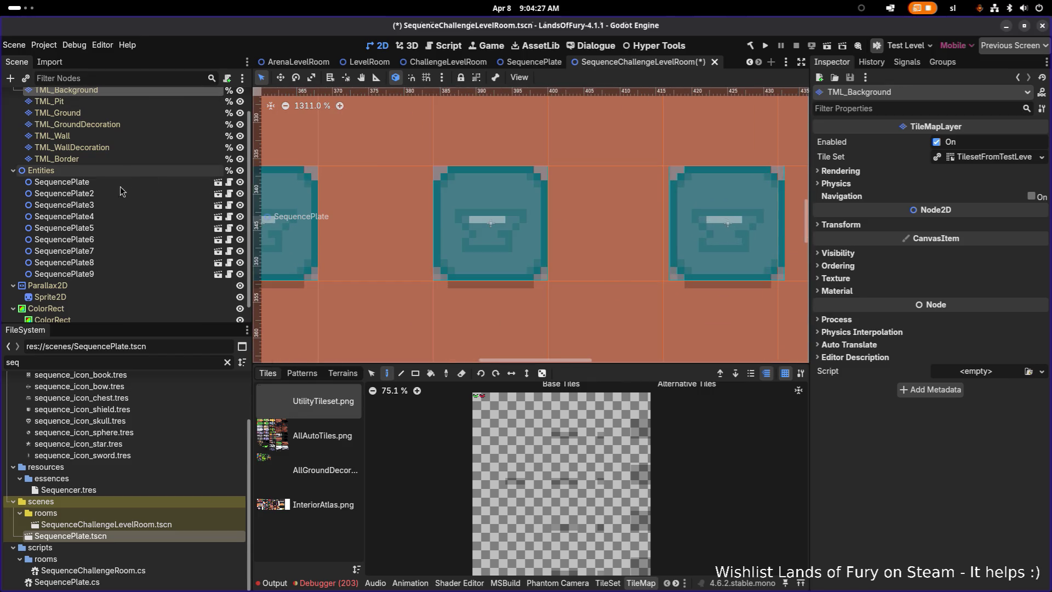
Set SequencePlate3's x position to 424 and compare it with the background tile grid
left_click(121, 205)
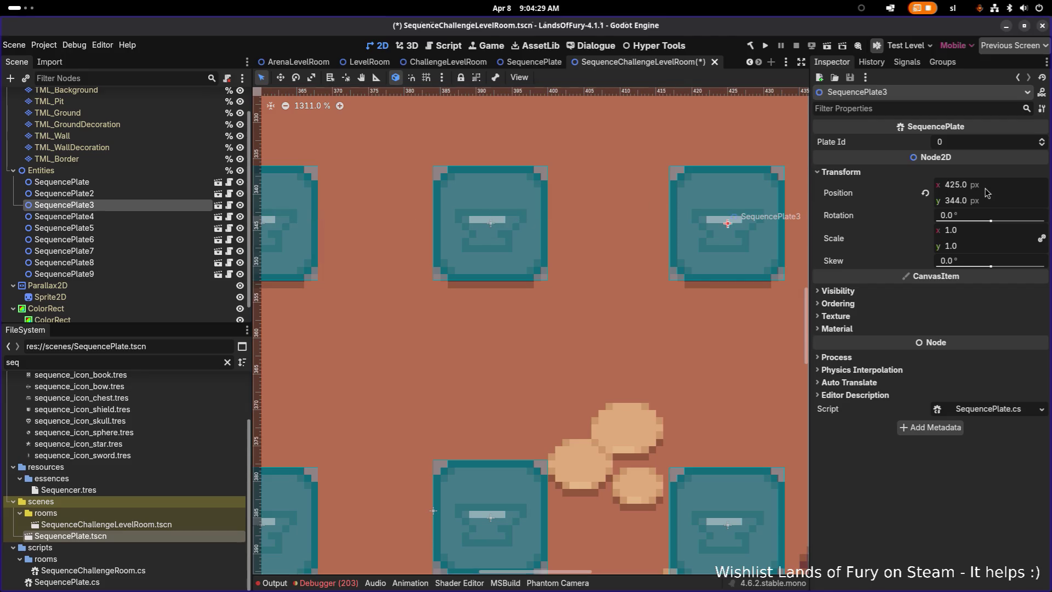
left_click(986, 187)
type("424")
key("Return")
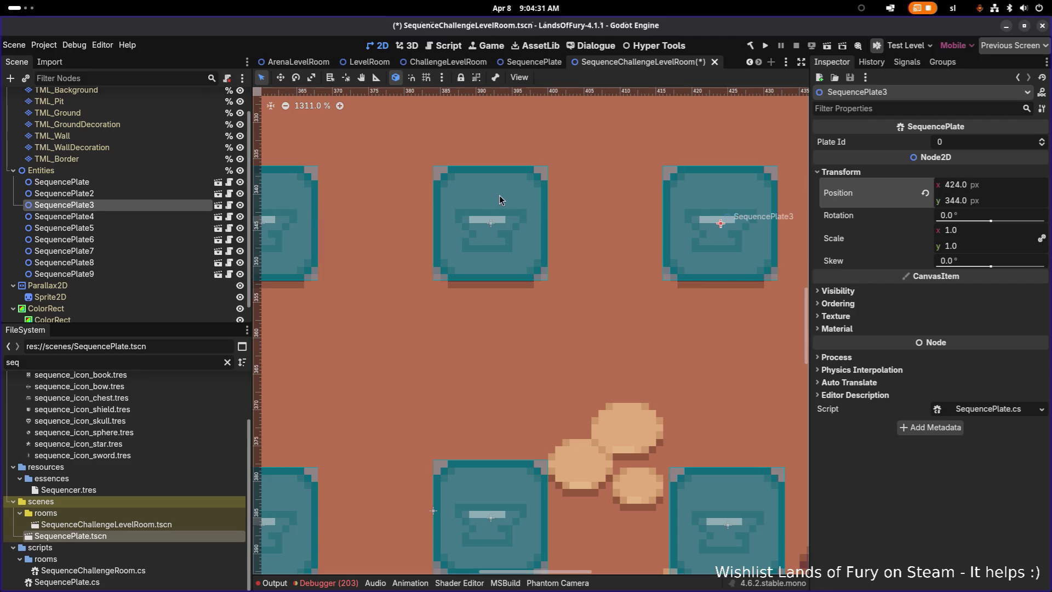
scroll(93, 164, "up", 2)
left_click(91, 120)
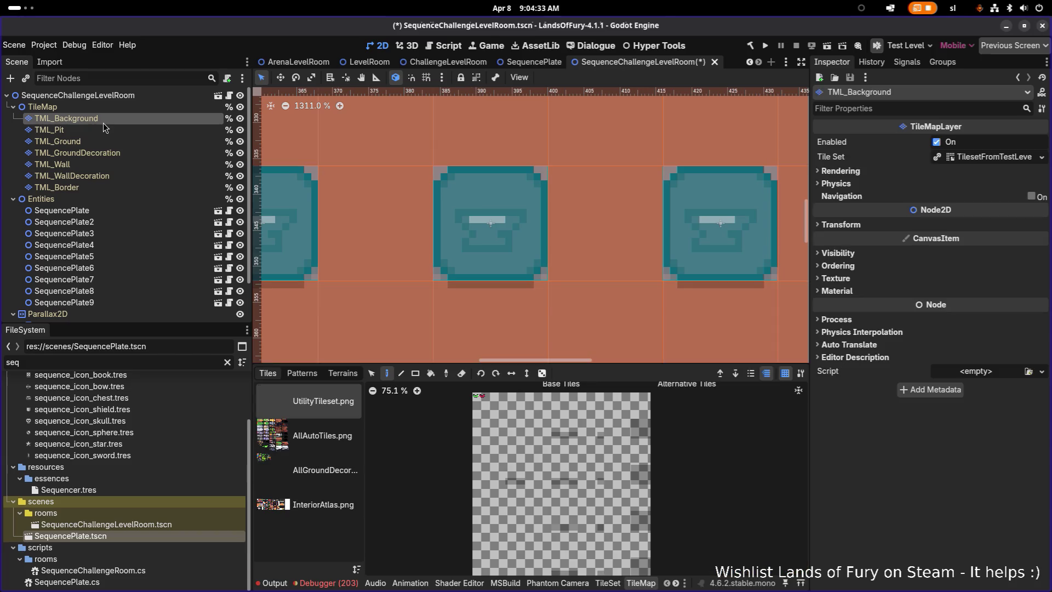
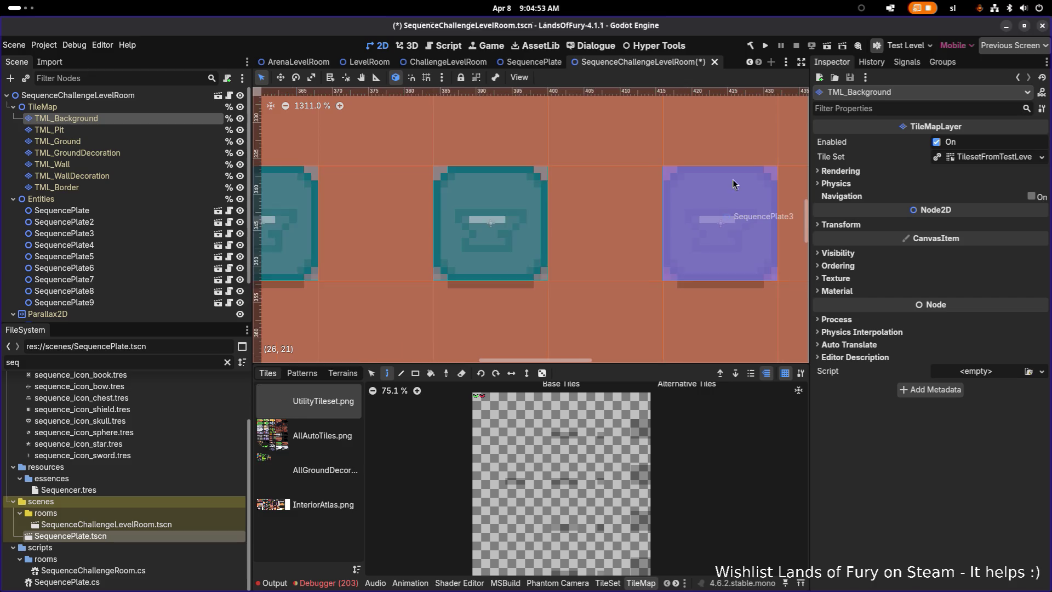
Compare SequencePlate4's position with the first plate and SequencePlate3
scroll(732, 181, "up", 4)
scroll(678, 187, "down", 16)
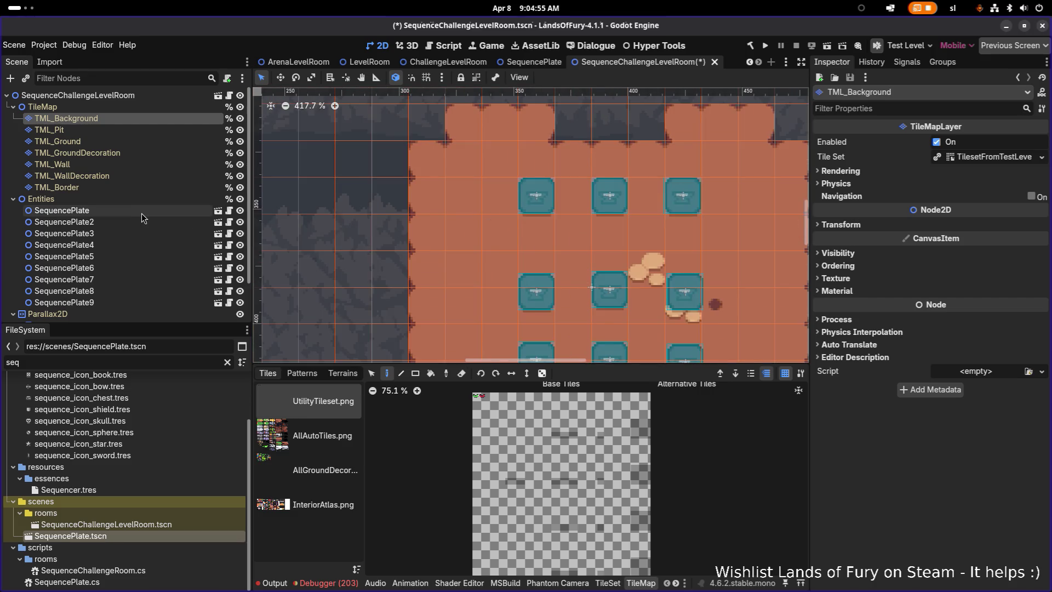
left_click(140, 212)
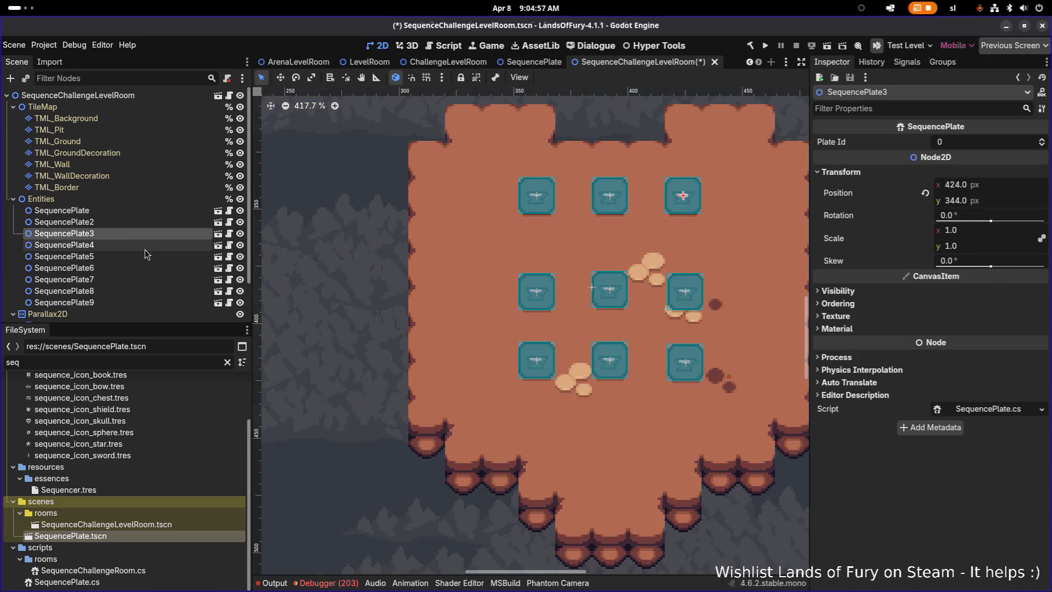
left_click(144, 247)
left_click(144, 236)
left_click(144, 245)
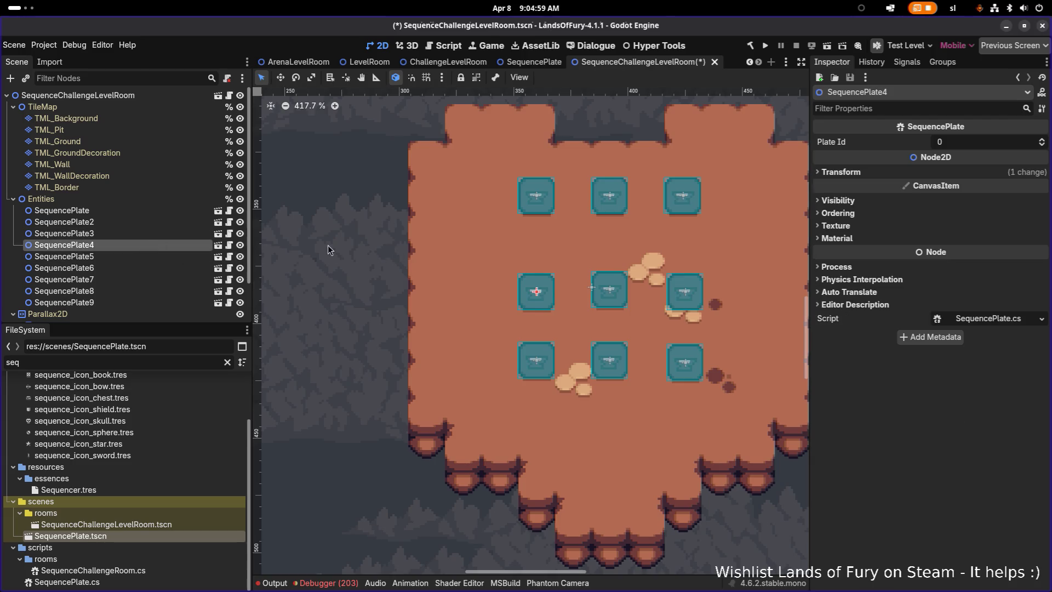
left_click(840, 173)
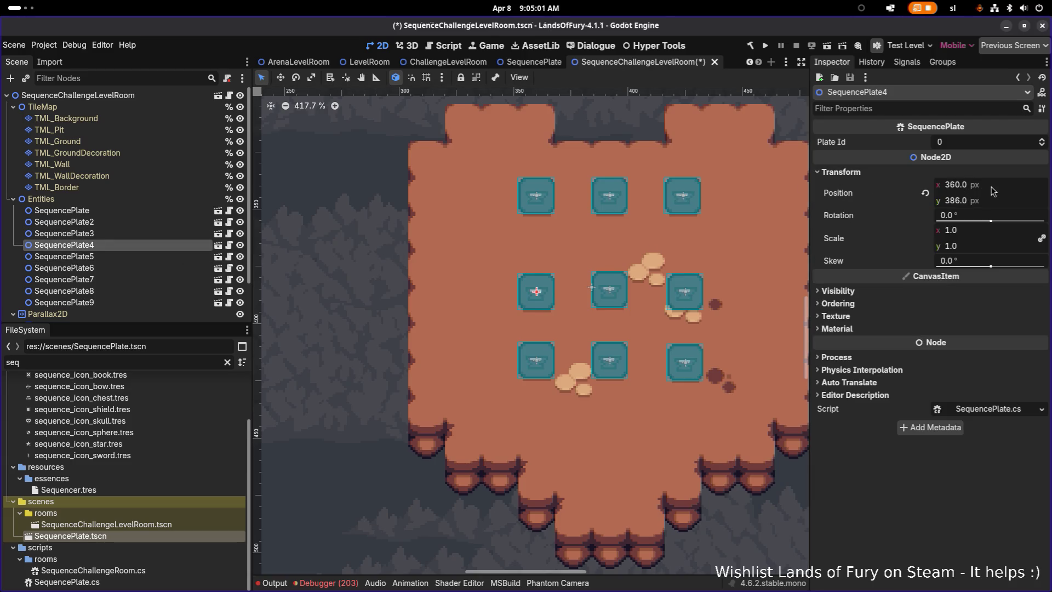
left_click(994, 191)
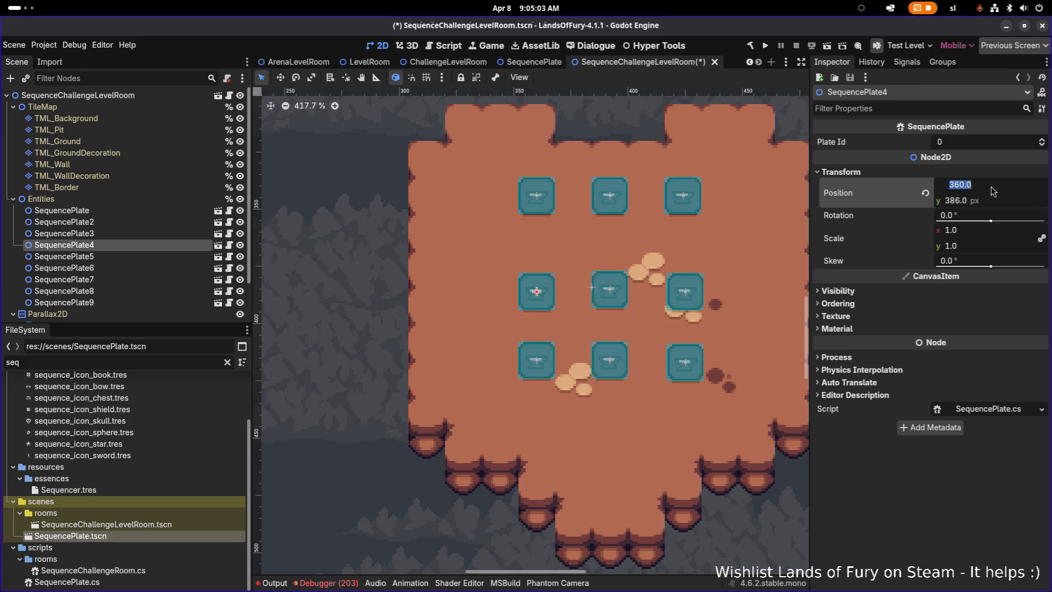
key("Tab")
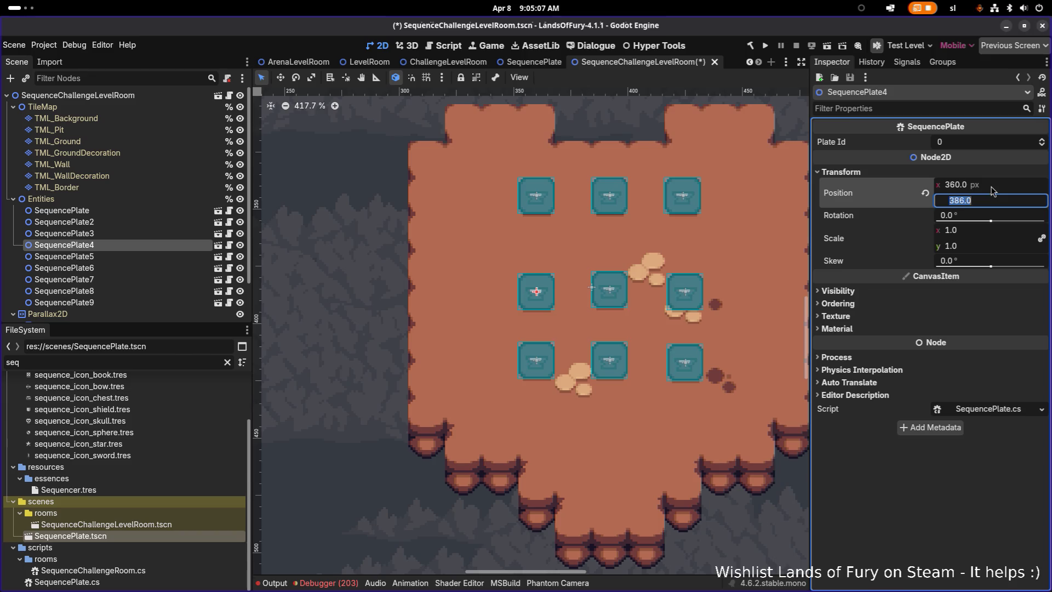
Copy the top-left SequencePlate's position and paste it onto SequencePlate4
left_click(162, 210)
right_click(862, 199)
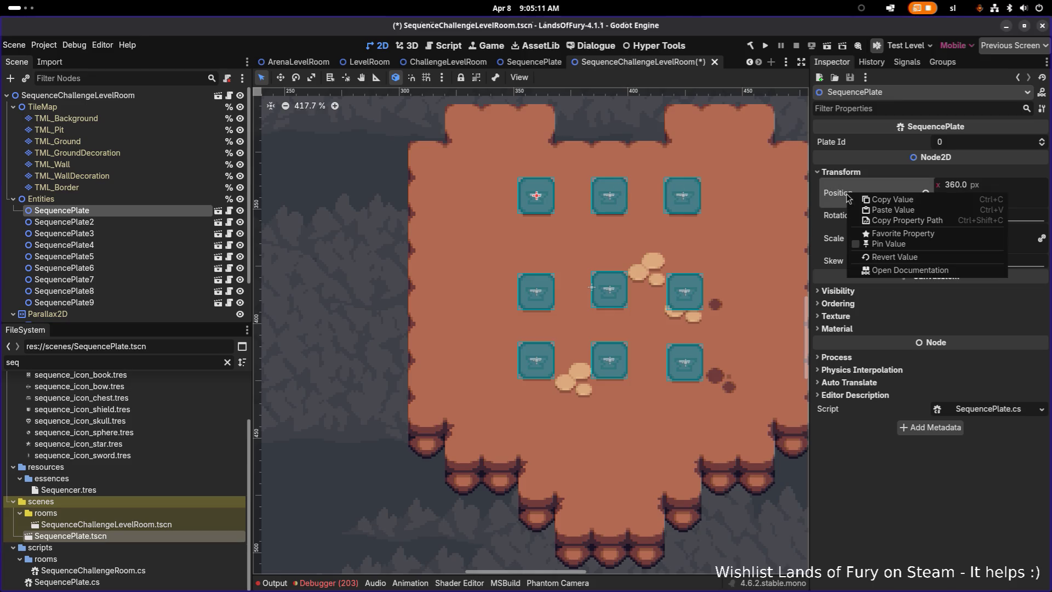
left_click(899, 204)
left_click(76, 245)
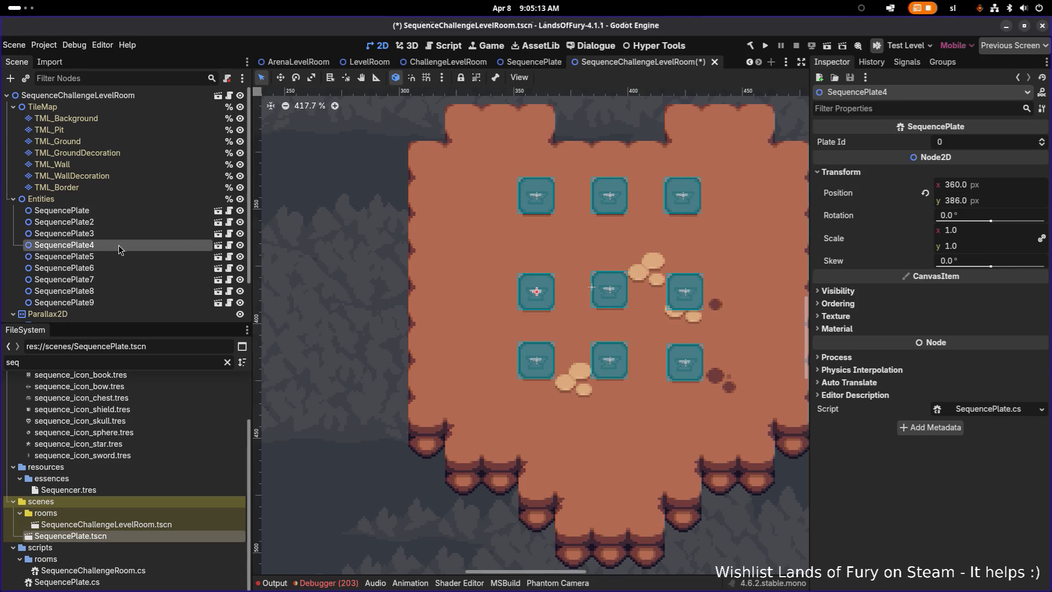
scroll(668, 243, "down", 1)
right_click(849, 197)
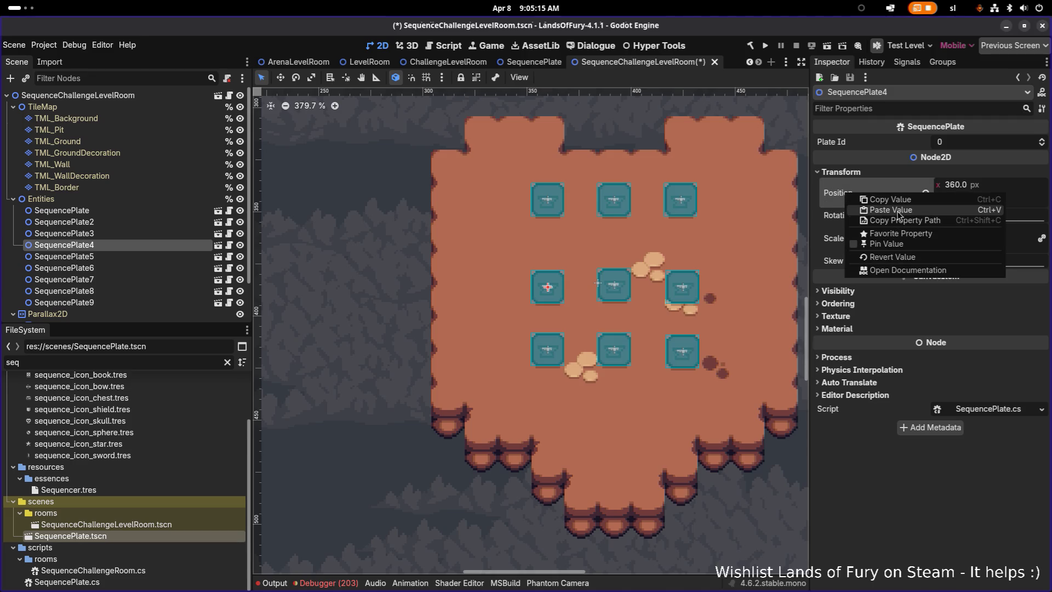
left_click(891, 210)
Set SequencePlate4's y position to 344+16, then 360+16, giving 376
left_click(1010, 199)
left_click(1008, 199)
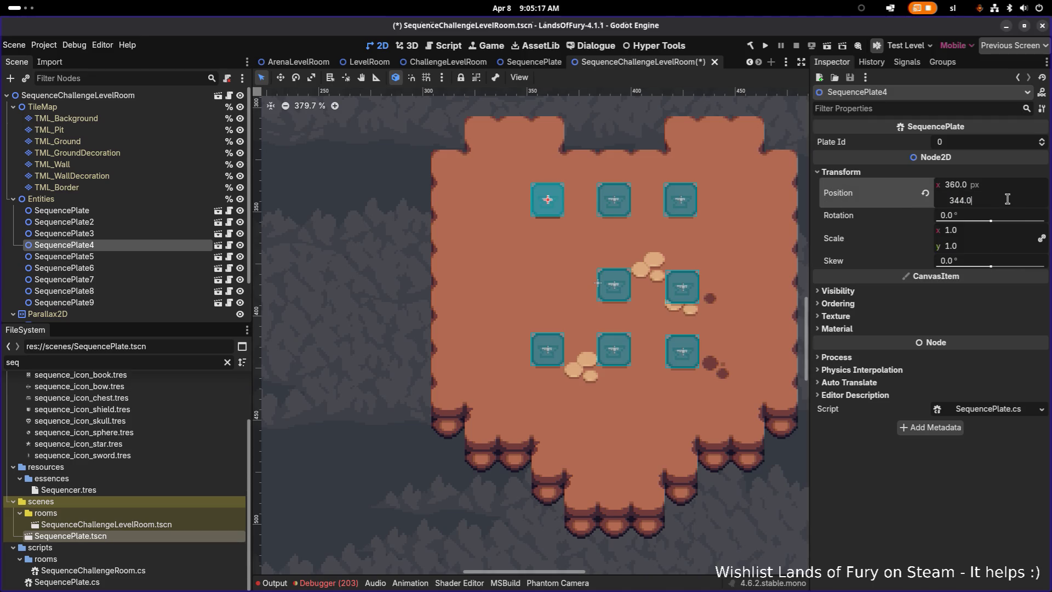
type("360")
key("Return")
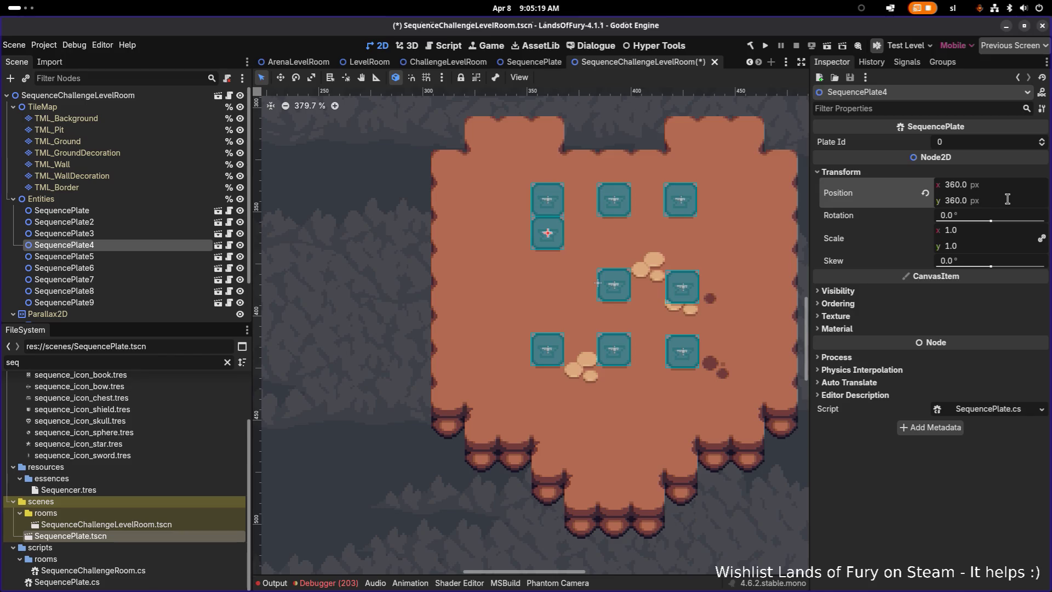
left_click(1008, 199)
left_click(1007, 199)
key("Return")
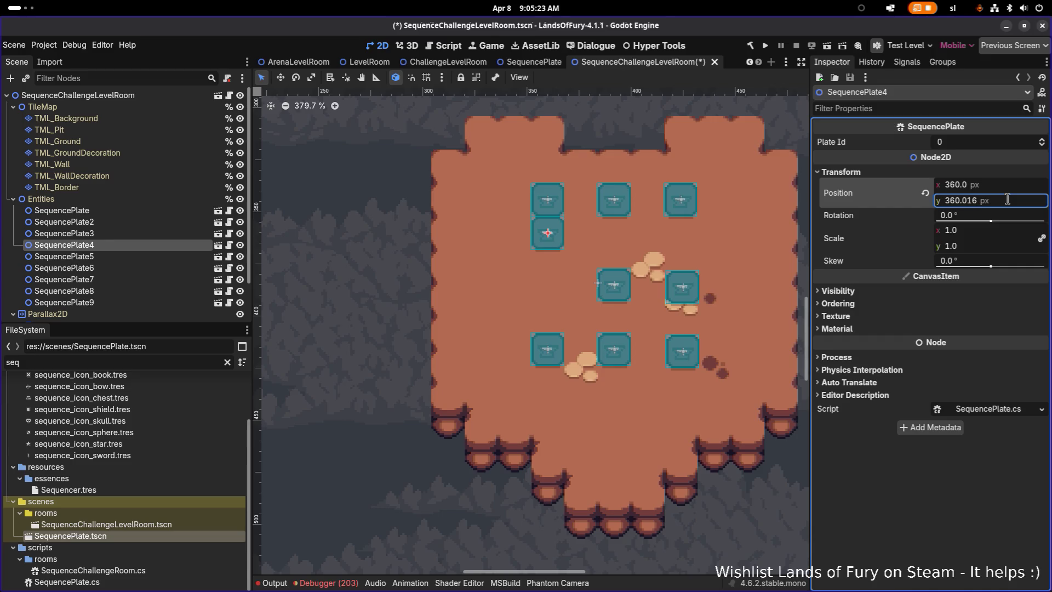
left_click(986, 201)
left_click(1007, 201)
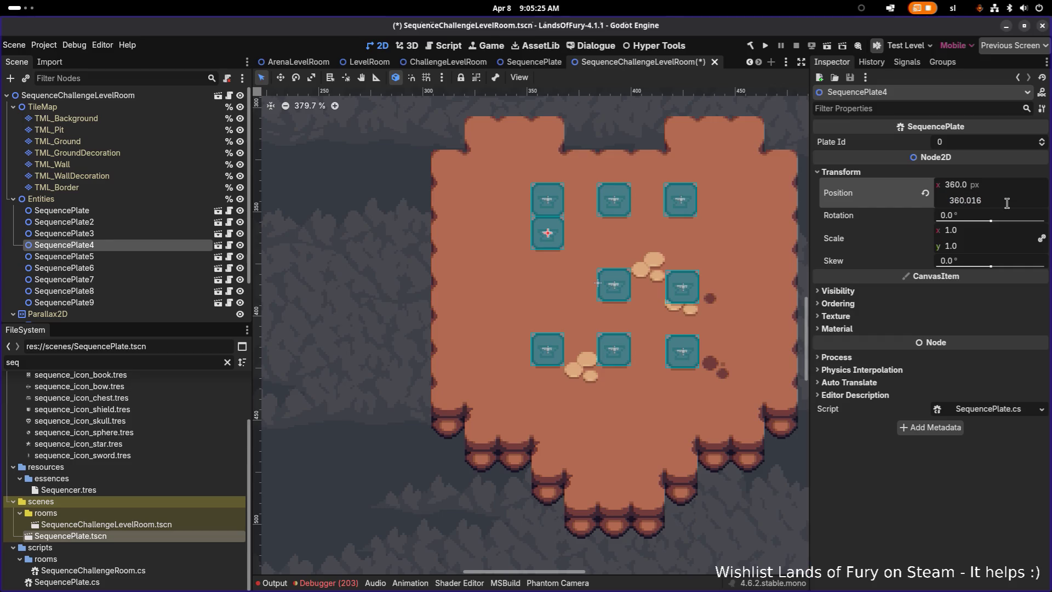
key("shift+End")
type("+")
key("Return")
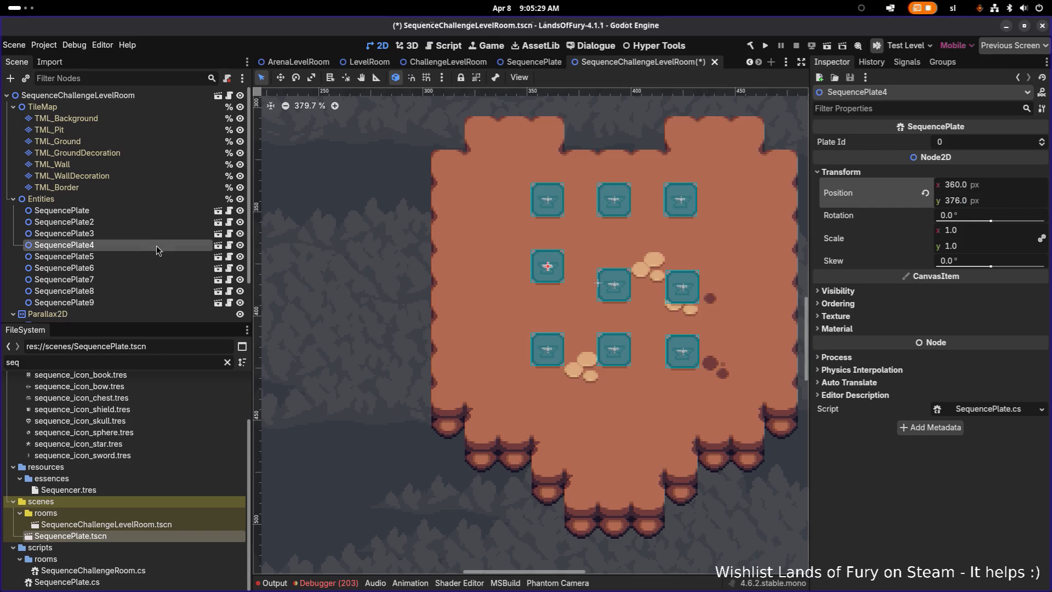
Select SequencePlate5 and turn on grid snapping and smart snapping
left_click(149, 254)
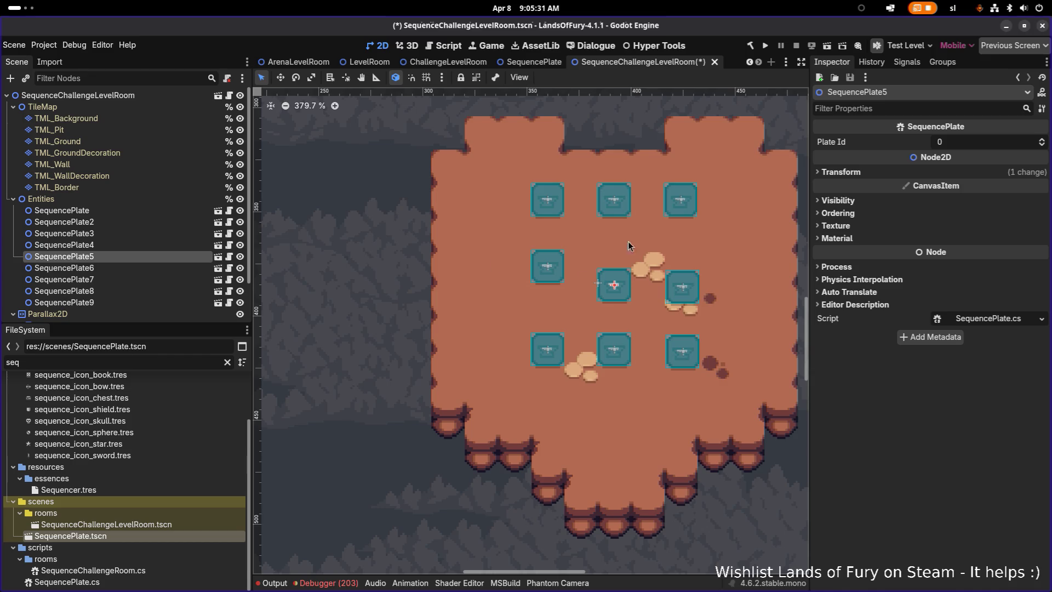
left_click(426, 80)
left_click(412, 79)
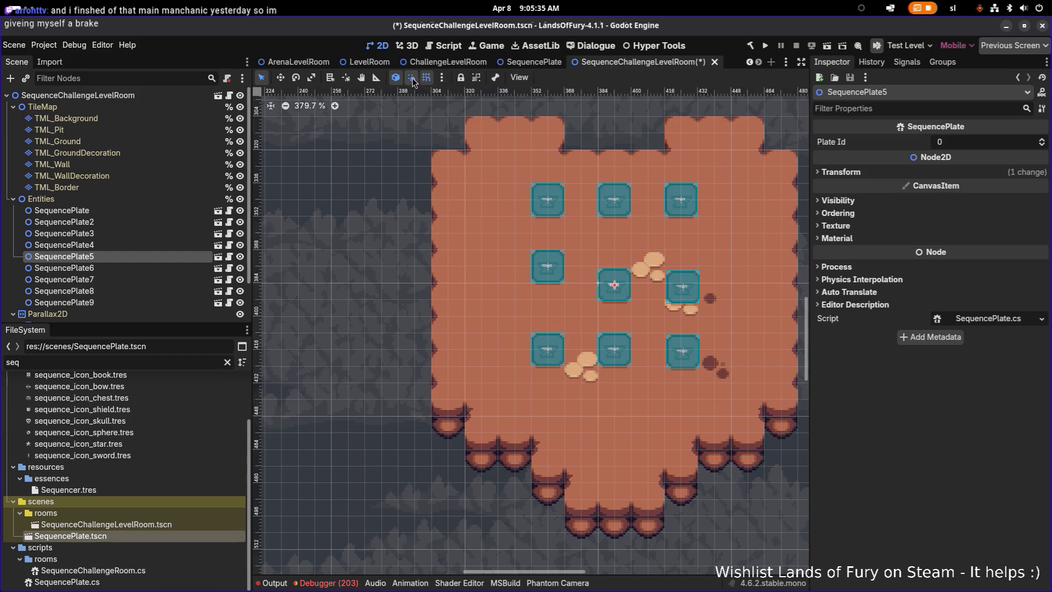
With the Move tool, drag SequencePlate5 through SequencePlate9 up one grid cell each
left_click(146, 256)
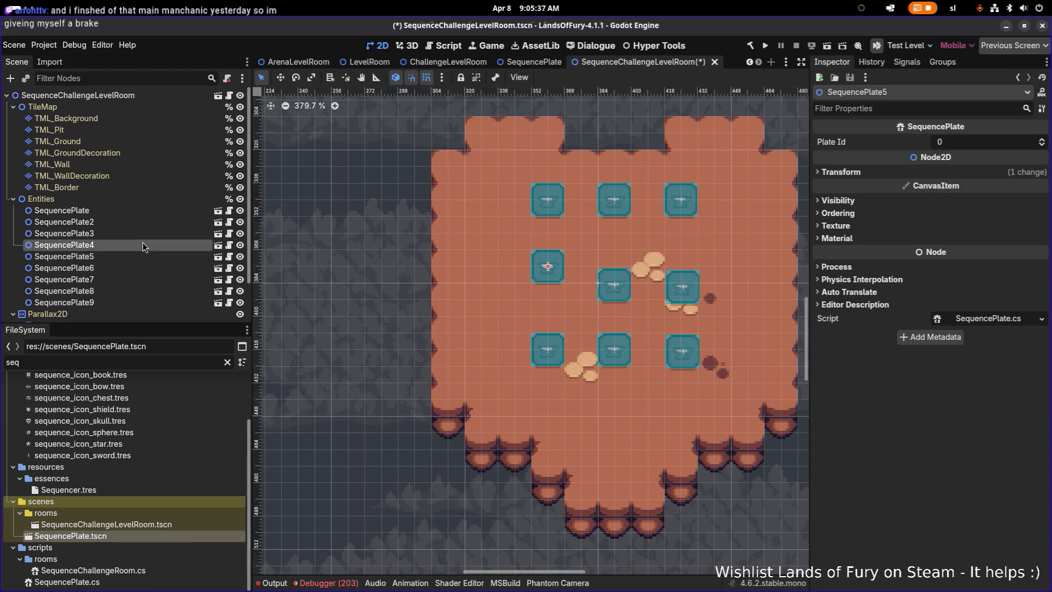
key("w")
left_click_drag(616, 301, 619, 278)
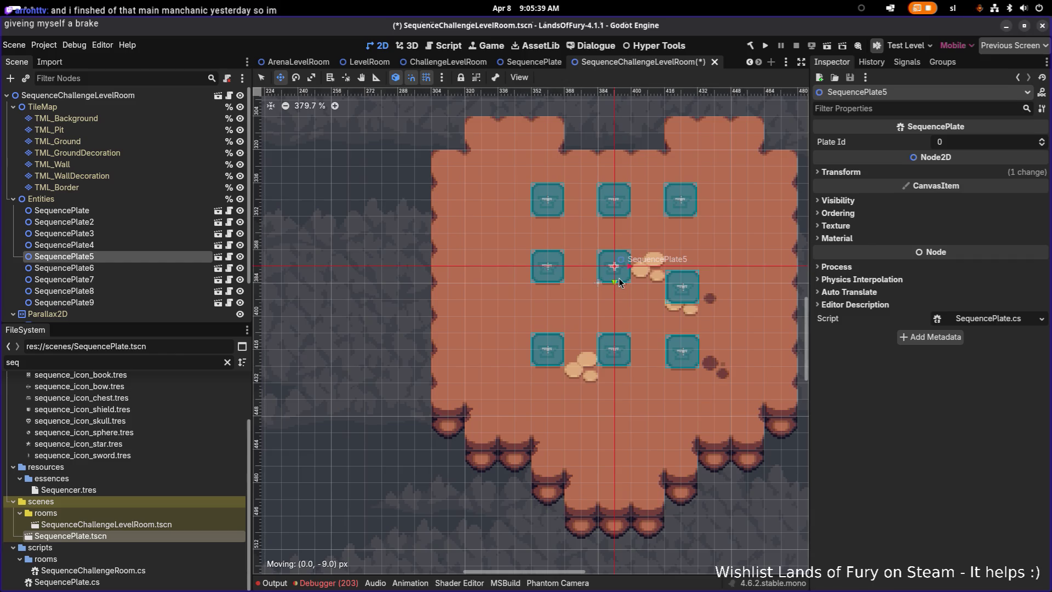
left_click(158, 267)
left_click_drag(686, 305, 686, 284)
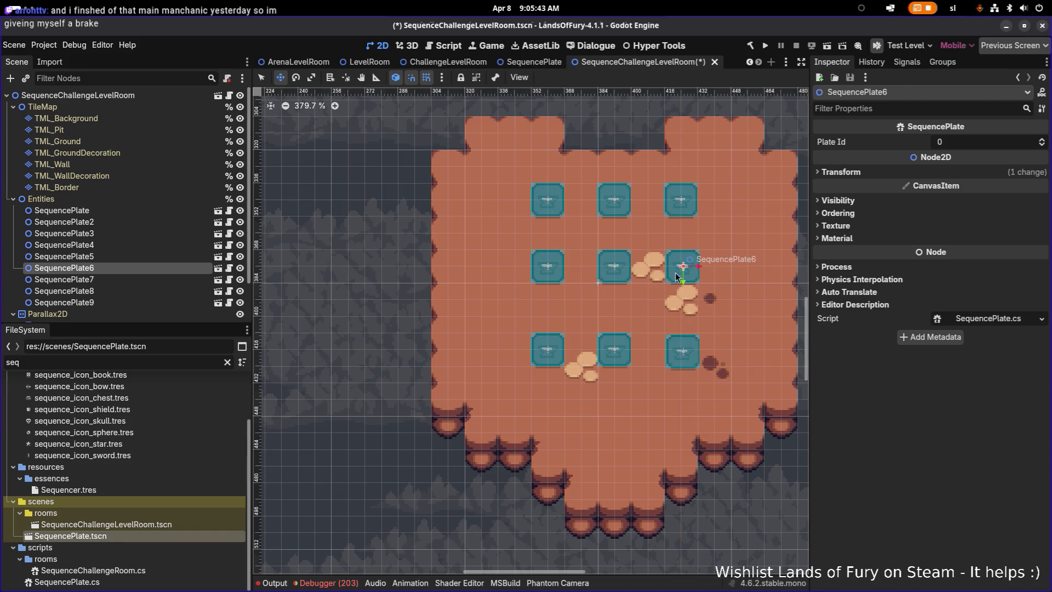
left_click(180, 279)
left_click_drag(550, 359, 551, 346)
left_click(192, 292)
left_click_drag(617, 369, 619, 351)
left_click(192, 303)
left_click_drag(684, 375, 684, 350)
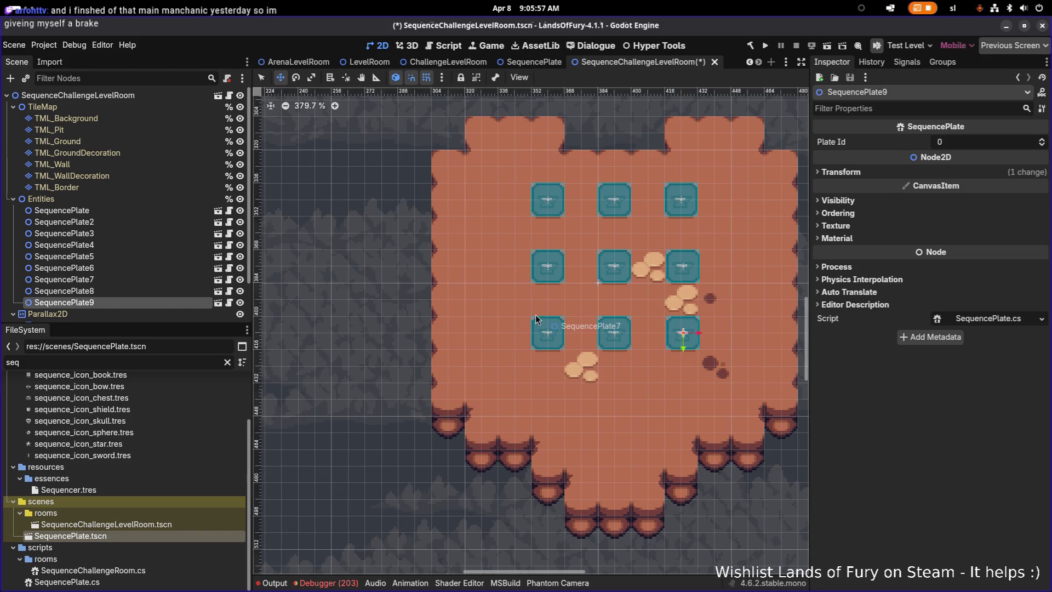
Save the SequenceChallengeLevelRoom scene with Ctrl+S
scroll(540, 287, "down", 4)
scroll(540, 287, "up", 5)
key("ctrl+s")
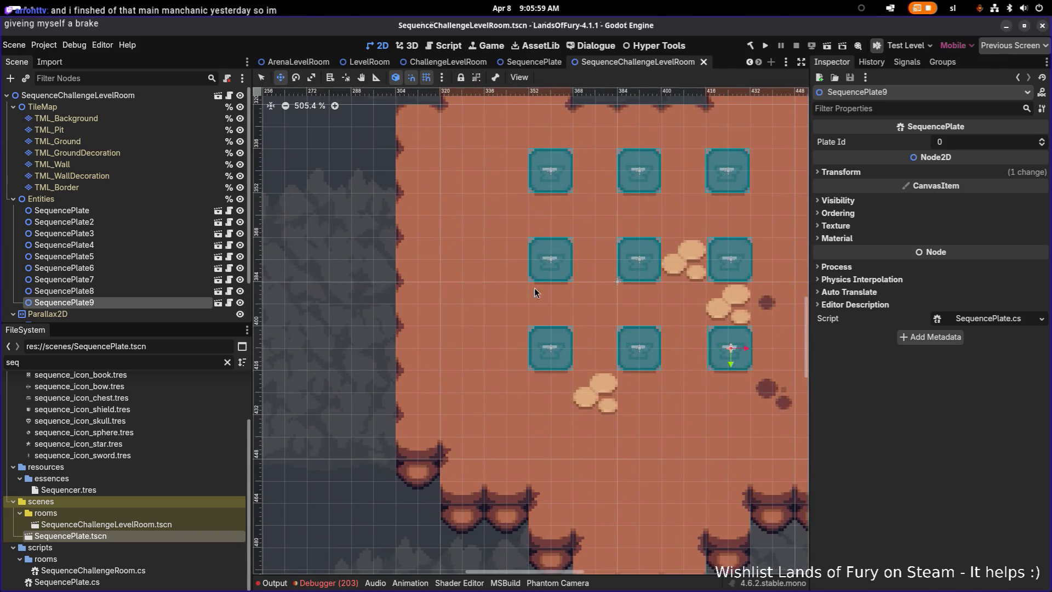
Filter the FileSystem by 'teleporterf' and open the TeleporterFromRoom scene
left_click(111, 364)
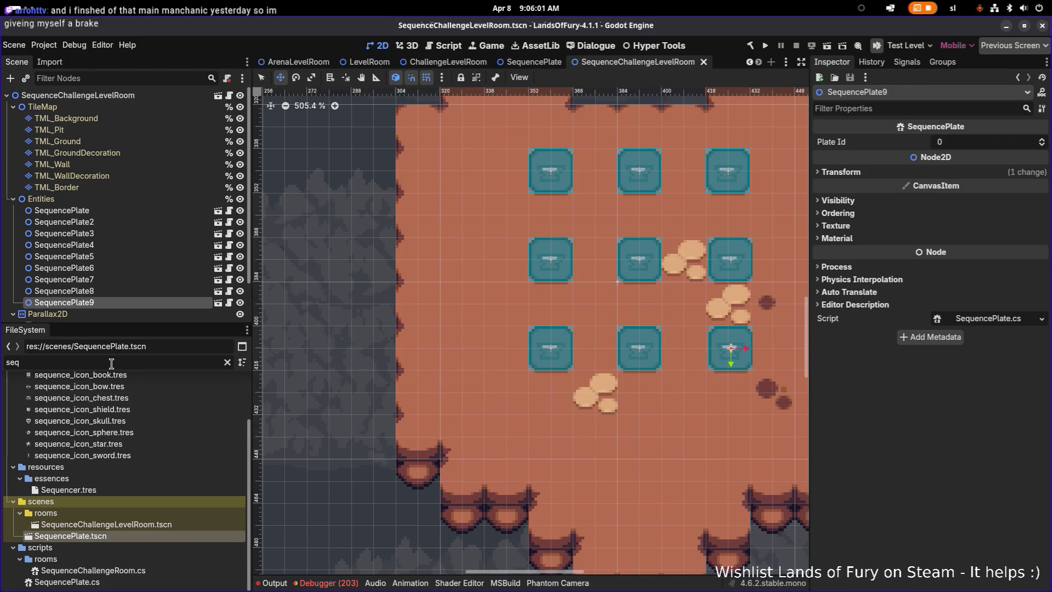
key("BackSpace")
key("BackSpace")
key("BackSpace")
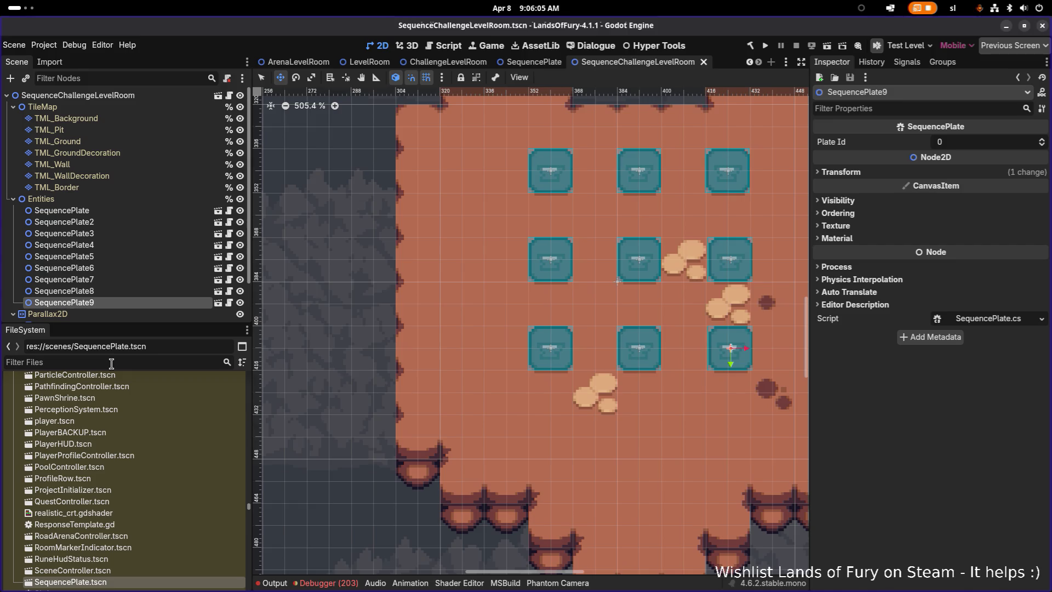
type("tel")
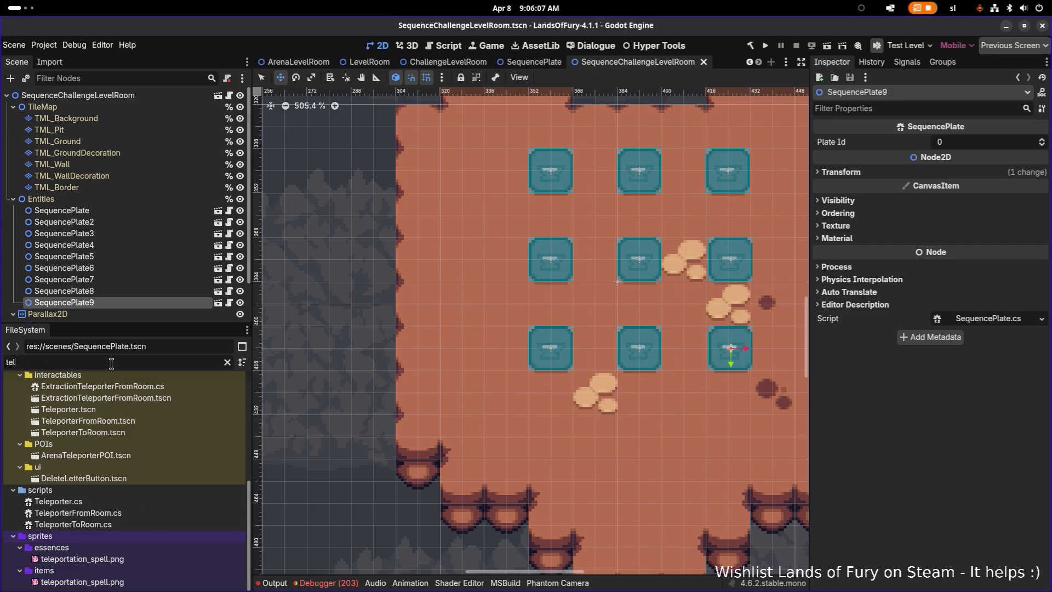
type("eporterfrom")
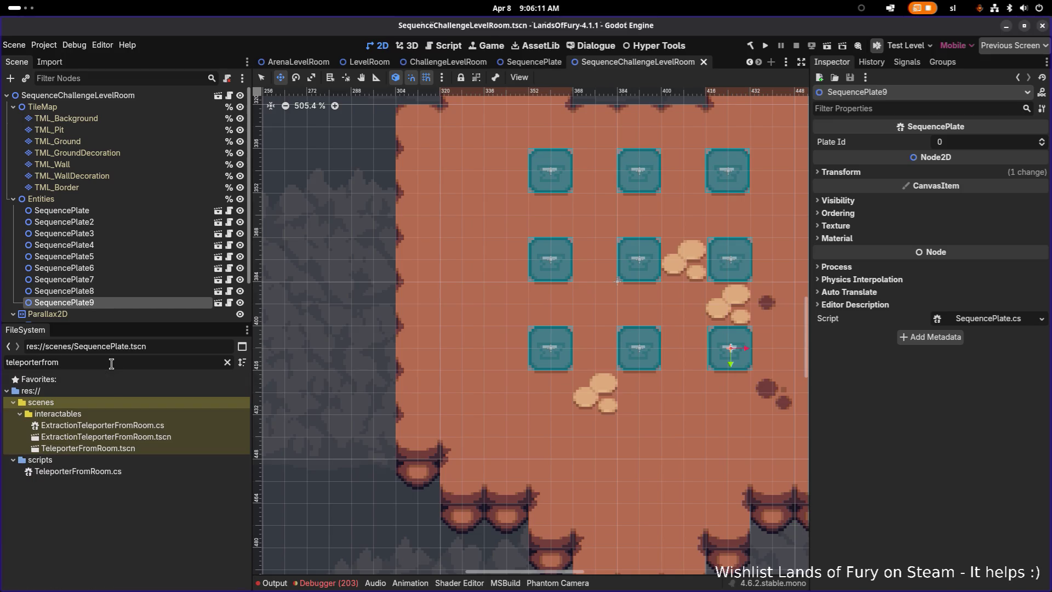
double_click(164, 446)
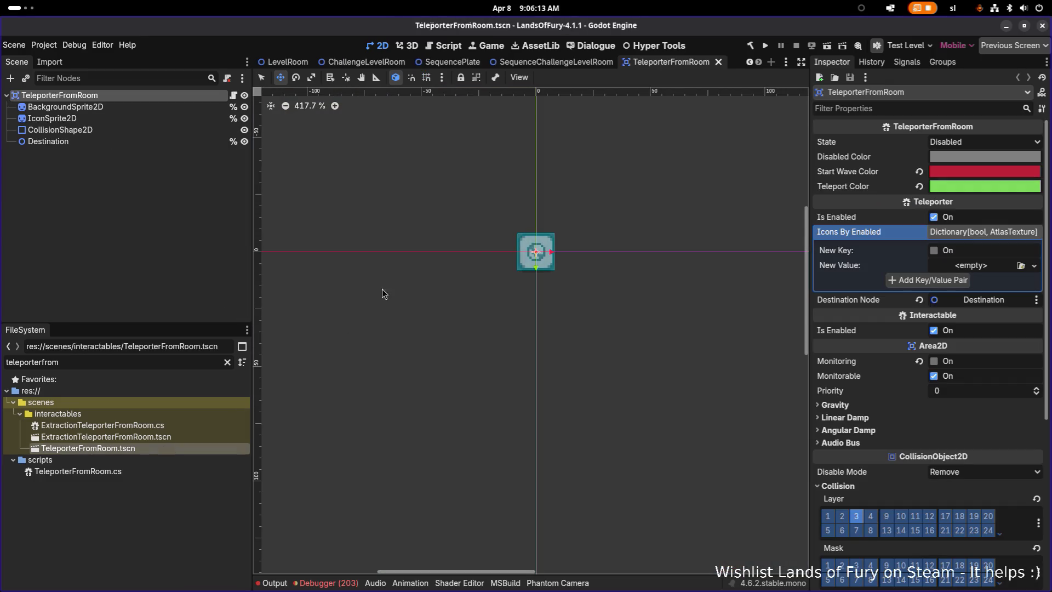
Inspect TeleporterFromRoom's collision shape, background sprite and root node
scroll(518, 251, "up", 5)
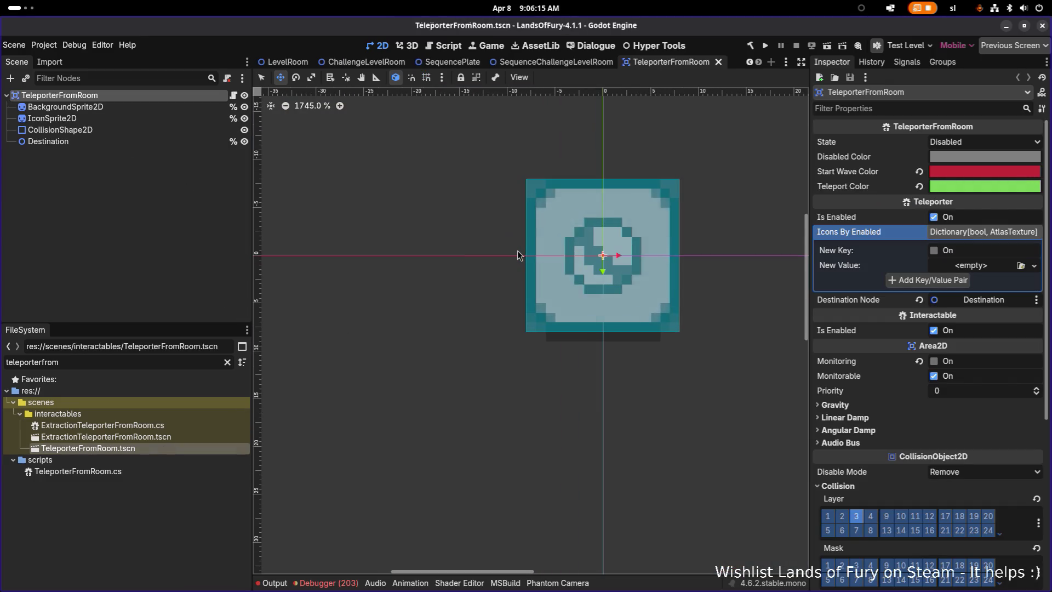
scroll(517, 251, "down", 5)
left_click(150, 130)
left_click(153, 107)
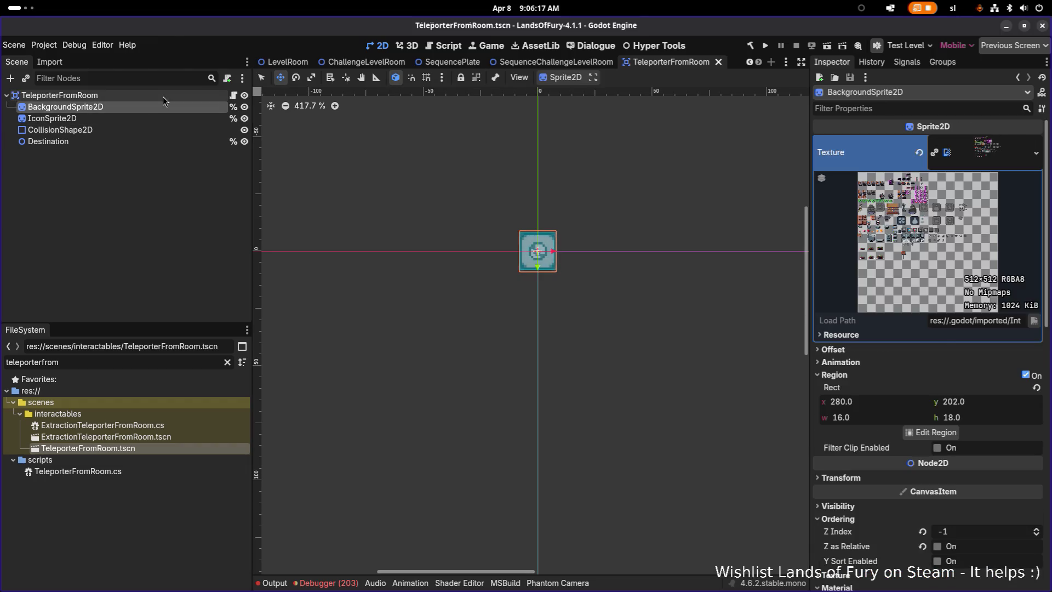
left_click(163, 95)
Replace the file filter text with 'teleporter'
scroll(526, 259, "up", 5)
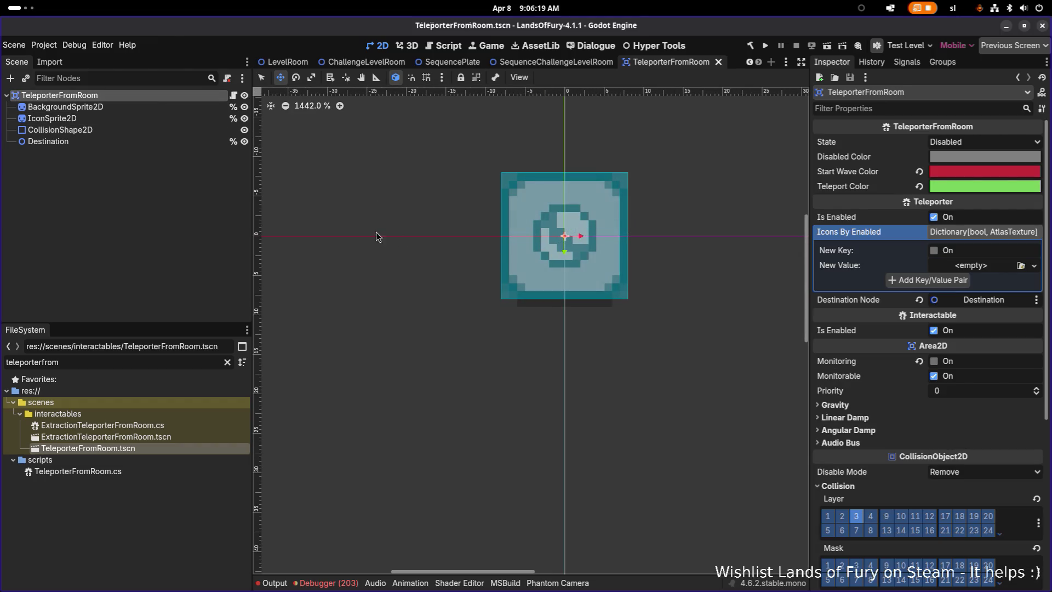
double_click(121, 361)
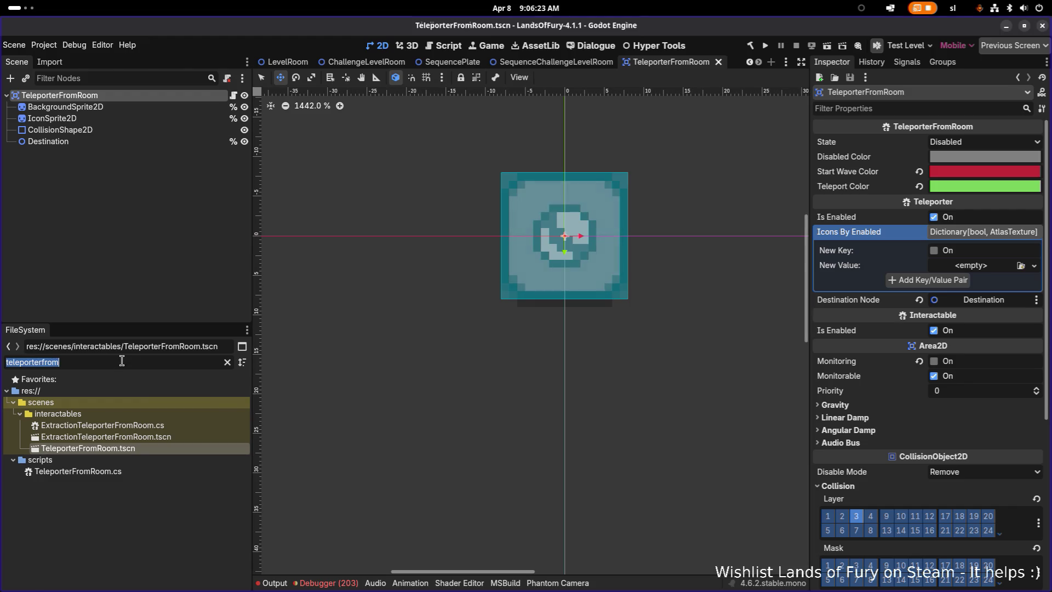
key("BackSpace")
type("teleporter")
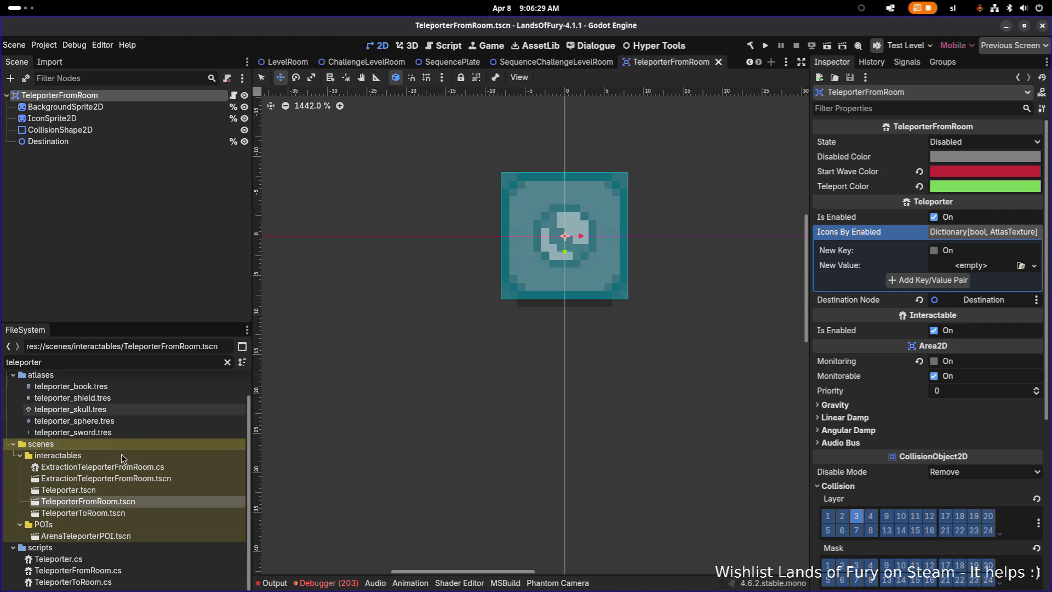
Open the Teleporter, TeleporterToRoom, TeleporterFromRoom and ExtractionTeleporterFromRoom scenes
double_click(112, 491)
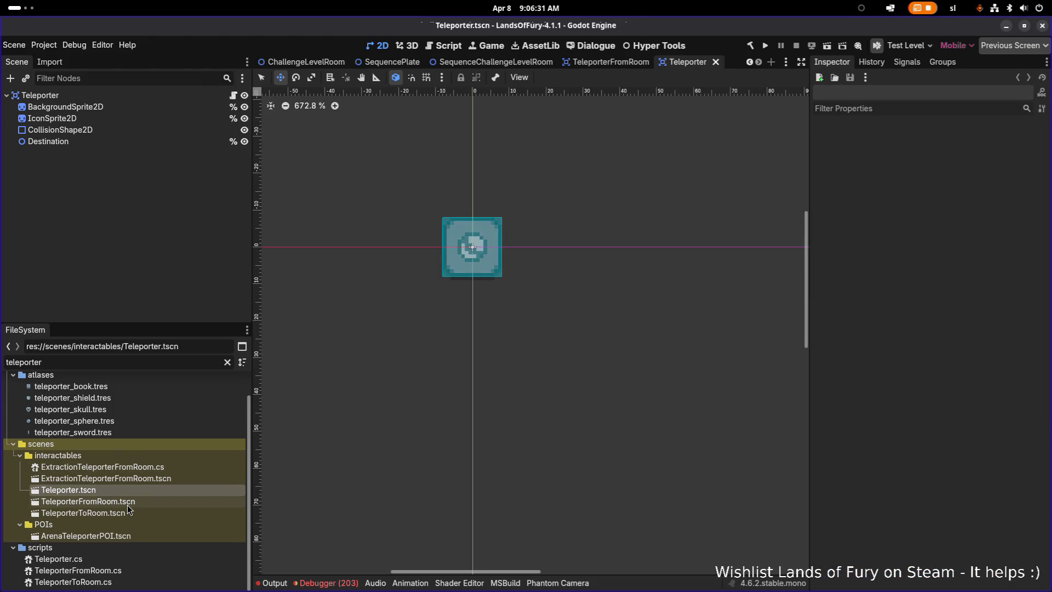
double_click(118, 501)
left_click(132, 512)
double_click(131, 512)
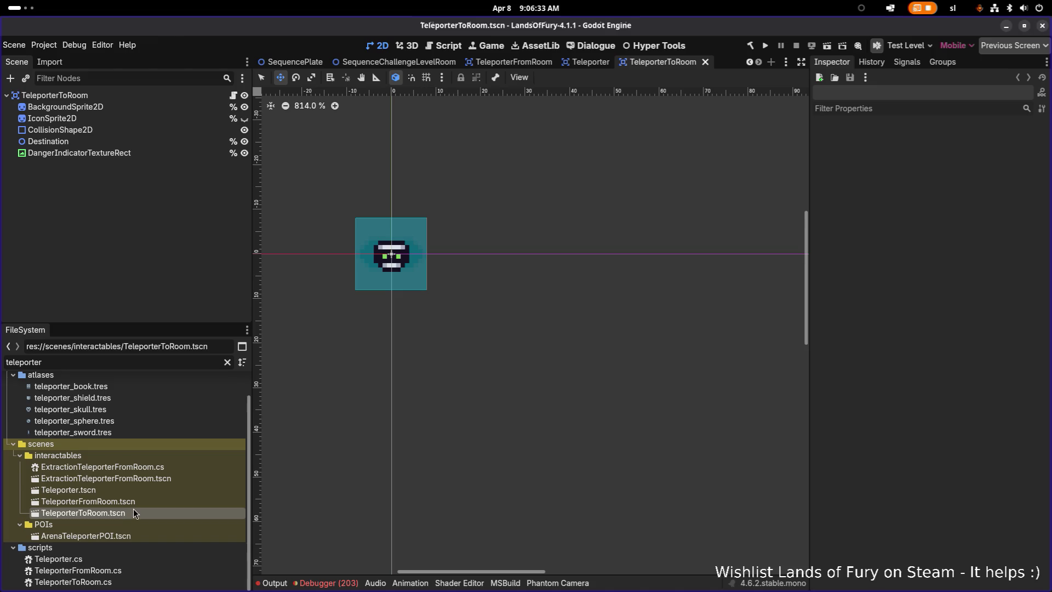
double_click(135, 504)
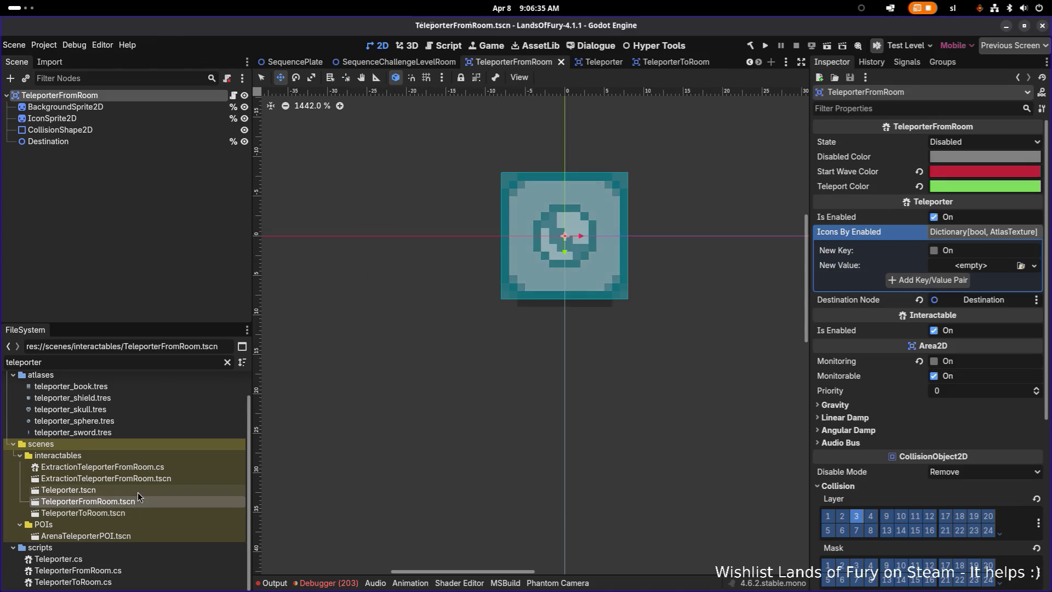
double_click(138, 491)
double_click(140, 478)
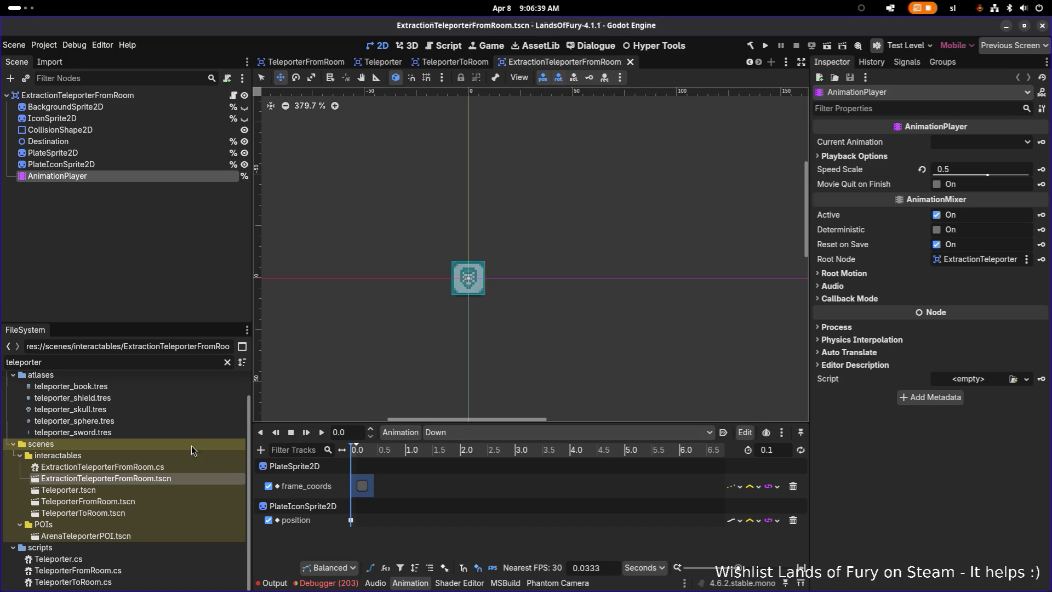
double_click(138, 490)
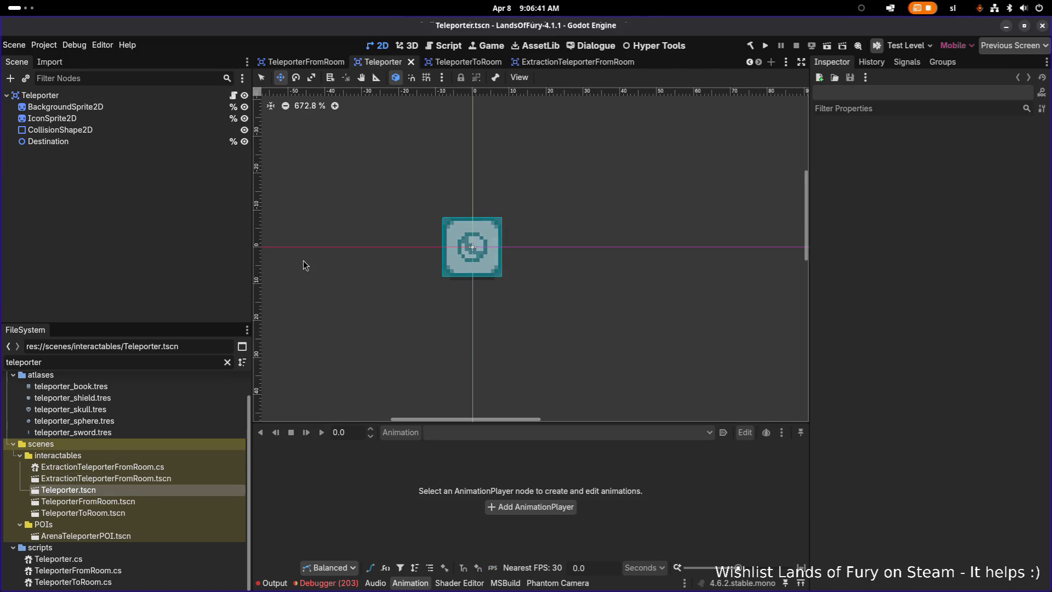
Compare the open teleporter scenes by switching between their tabs
scroll(485, 282, "up", 5)
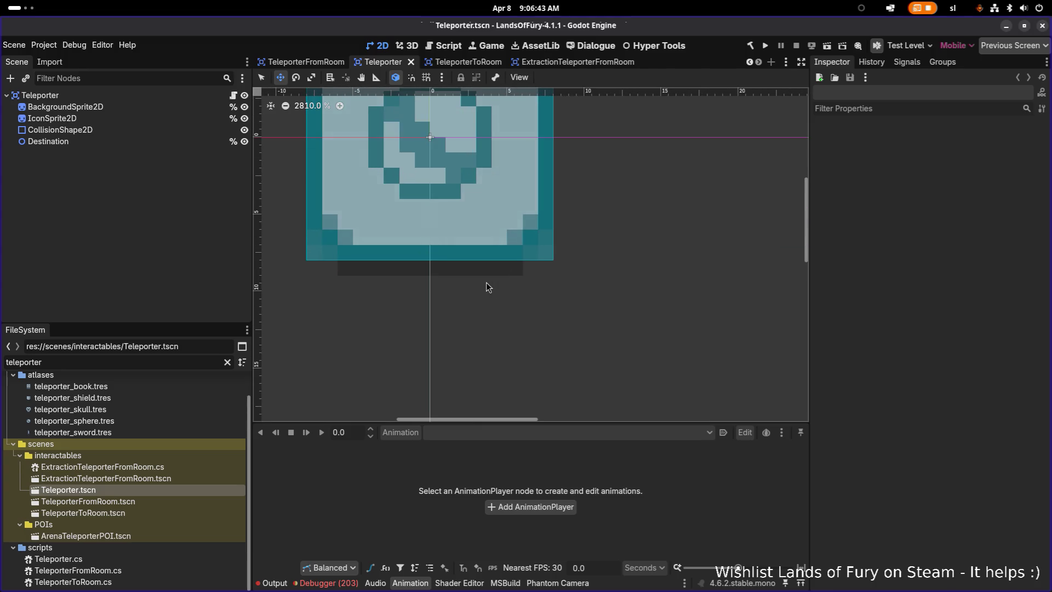
scroll(486, 282, "down", 6)
left_click(554, 62)
left_click(467, 62)
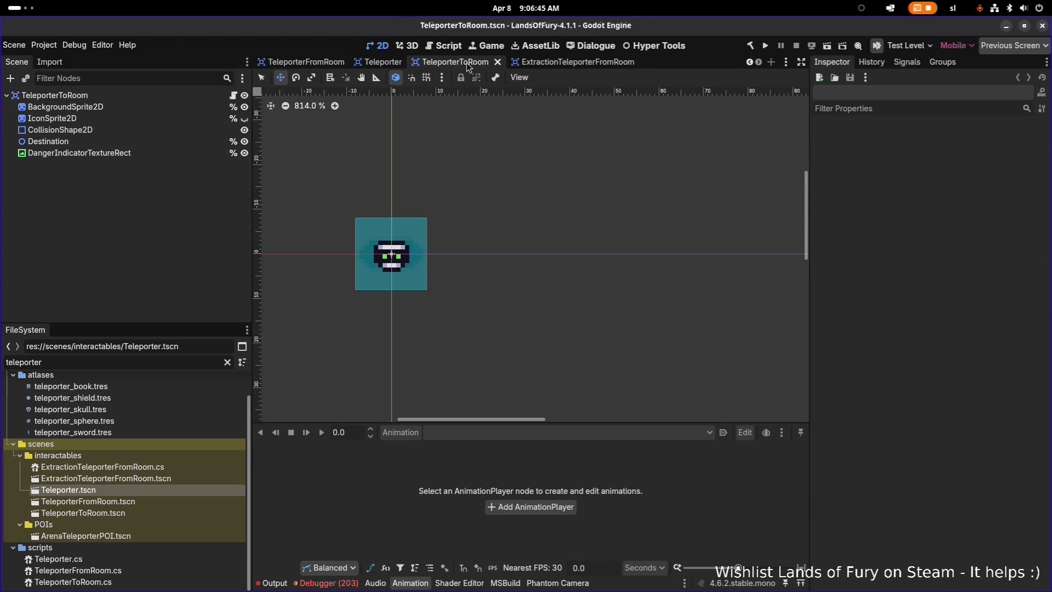
left_click(297, 62)
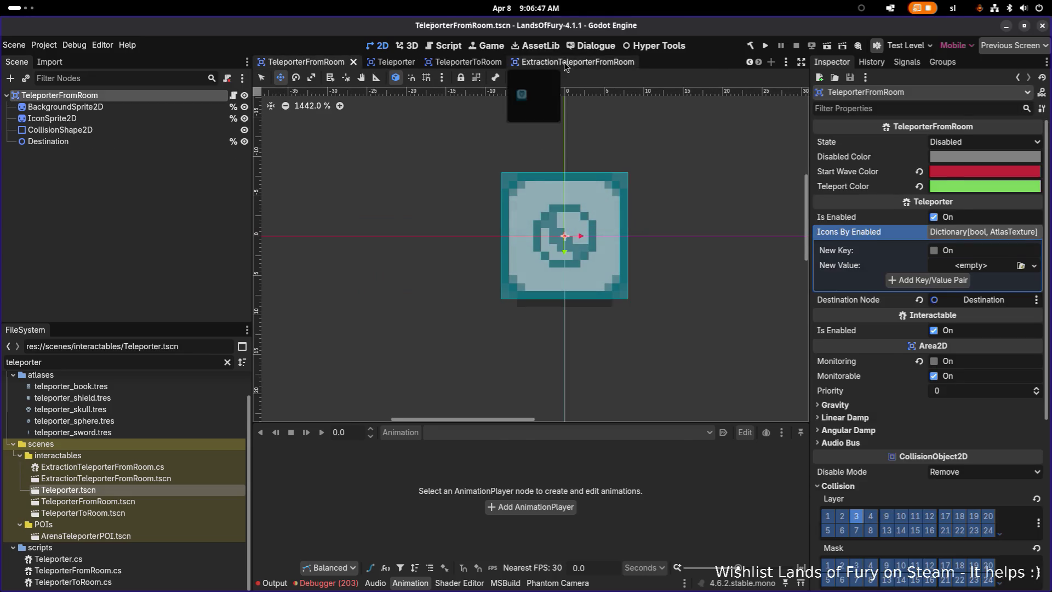
left_click(548, 62)
left_click(177, 250)
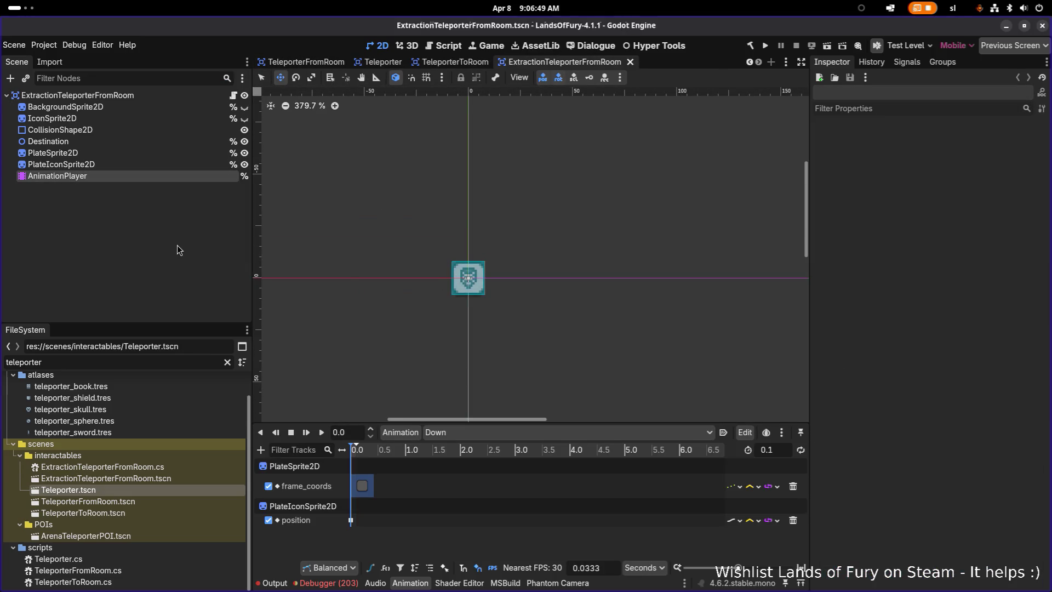
Quick Open 'seque' to reopen the SequenceChallengeLevelRoom scene
key("ctrl+shift+o")
type("seque")
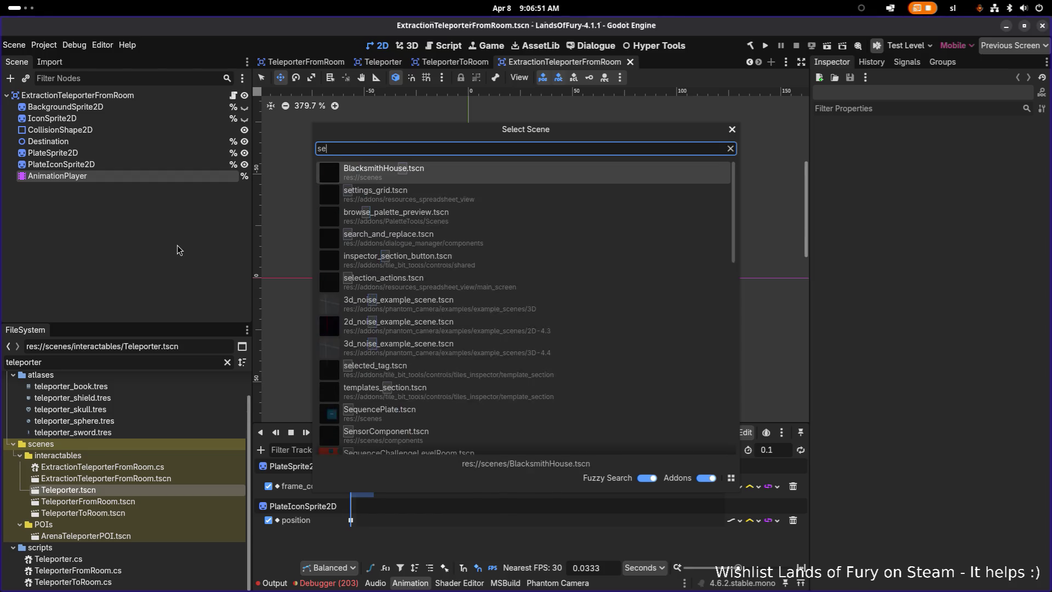
key("Down")
key("Return")
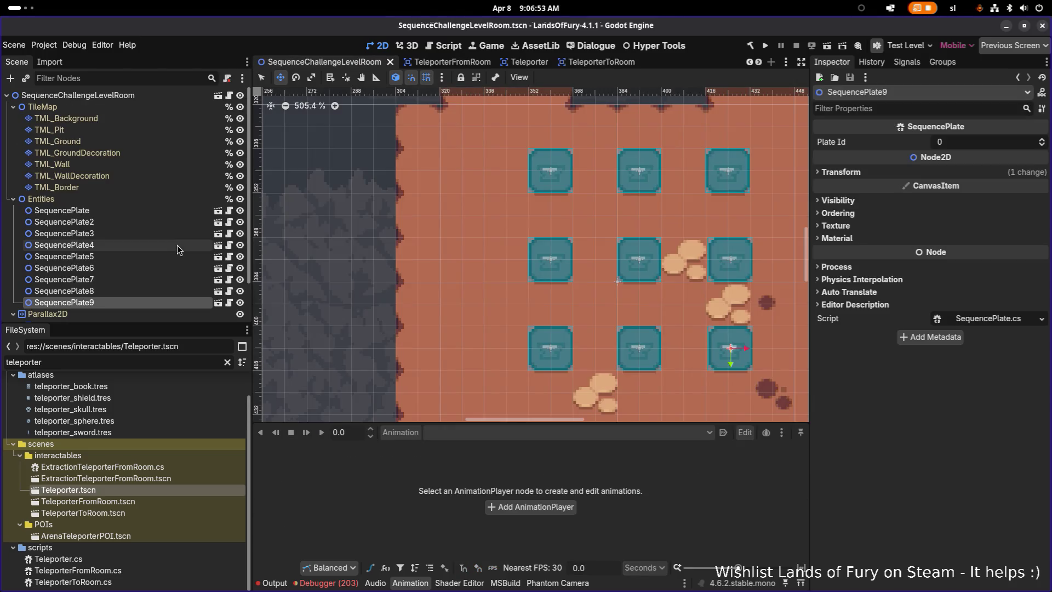
Drop a Teleporter instance below the plate grid and nudge it 16 px down
left_click_drag(68, 490, 508, 325)
scroll(492, 313, "down", 1)
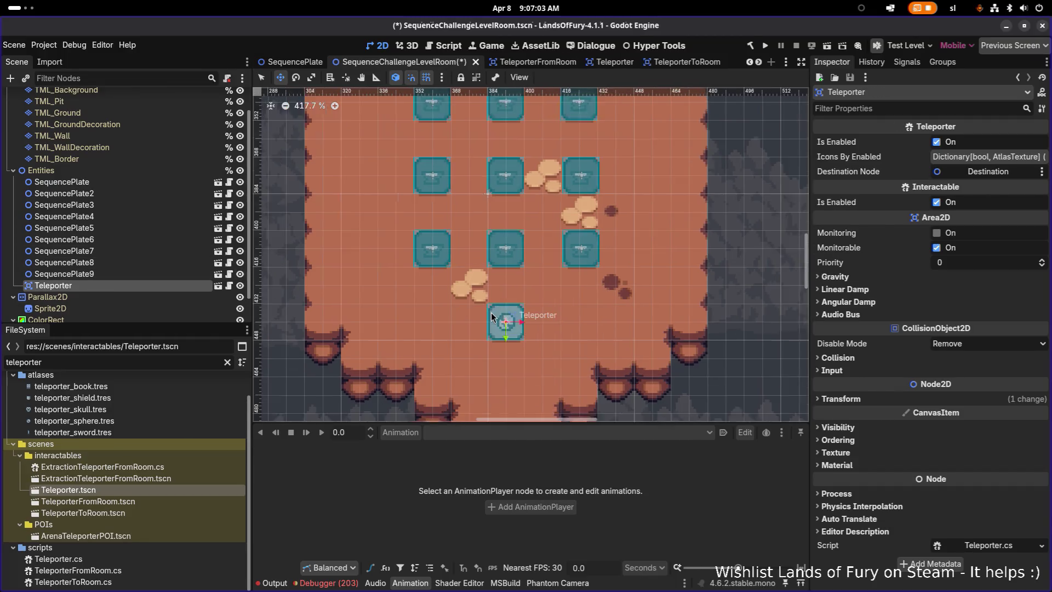
scroll(491, 312, "down", 1)
scroll(496, 314, "up", 6)
scroll(496, 314, "down", 15)
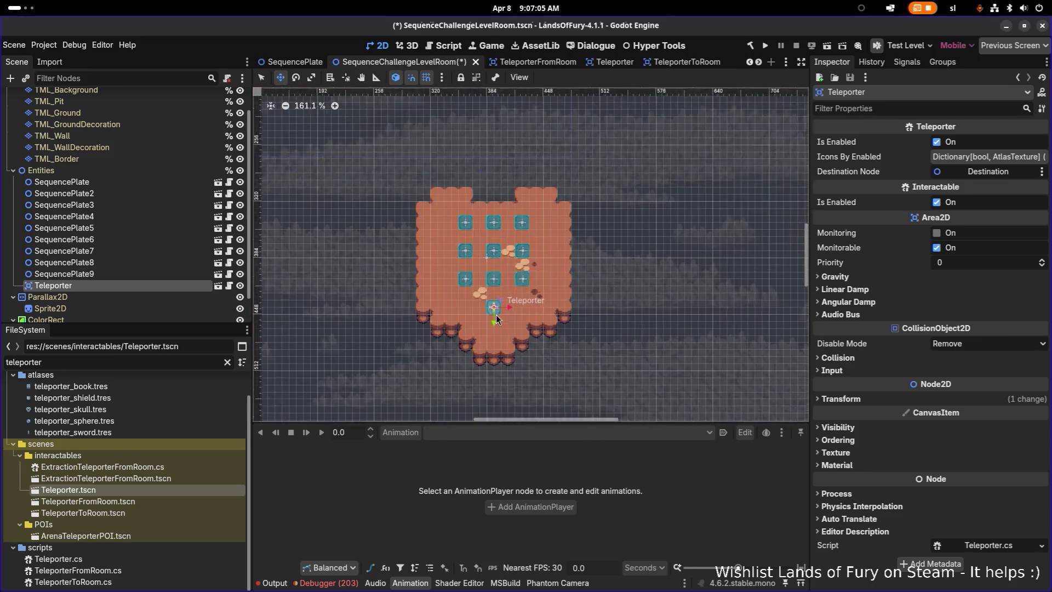
scroll(495, 314, "up", 8)
left_click_drag(496, 315, 492, 347)
scroll(512, 309, "down", 7)
scroll(485, 360, "up", 3)
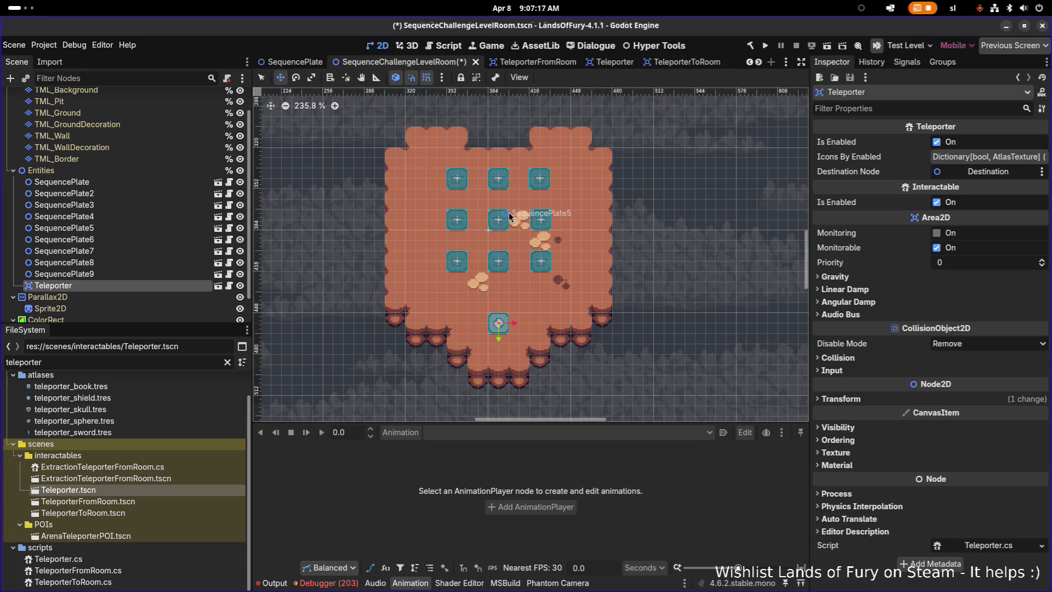
Check the Teleporter's alignment against SequencePlate7, 8 and 9, then save the scene
left_click(146, 248)
left_click(130, 281)
left_click(135, 274)
left_click(128, 286)
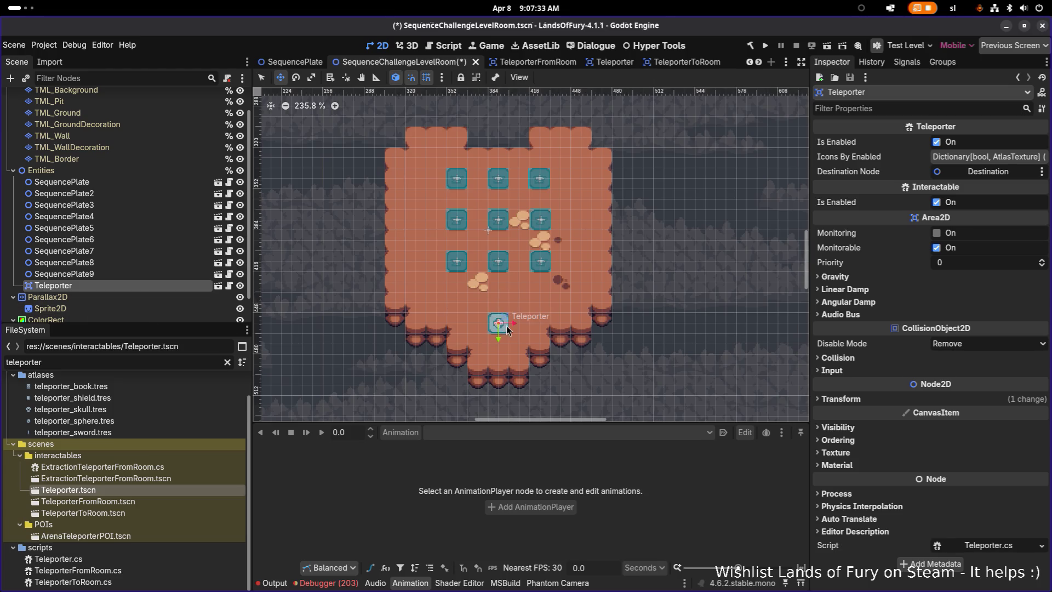
left_click(150, 273)
left_click(136, 284)
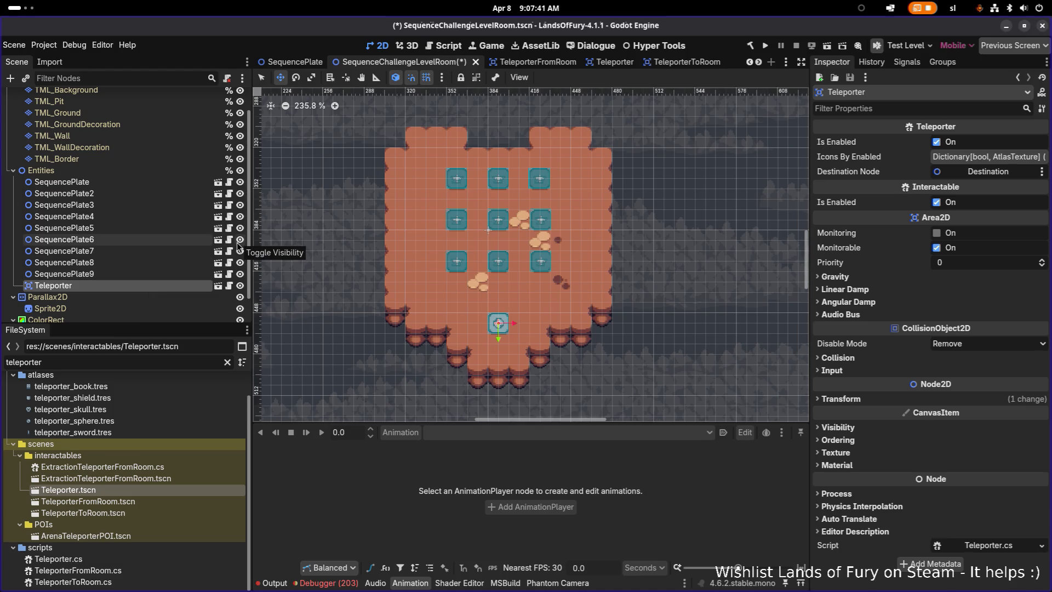
left_click(156, 263)
left_click(159, 285)
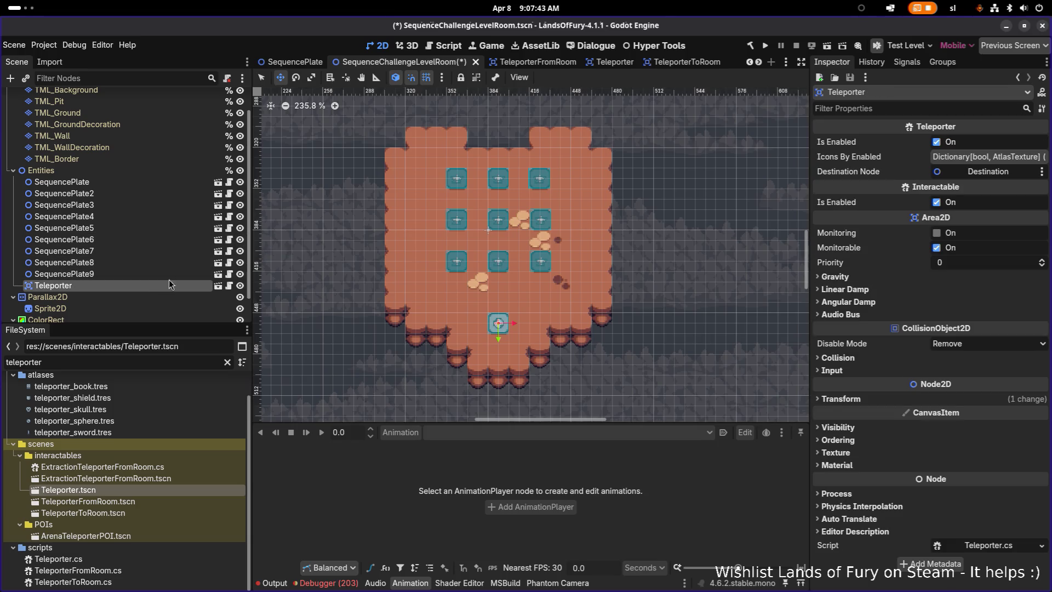
scroll(498, 315, "up", 2)
scroll(491, 304, "down", 3)
scroll(493, 300, "up", 2)
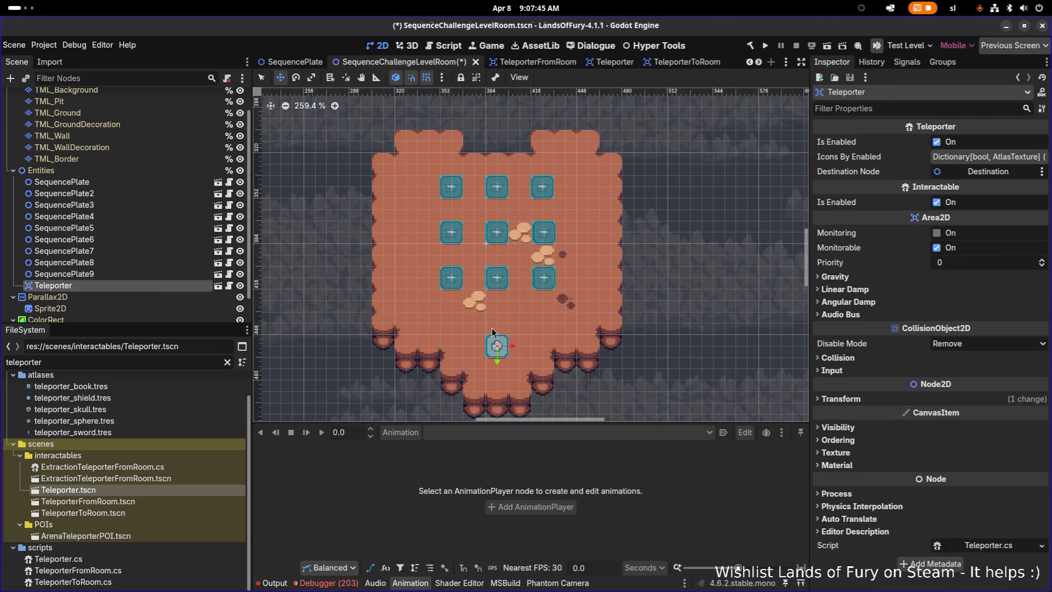
key("ctrl+s")
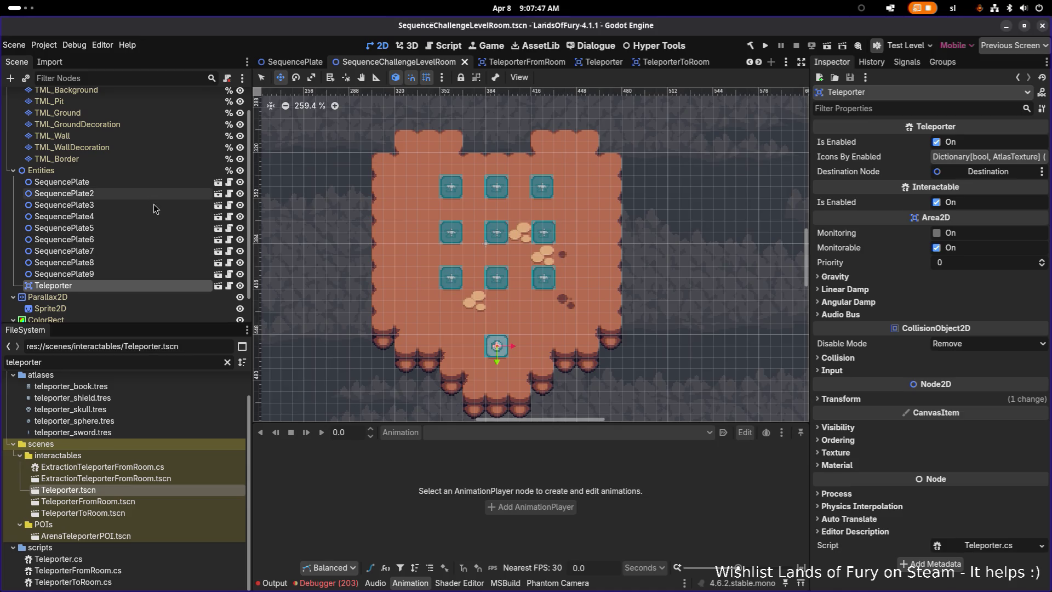
Review the TML_Background layer, TileMap, first SequencePlate and Teleporter nodes
scroll(166, 222, "up", 2)
left_click(138, 119)
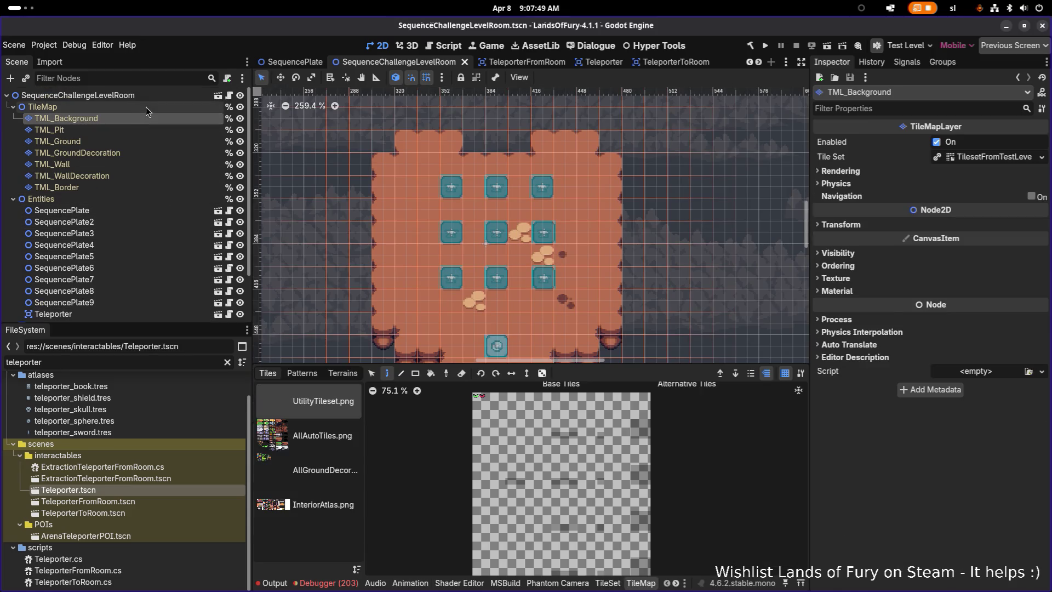
left_click(146, 107)
left_click(166, 211)
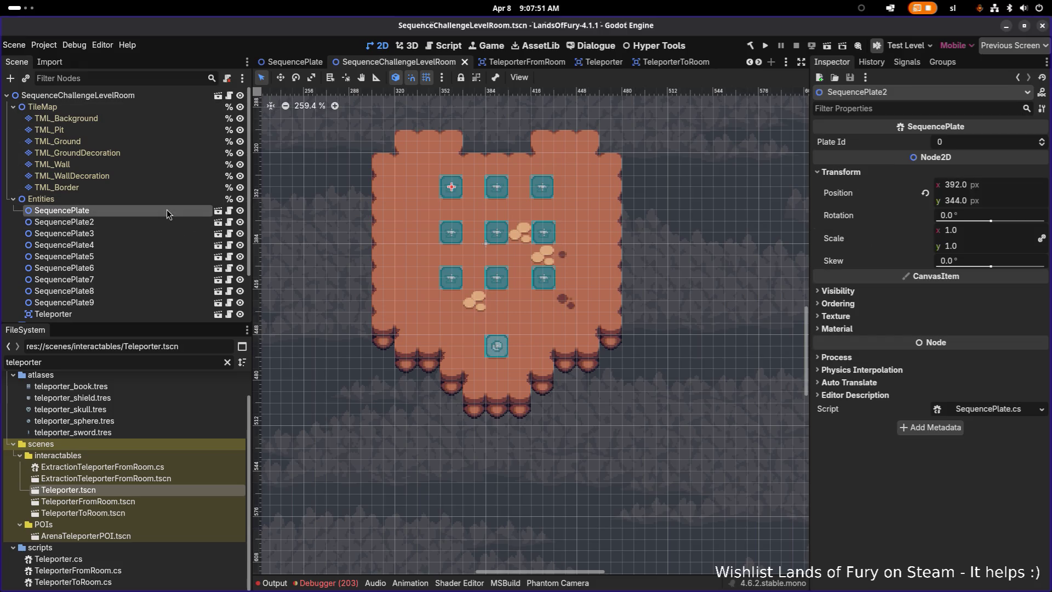
scroll(173, 244, "down", 2)
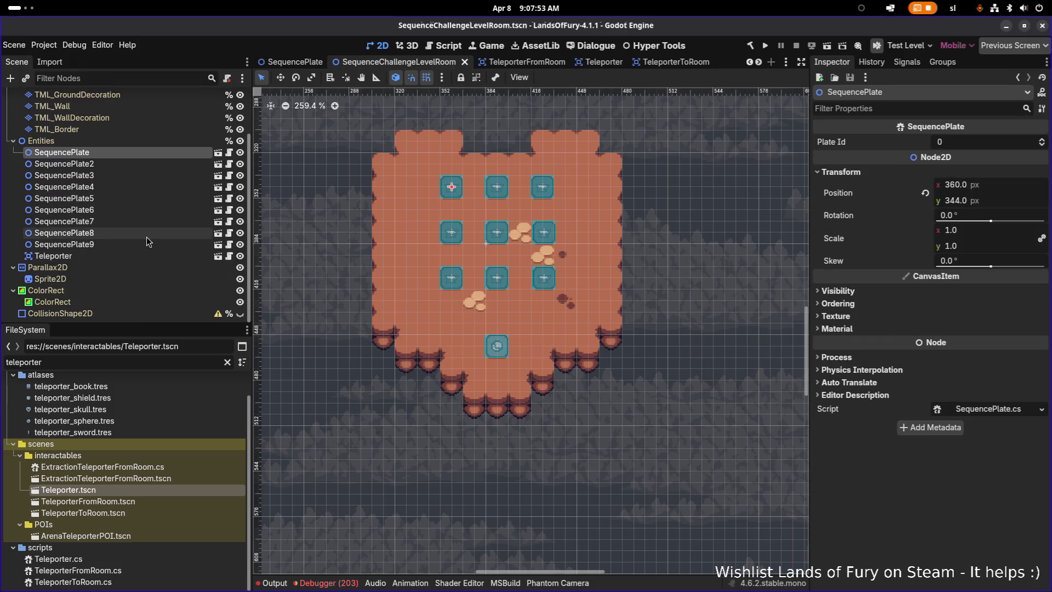
left_click(92, 254)
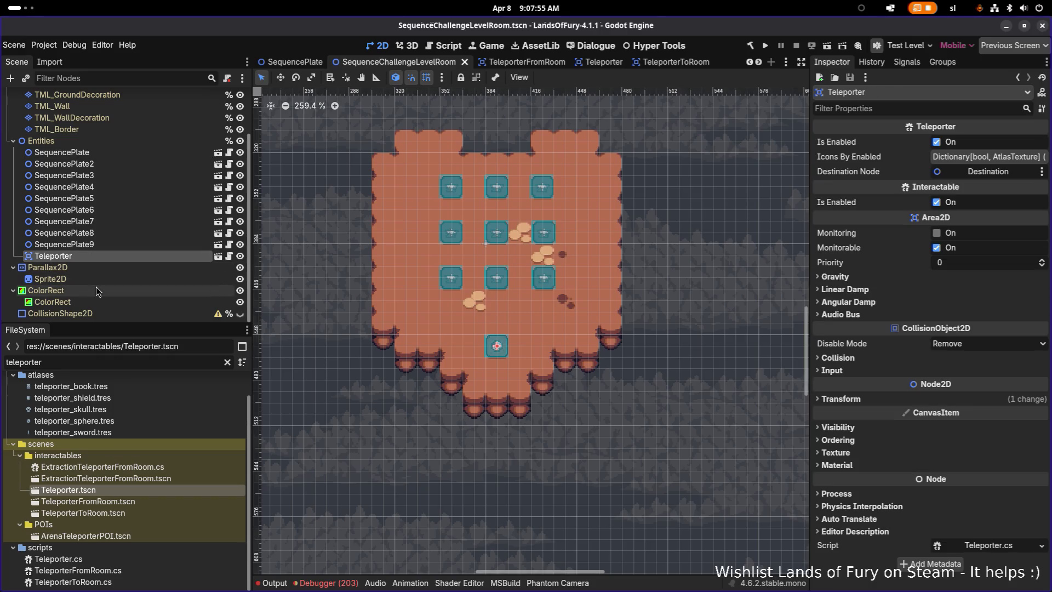
scroll(137, 163, "up", 2)
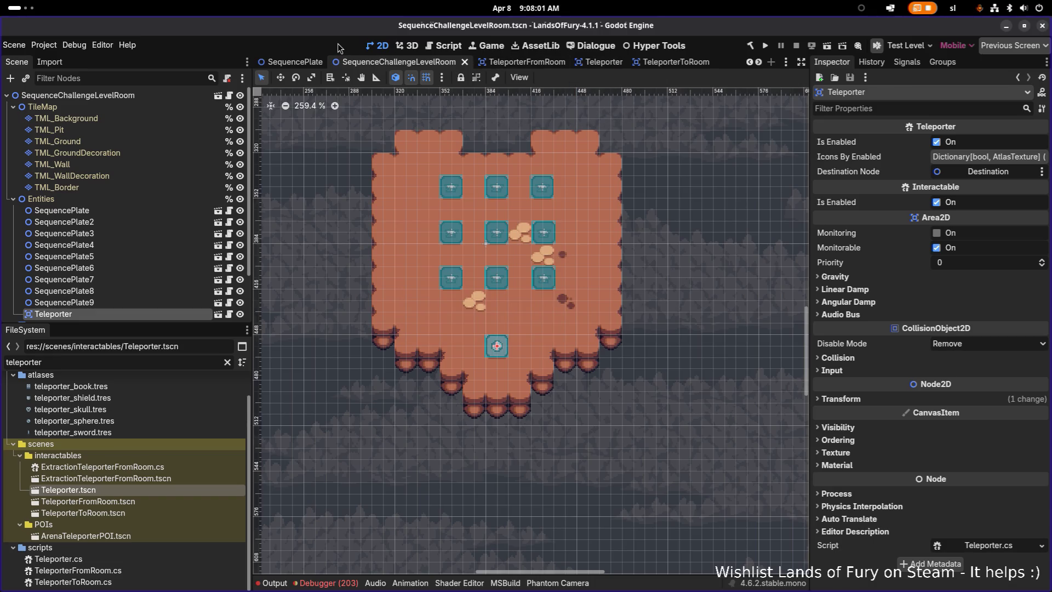
key("ctrl+shift+o")
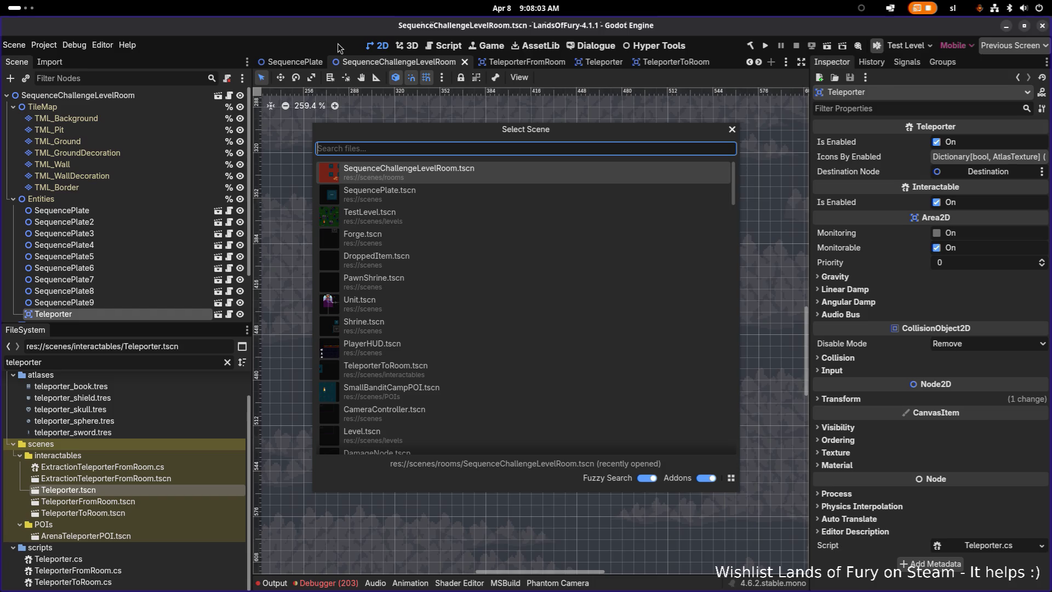
Open the TestLevel scene through Quick Open with 'testl'
type("testl")
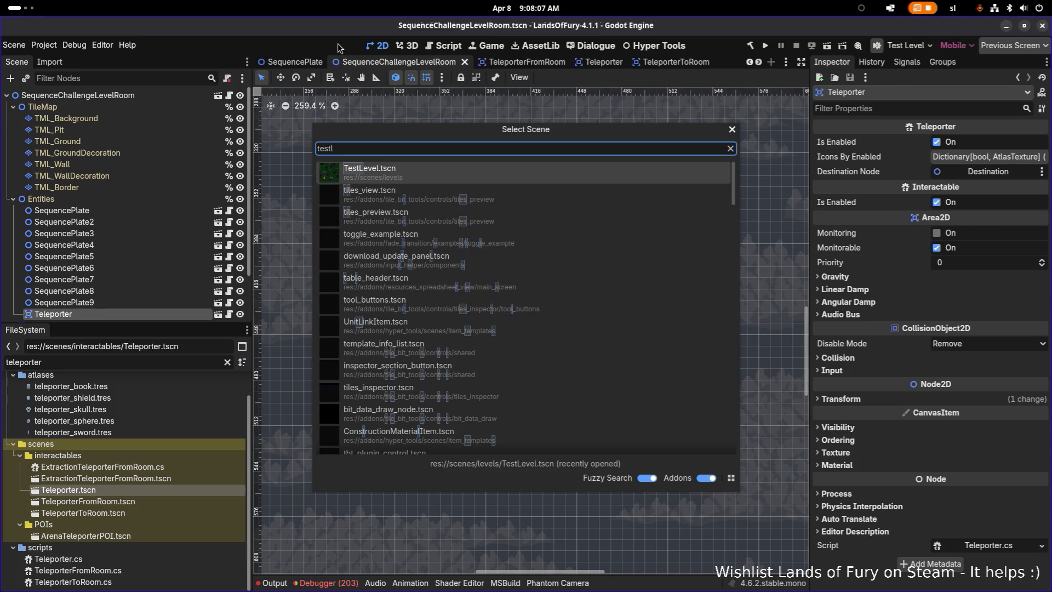
key("Return")
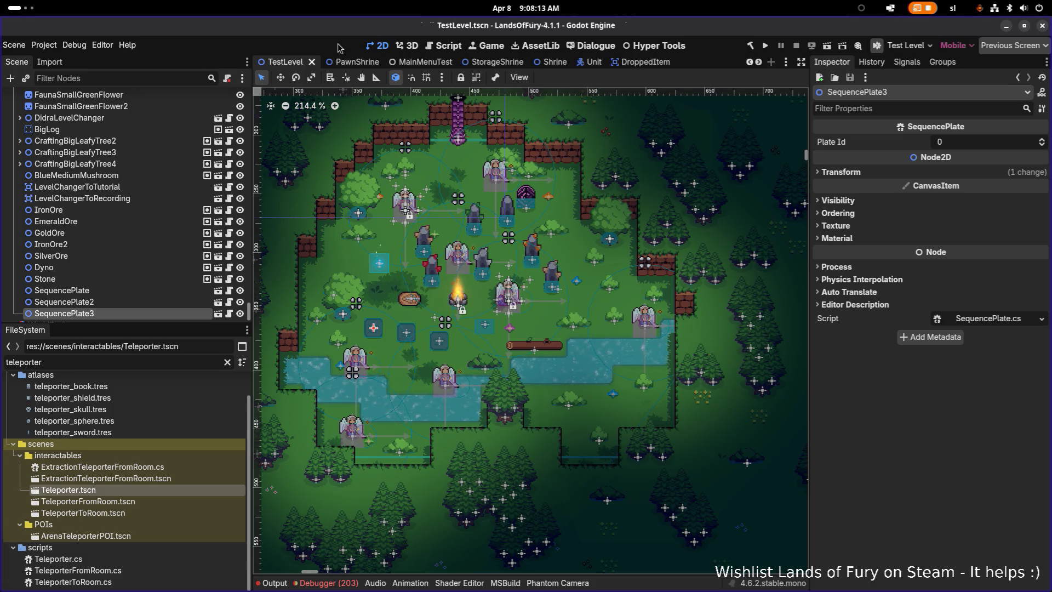
scroll(344, 201, "down", 7)
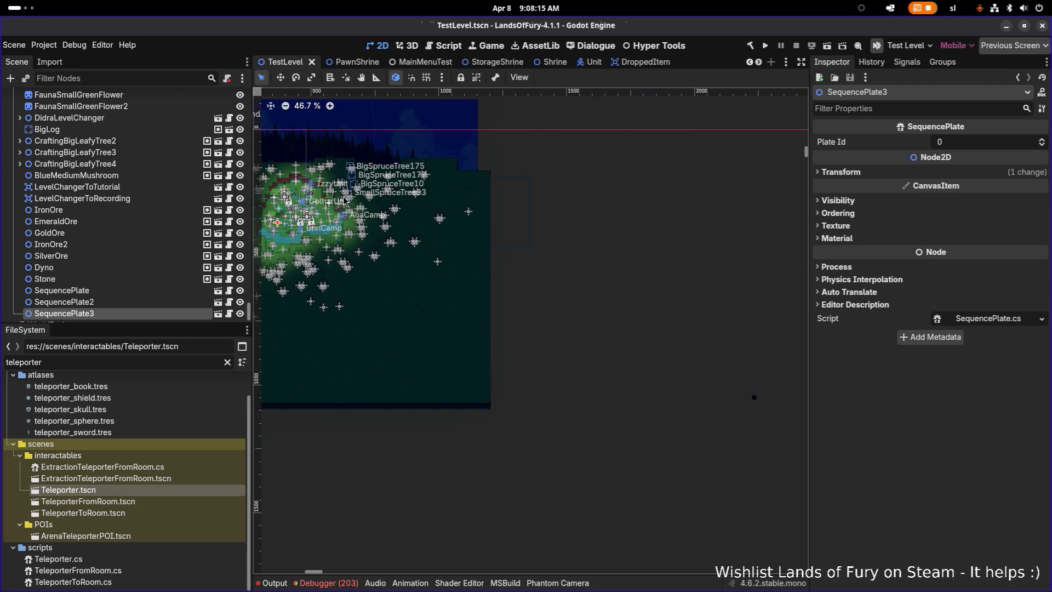
scroll(470, 210, "down", 1)
scroll(460, 221, "up", 4)
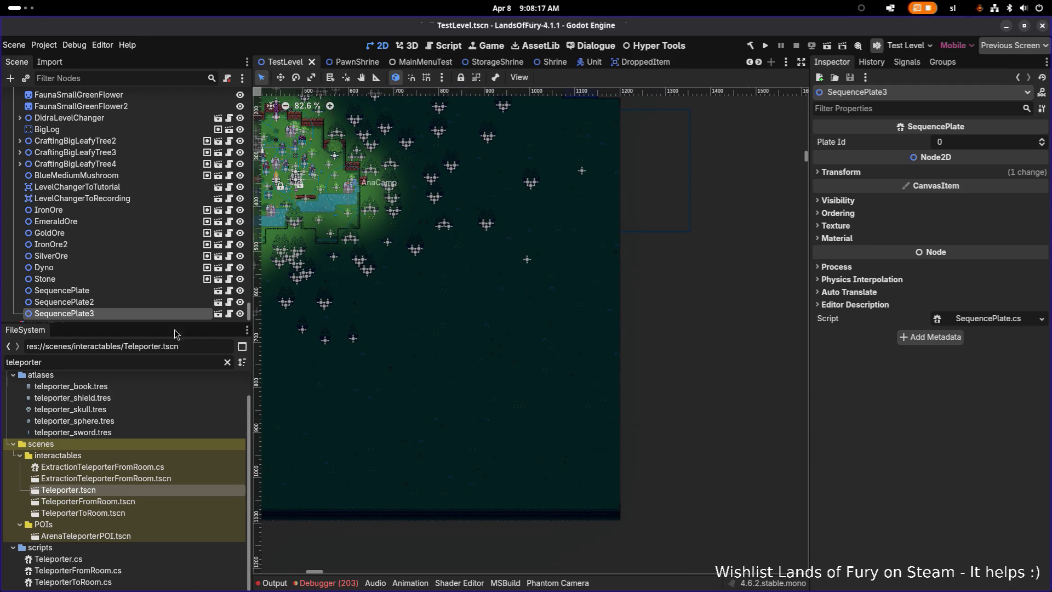
Change the FileSystem filter from 'teleporter' to 'sequence'
left_click(113, 363)
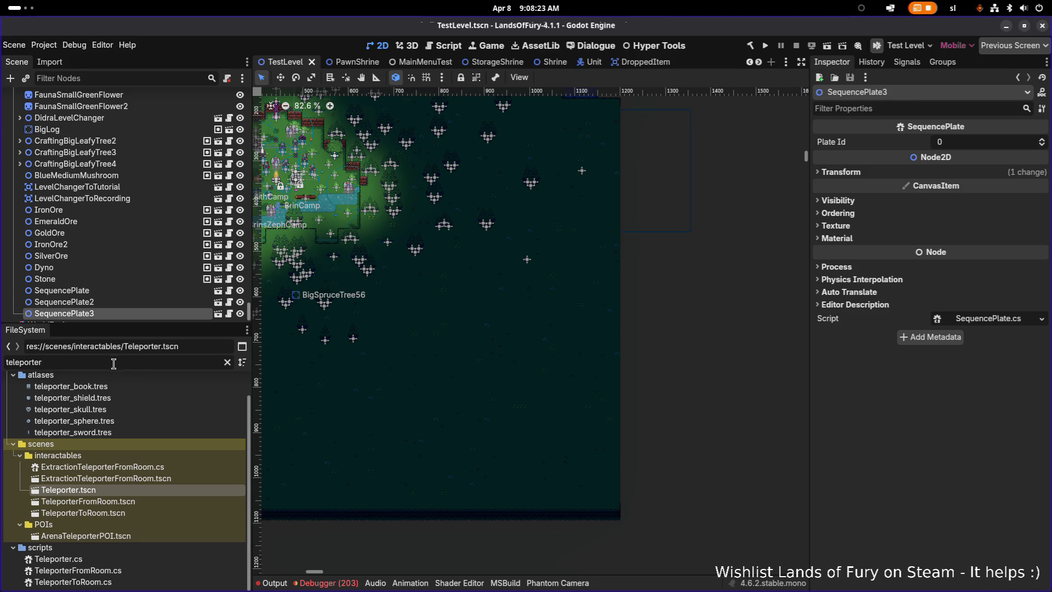
double_click(149, 360)
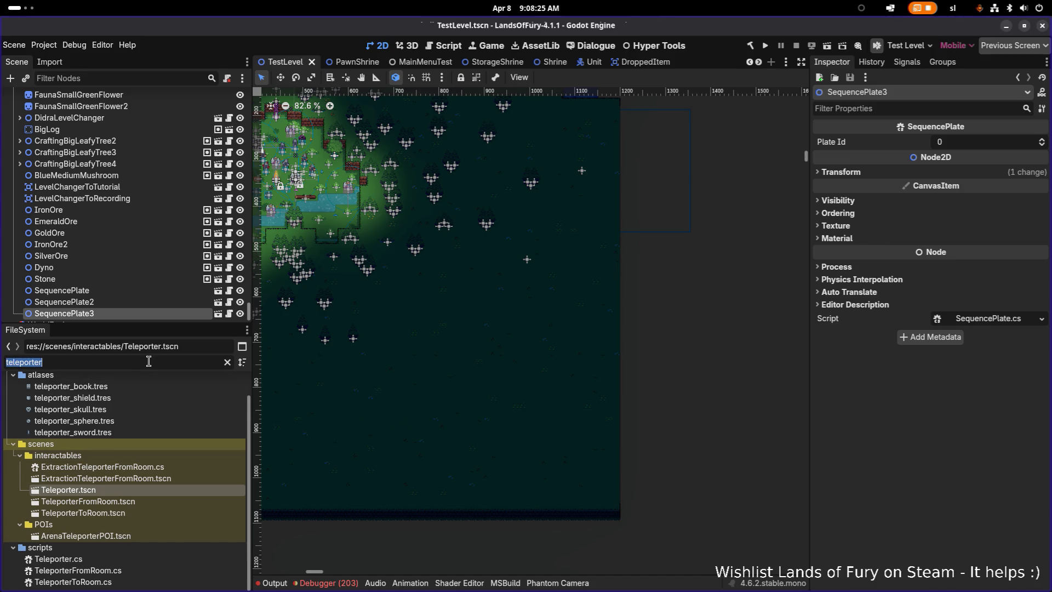
type("sequence")
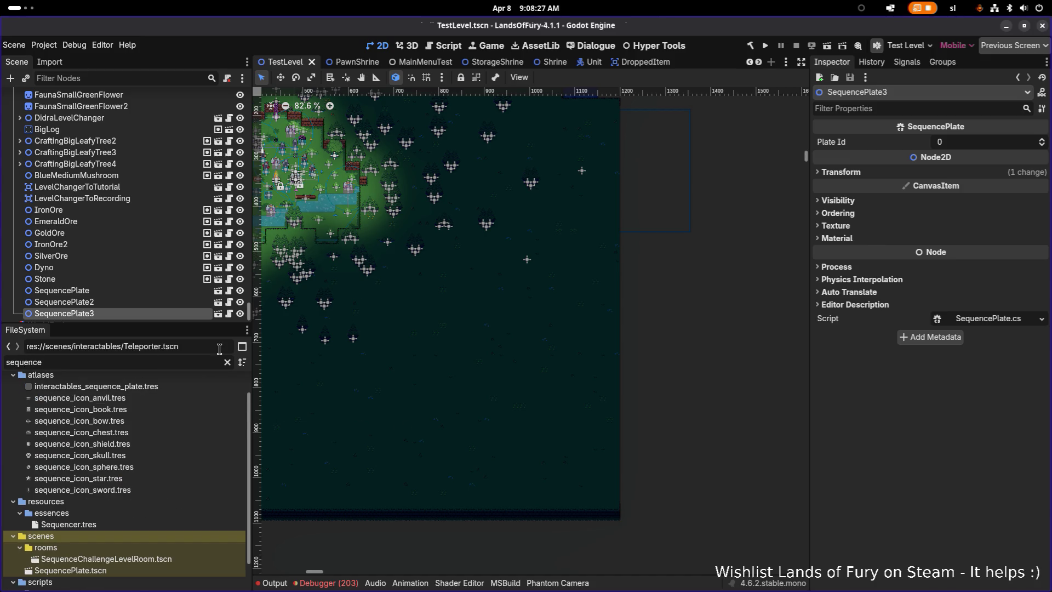
scroll(465, 376, "down", 3)
Drop SequenceChallengeLevelRoom.tscn into the test level and nudge it slightly left
mouse_move(138, 558)
left_mouse_down()
mouse_move(649, 301)
mouse_move(584, 268)
mouse_move(603, 251)
left_mouse_up()
scroll(636, 287, "up", 3)
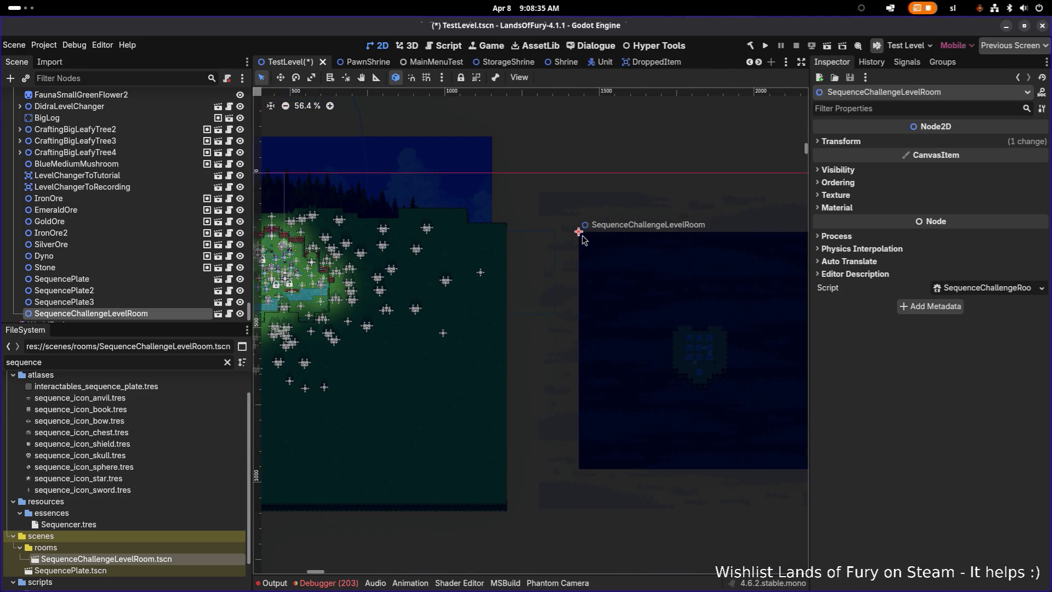
mouse_move(581, 236)
left_mouse_down()
mouse_move(540, 235)
mouse_move(563, 233)
left_mouse_up()
scroll(658, 340, "up", 3)
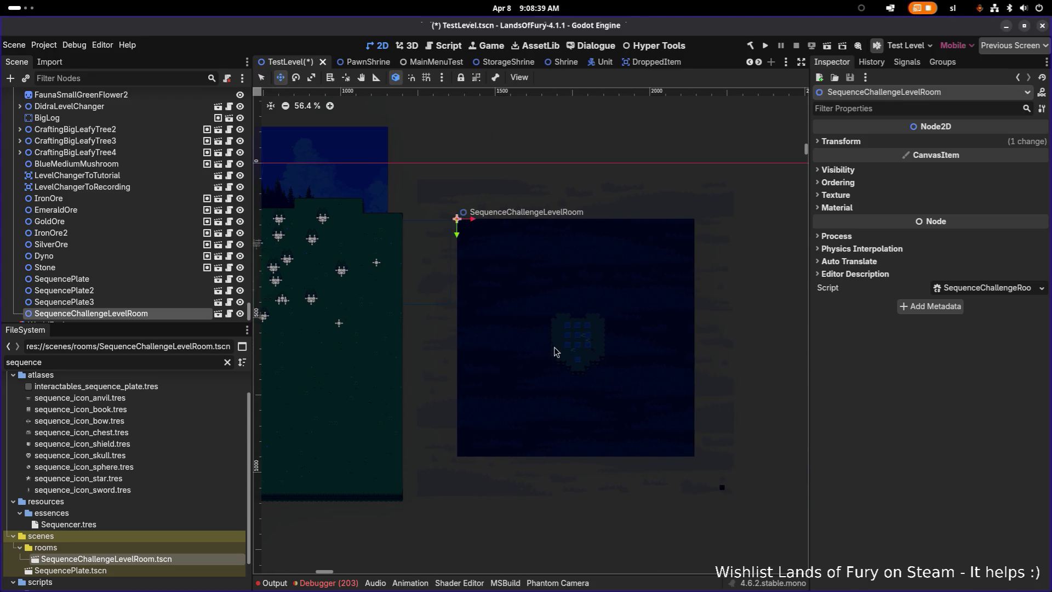
scroll(137, 285, "down", 2)
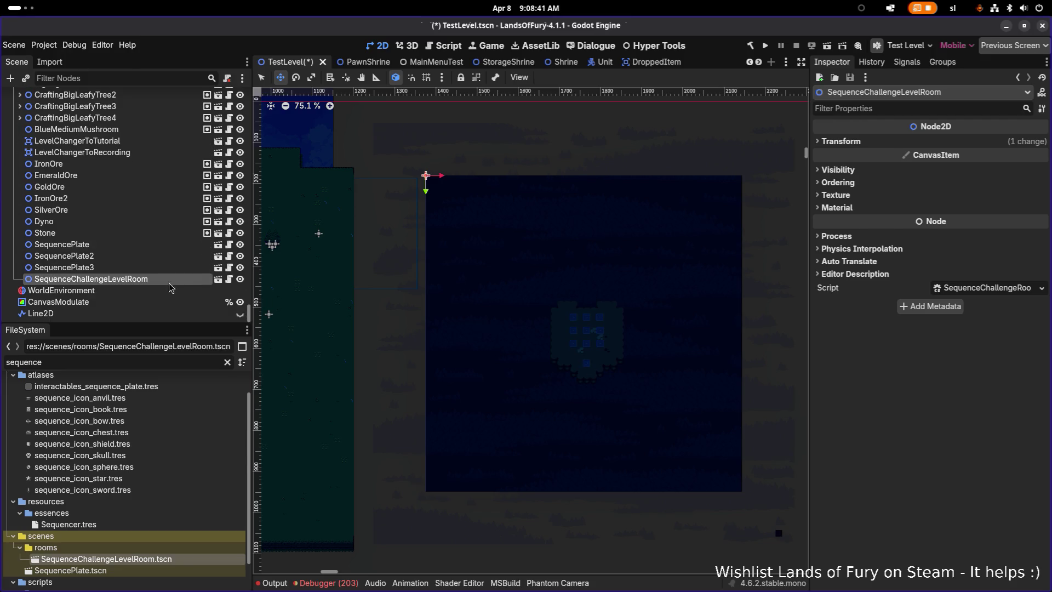
Enable Editable Children on SequenceChallengeLevelRoom and its Teleporter
left_click(165, 268)
right_click(174, 281)
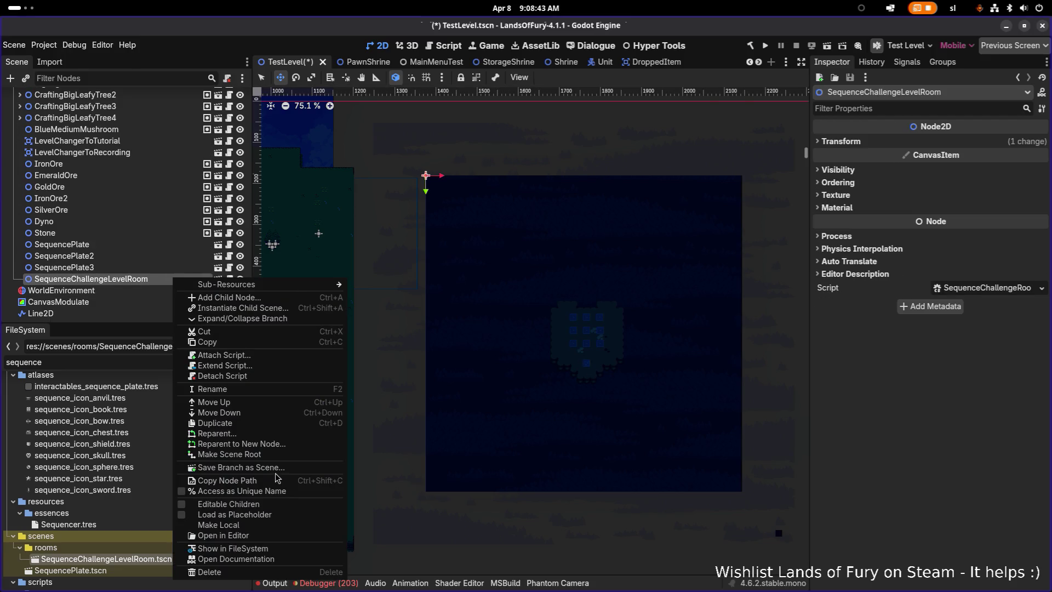
left_click(266, 505)
scroll(175, 304, "down", 5)
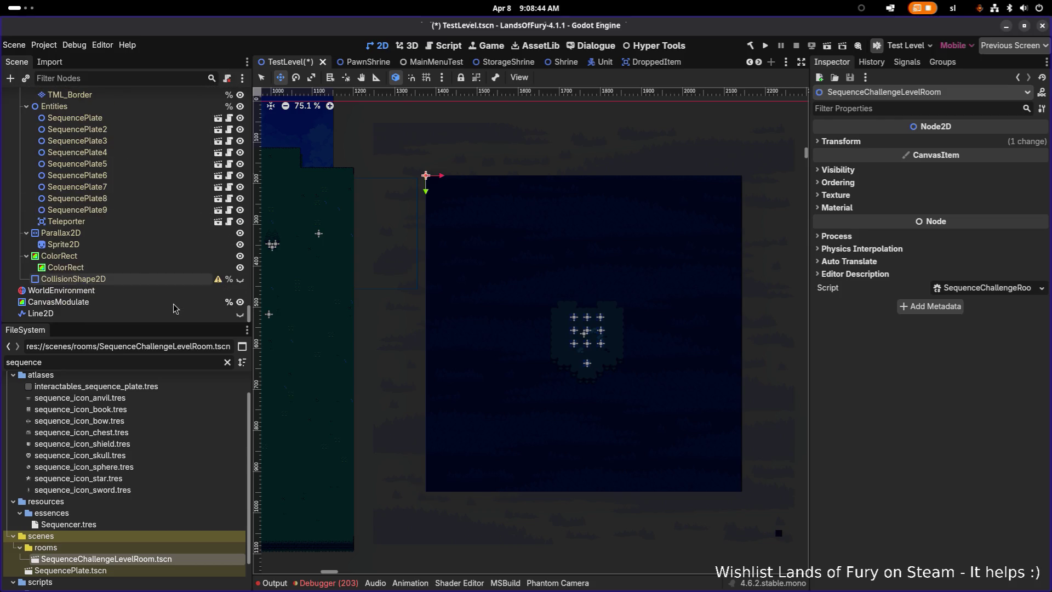
left_click(154, 221)
right_click(159, 223)
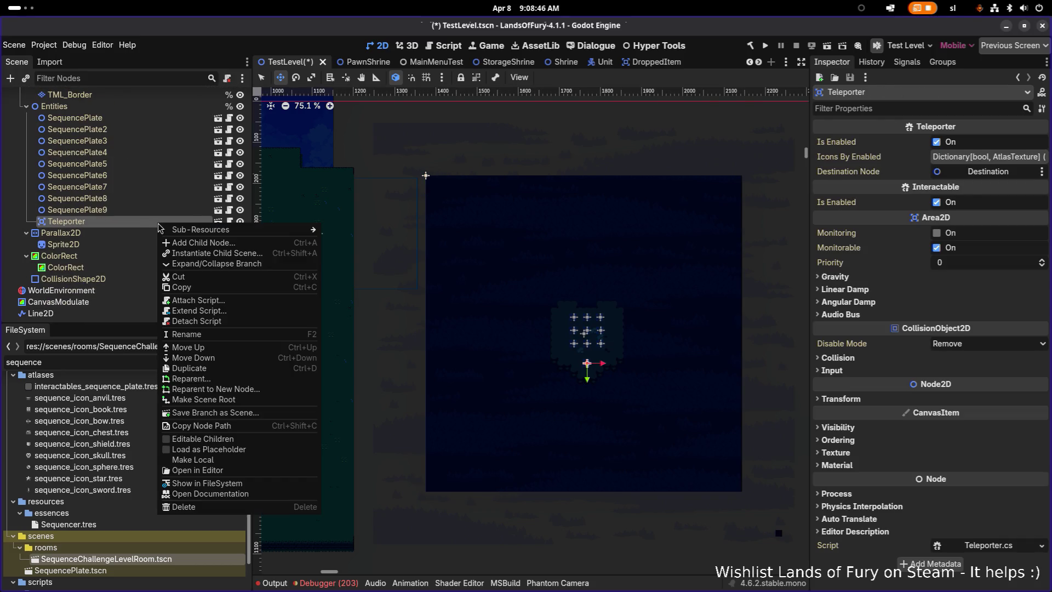
left_click(232, 439)
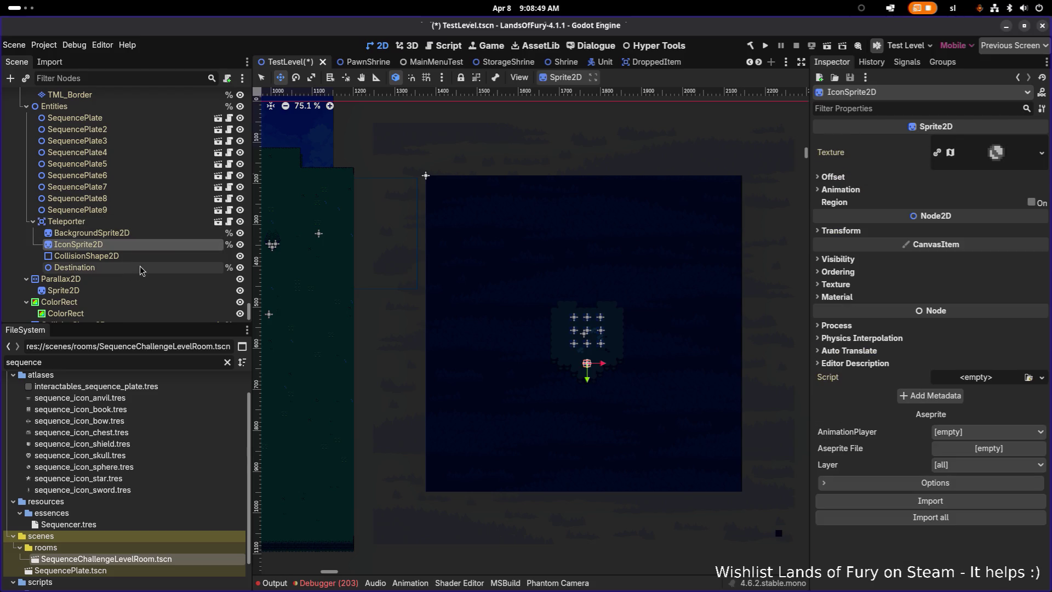
Drag the Teleporter's Destination point into the green forest area
left_click(144, 267)
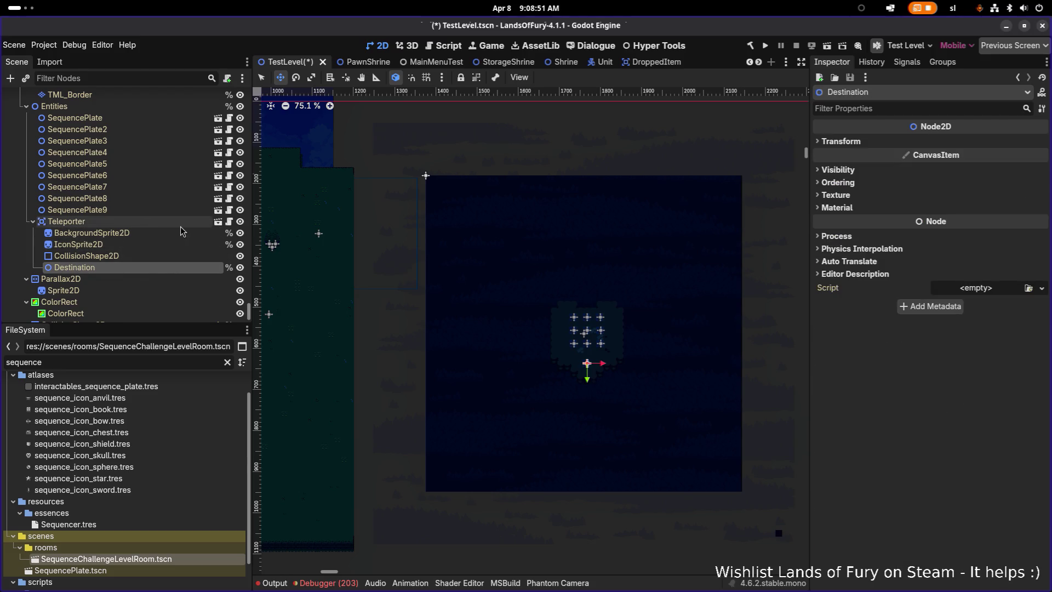
scroll(580, 349, "left", 3)
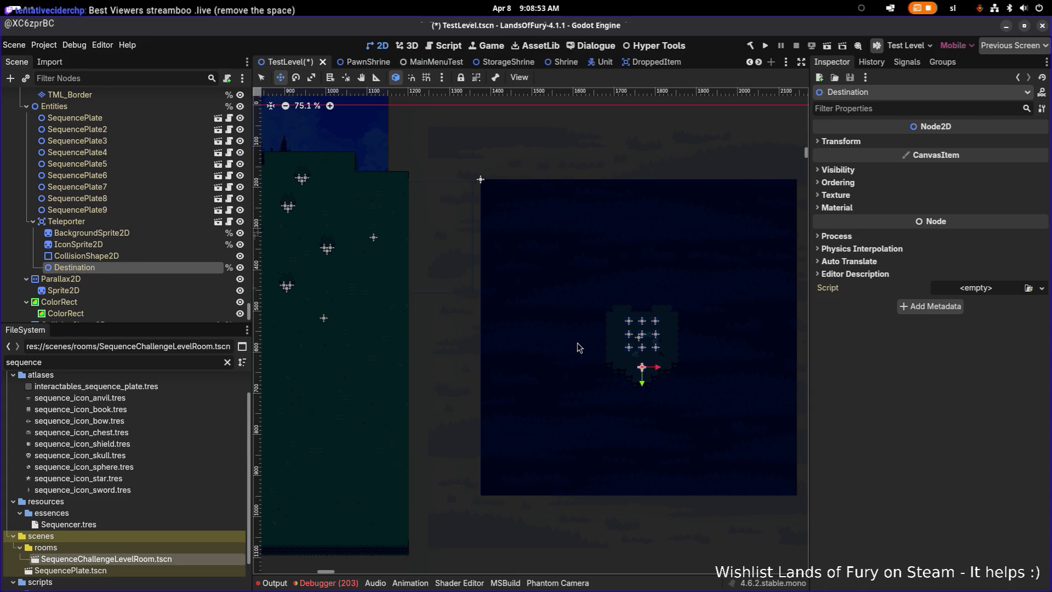
scroll(580, 347, "up", 1)
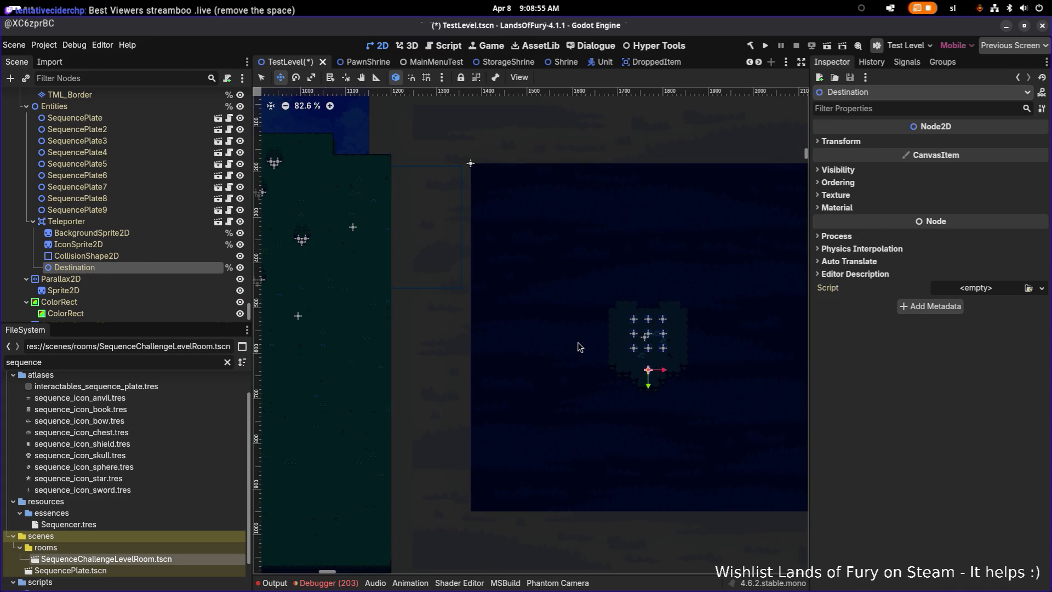
scroll(600, 354, "down", 10)
scroll(600, 353, "up", 6)
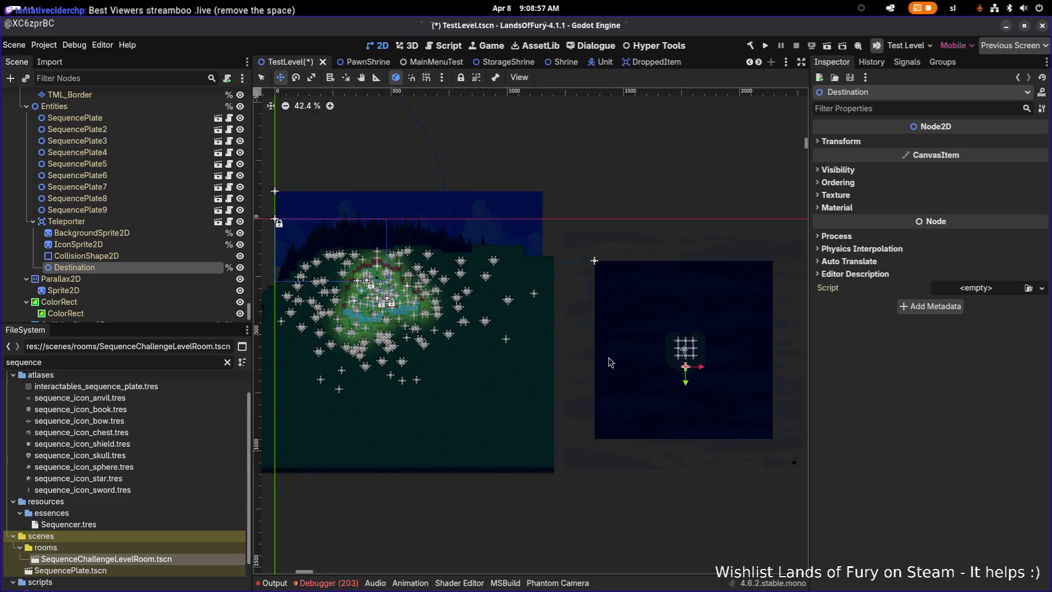
mouse_move(695, 374)
left_mouse_down()
mouse_move(362, 306)
mouse_move(382, 291)
mouse_move(367, 272)
left_mouse_up()
scroll(382, 290, "up", 17)
scroll(367, 273, "down", 7)
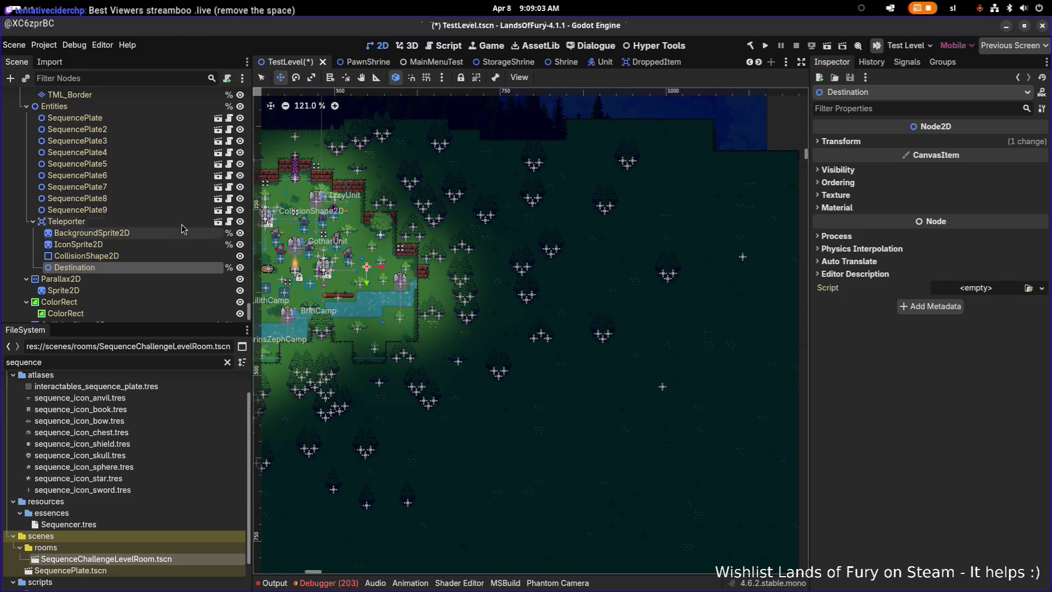
scroll(126, 230, "down", 2)
scroll(136, 448, "down", 1)
scroll(137, 449, "down", 1)
Change the FileSystem filter text to 'teleport'
left_click(115, 363)
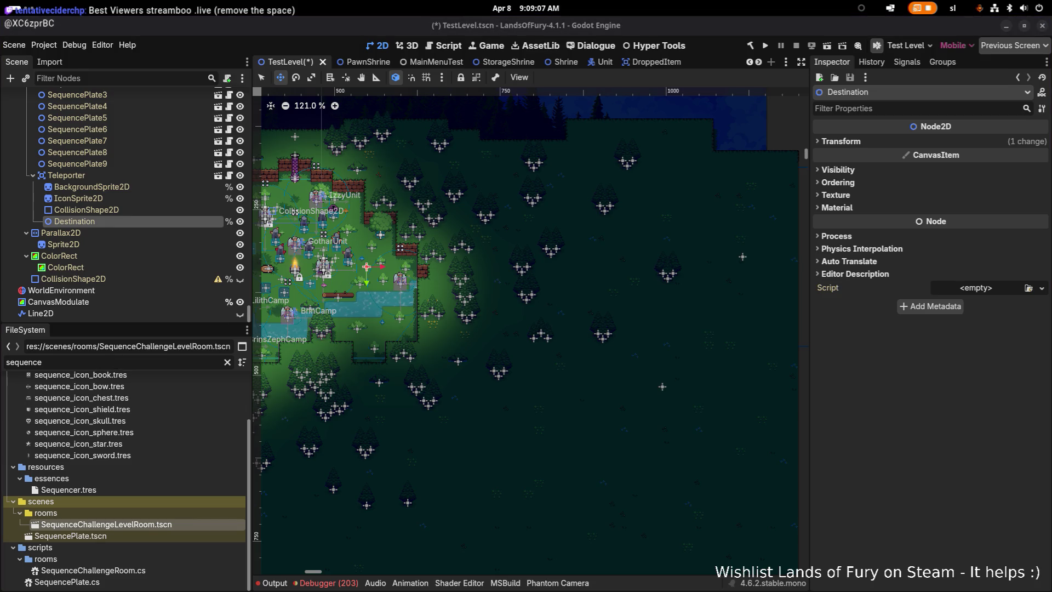
left_click(95, 364)
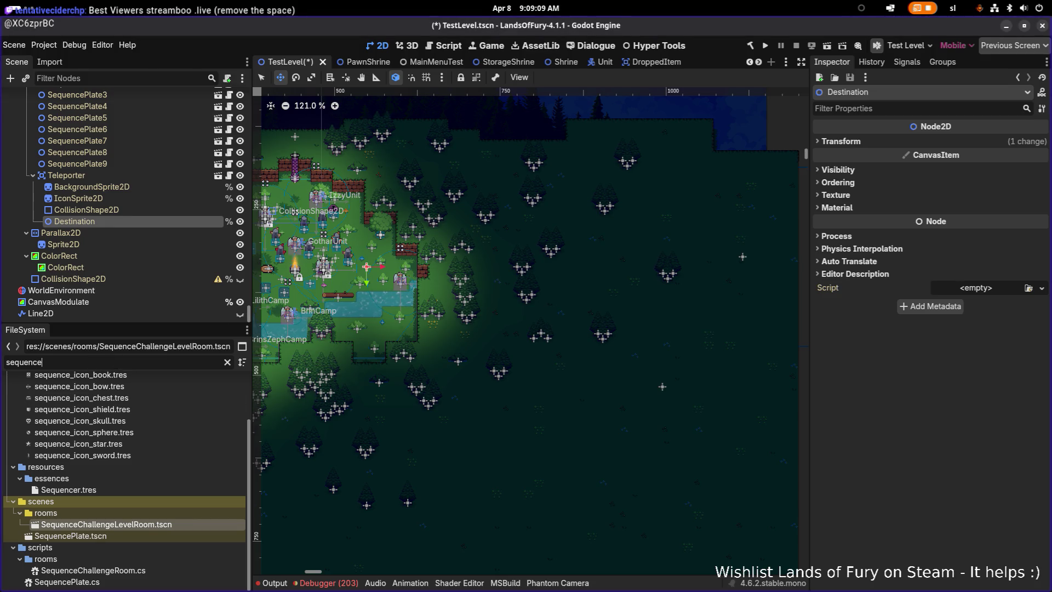
left_click(100, 357)
Drag Teleporter.tscn from the FileSystem dock into the TestLevel scene beside the sequence plates
type("teleport")
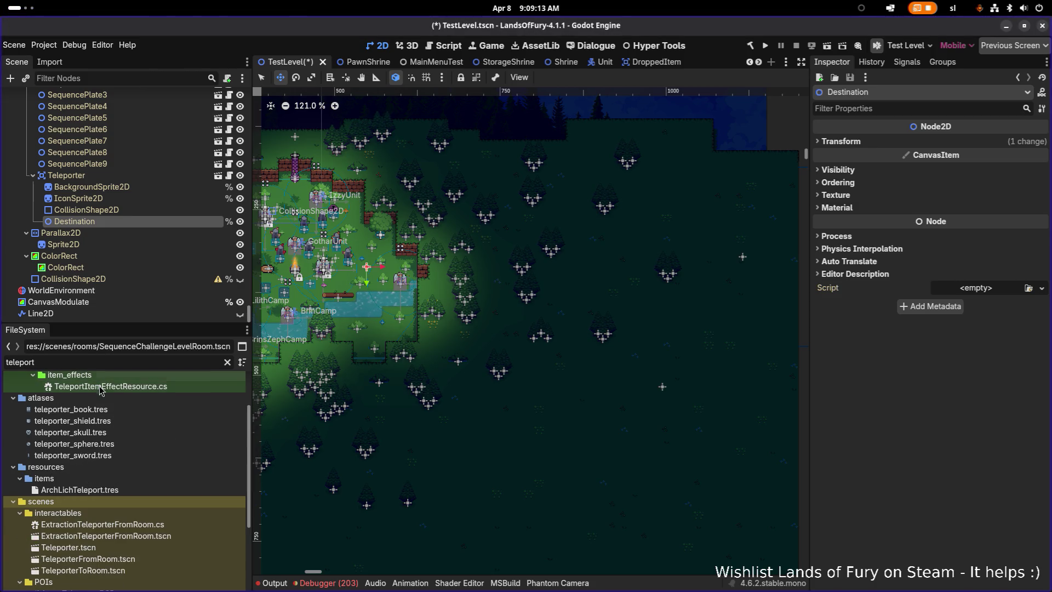
mouse_move(69, 548)
left_mouse_down()
mouse_move(338, 302)
mouse_move(354, 286)
mouse_move(343, 277)
left_mouse_up()
left_click(157, 223)
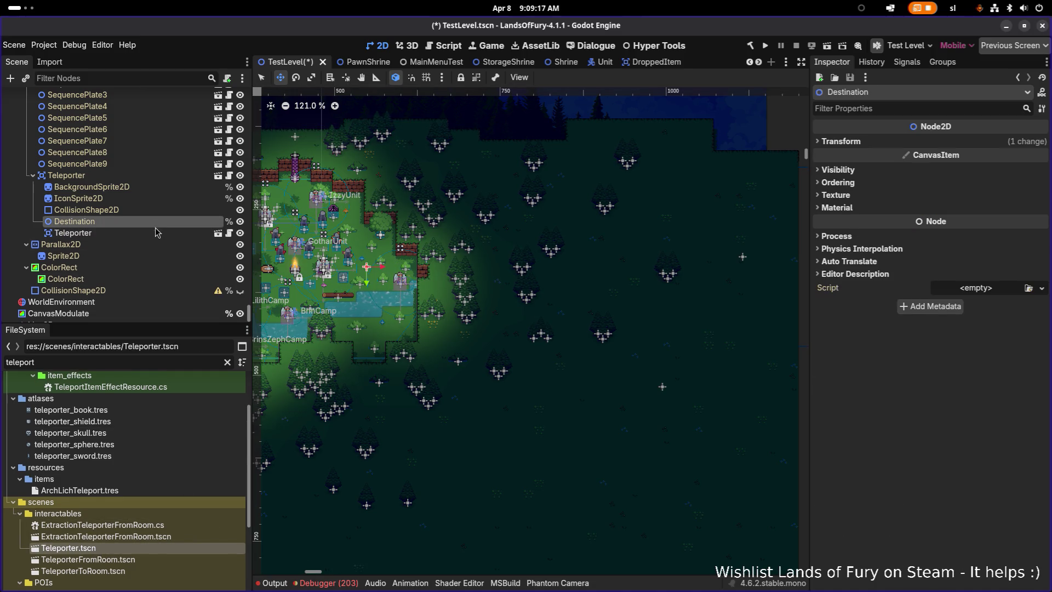
left_click(123, 234)
mouse_move(123, 237)
left_mouse_down()
mouse_move(141, 262)
mouse_move(154, 257)
mouse_move(144, 271)
left_mouse_up()
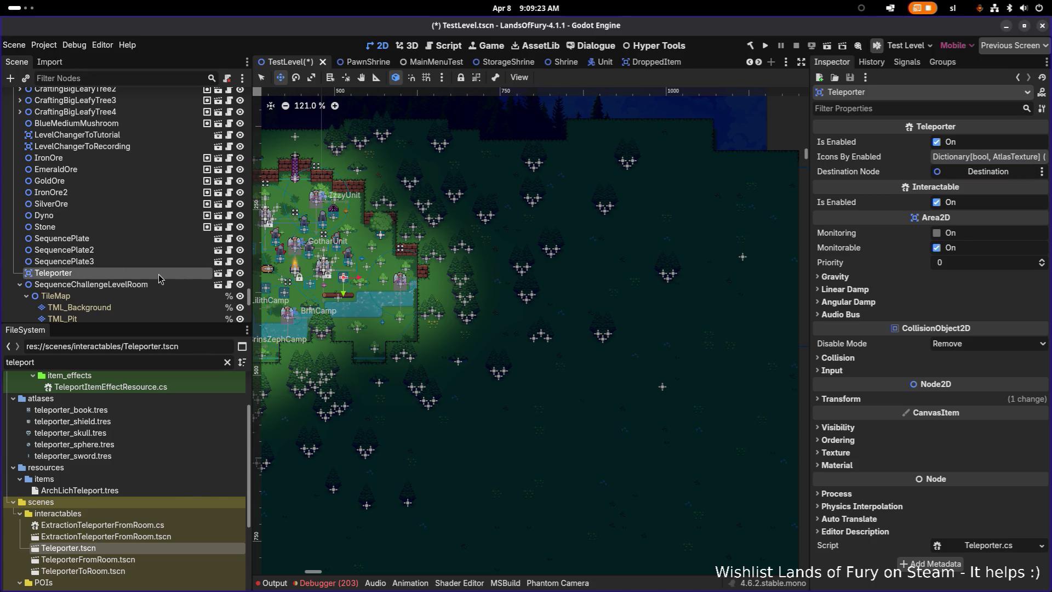
Expose the Teleporter's child nodes and move its Destination point onto the challenge room's plate area
right_click(159, 278)
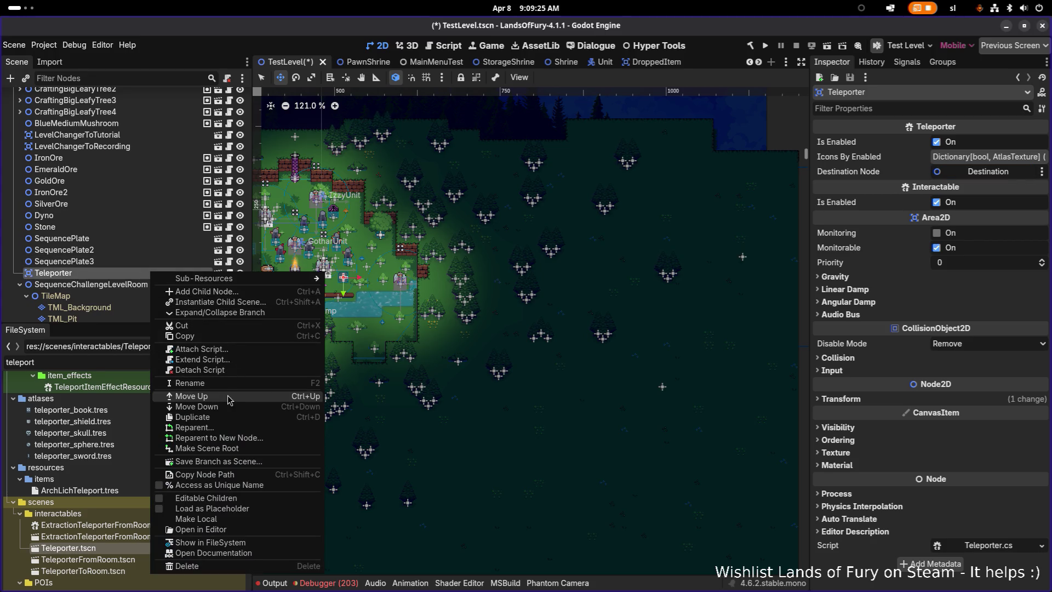
left_click(236, 498)
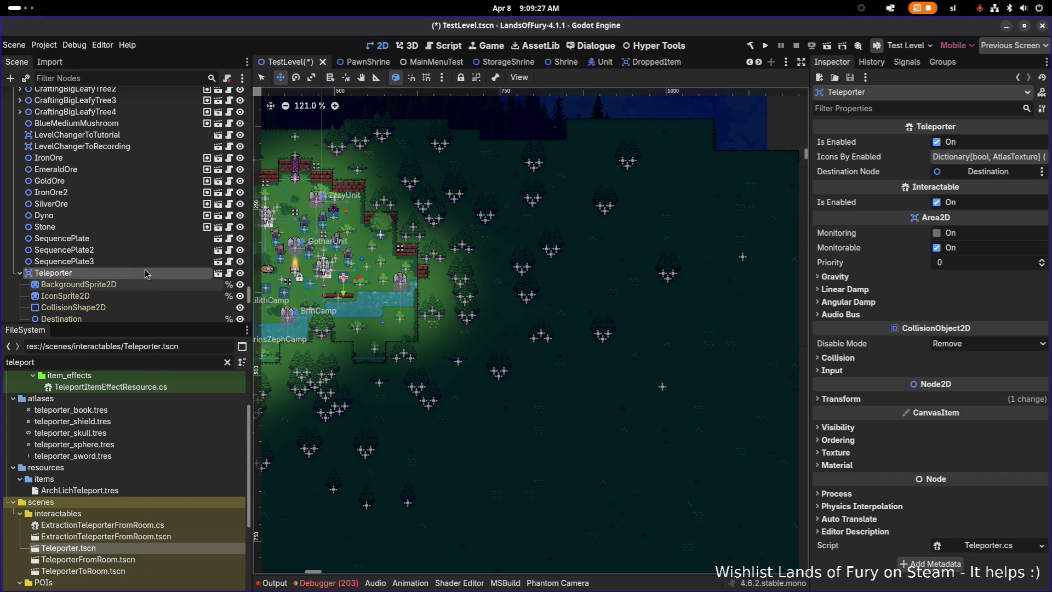
left_click(61, 261)
scroll(392, 308, "down", 2)
mouse_move(392, 307)
left_mouse_down()
mouse_move(318, 274)
mouse_move(699, 392)
left_mouse_up()
mouse_move(699, 392)
left_mouse_down()
mouse_move(387, 353)
mouse_move(557, 353)
mouse_move(548, 386)
mouse_move(544, 346)
mouse_move(546, 386)
left_mouse_up()
scroll(558, 357, "up", 10)
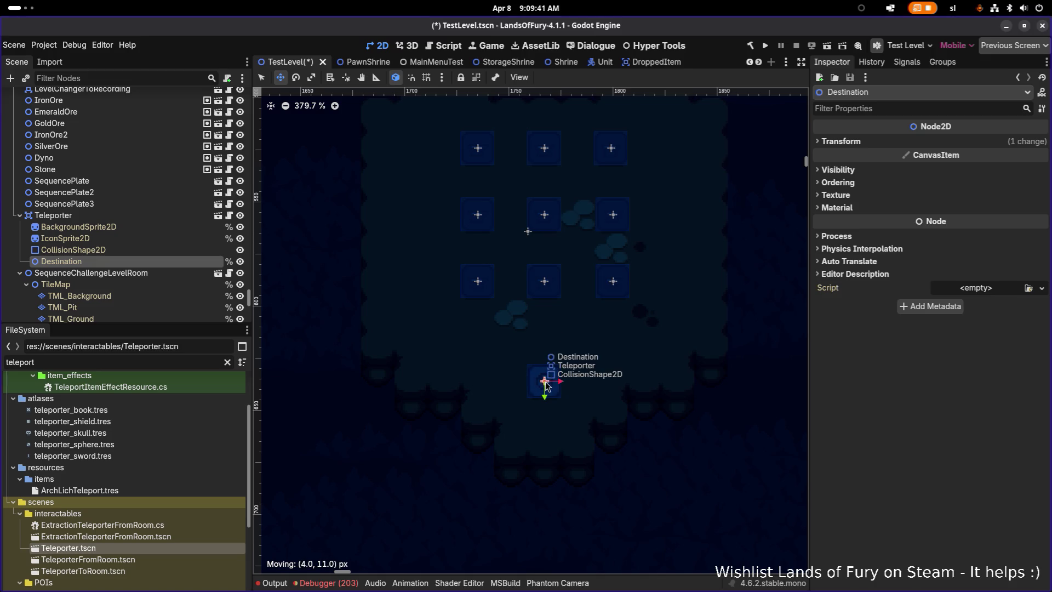
Select the teleporter's IconSprite2D, save the TestLevel scene and run the project
left_click(478, 391)
key("ctrl+s")
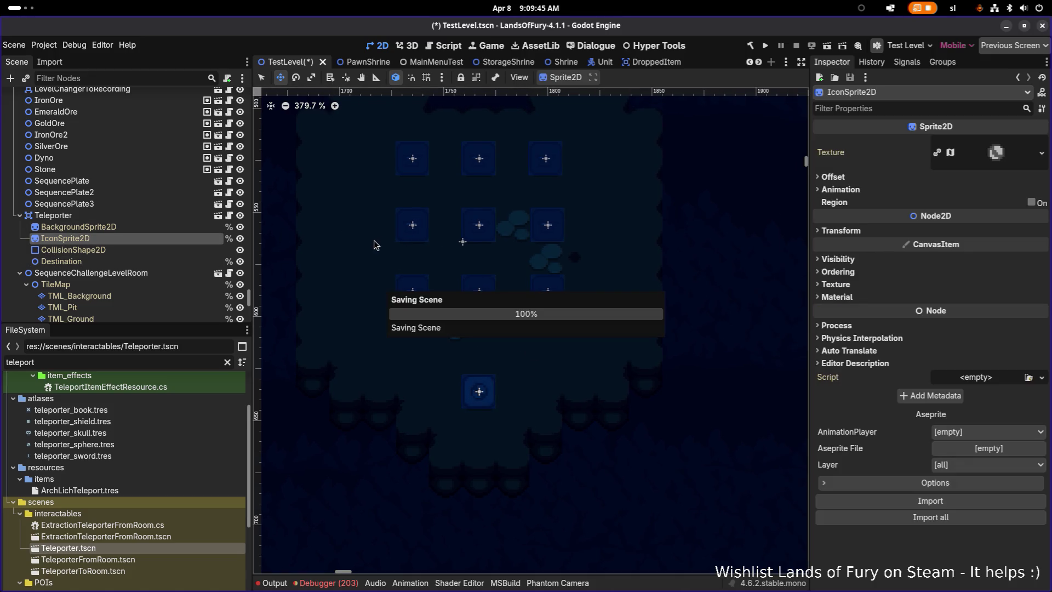
scroll(384, 247, "down", 15)
scroll(392, 272, "up", 4)
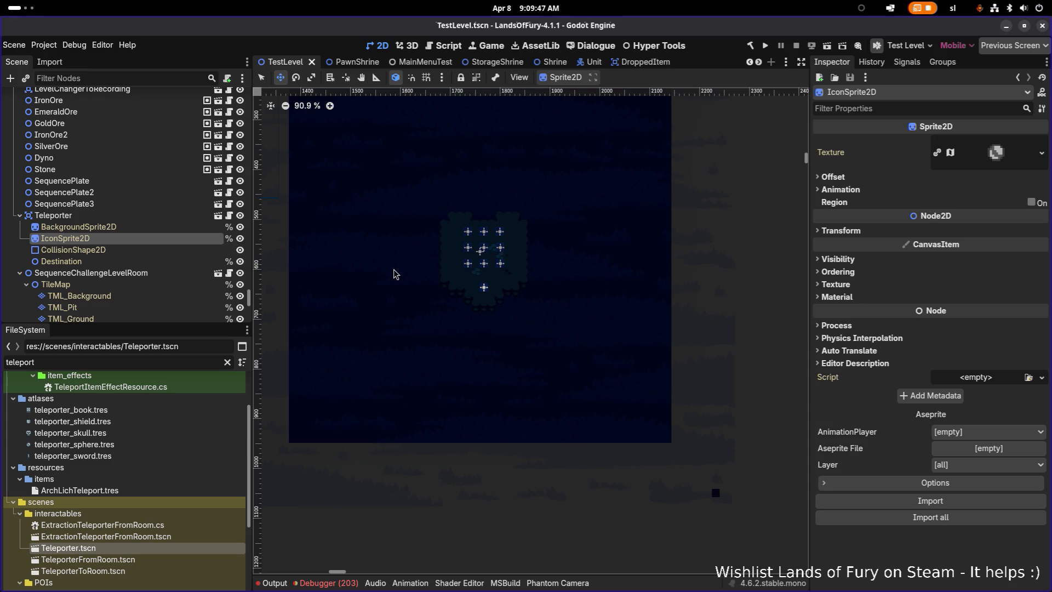
scroll(421, 274, "down", 10)
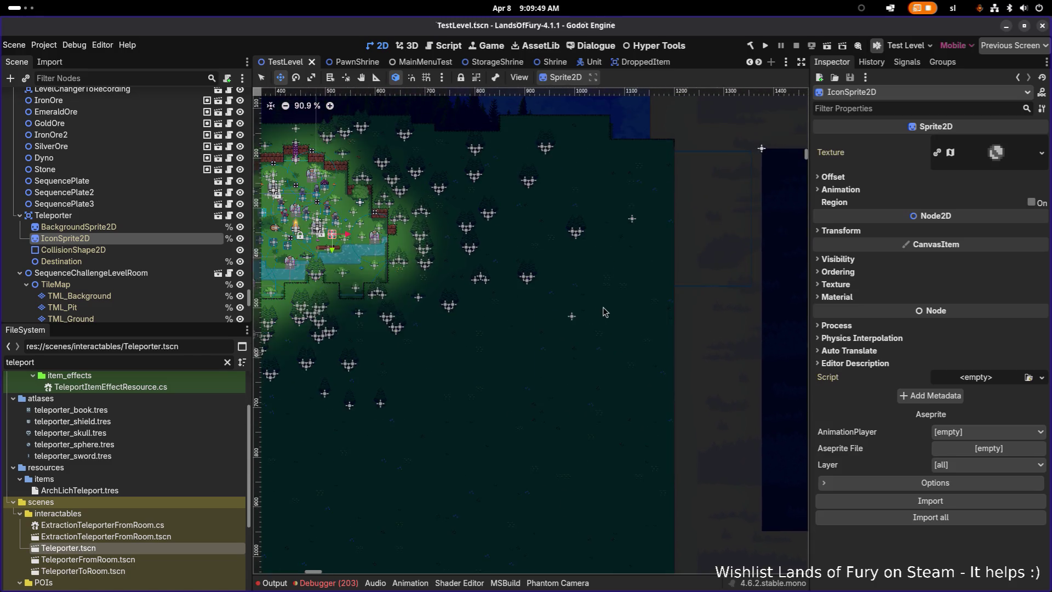
scroll(598, 310, "up", 1)
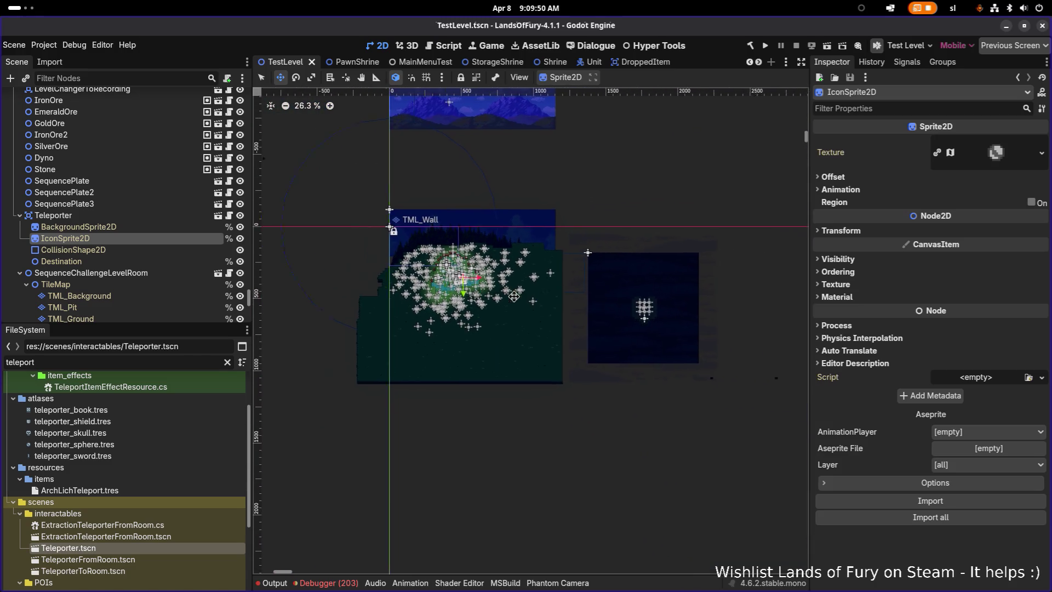
left_click(766, 47)
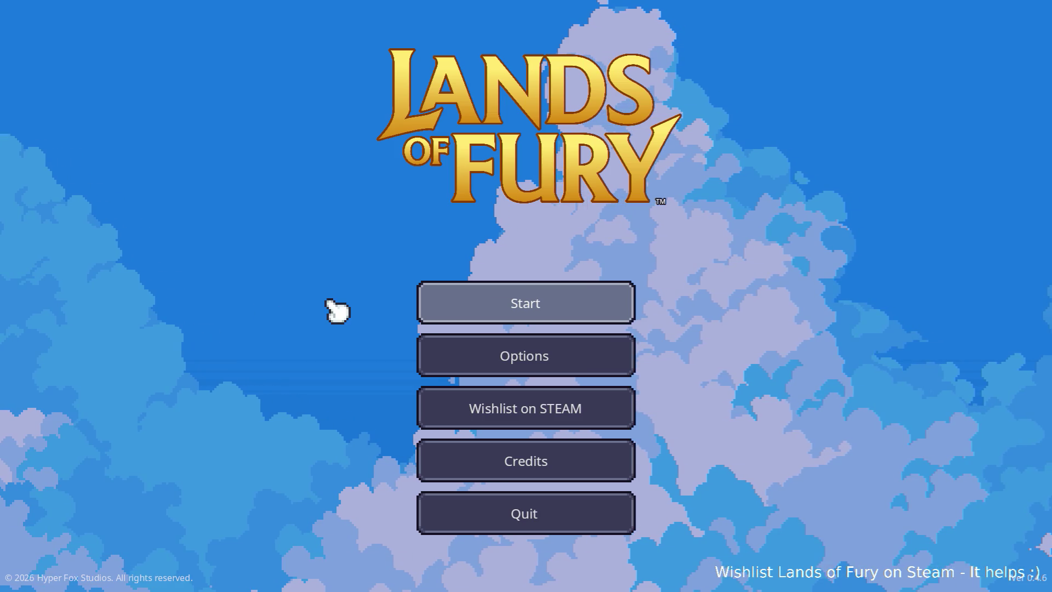
Start a new game and teleport from The Glade into the sequence challenge room
left_click(433, 303)
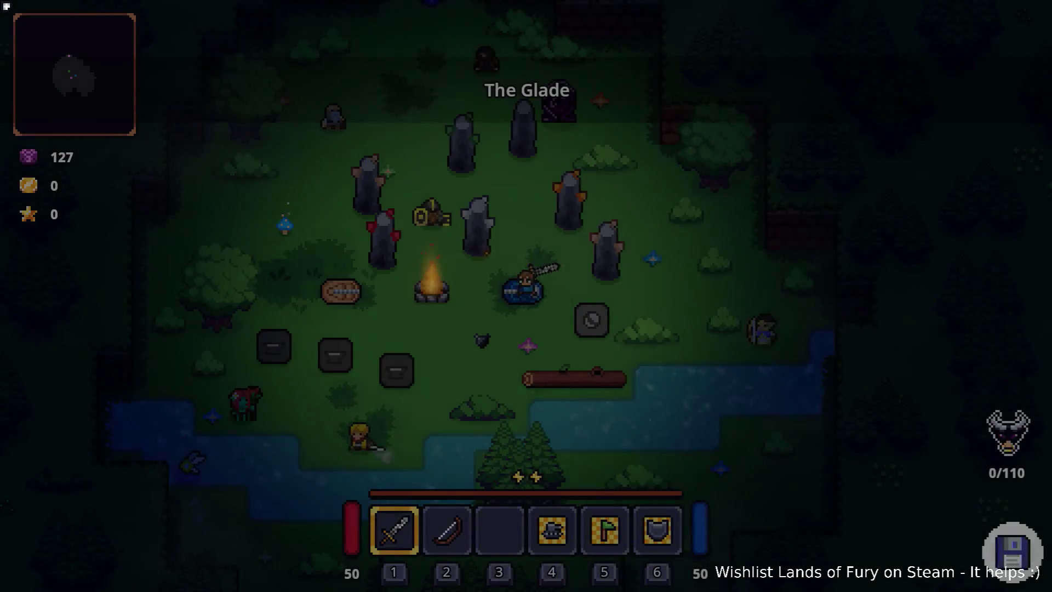
left_click(306, 252)
key("d")
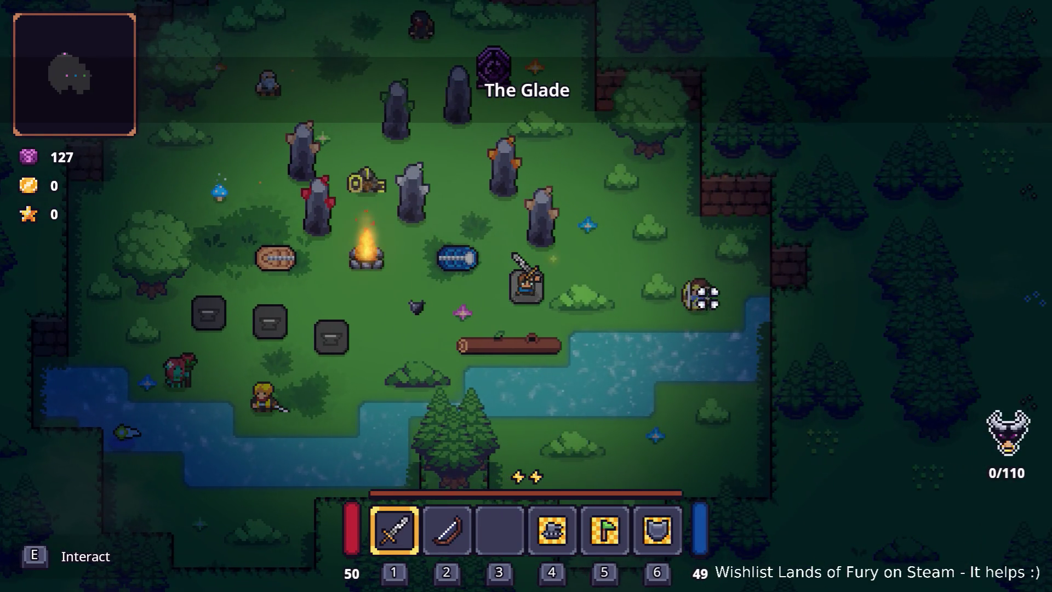
key("e")
Walk across the 3x3 plate grid with WASD, lighting the plates teal
key("w")
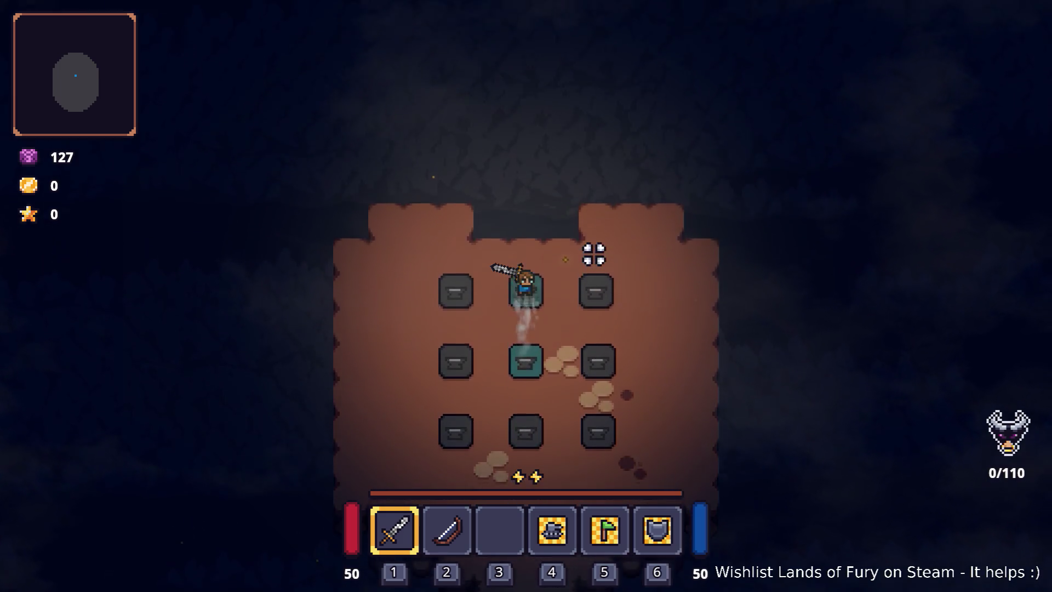
key("d")
key("s")
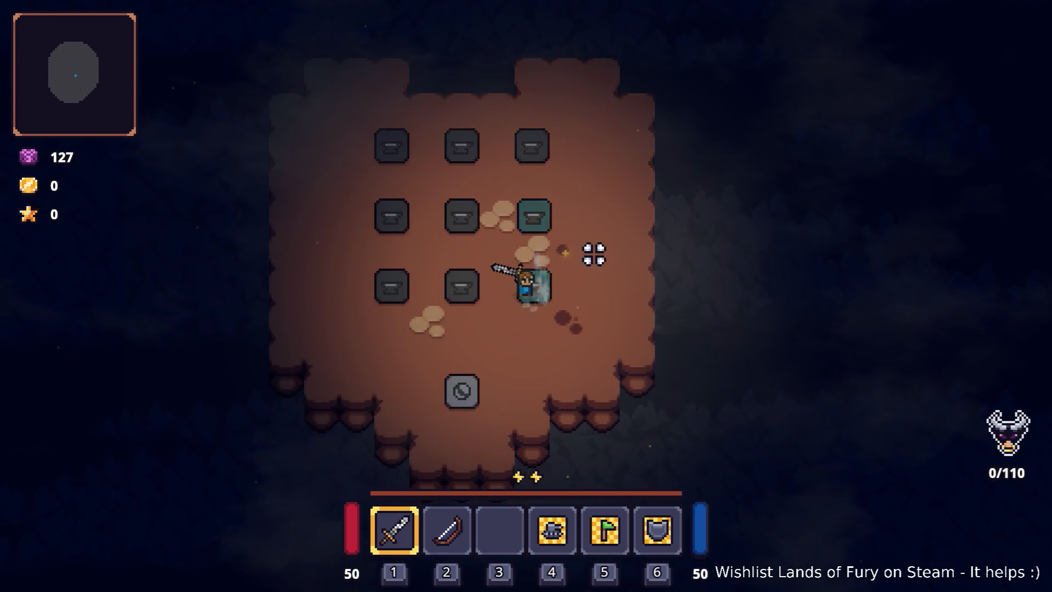
key("a")
key("w")
key("w")
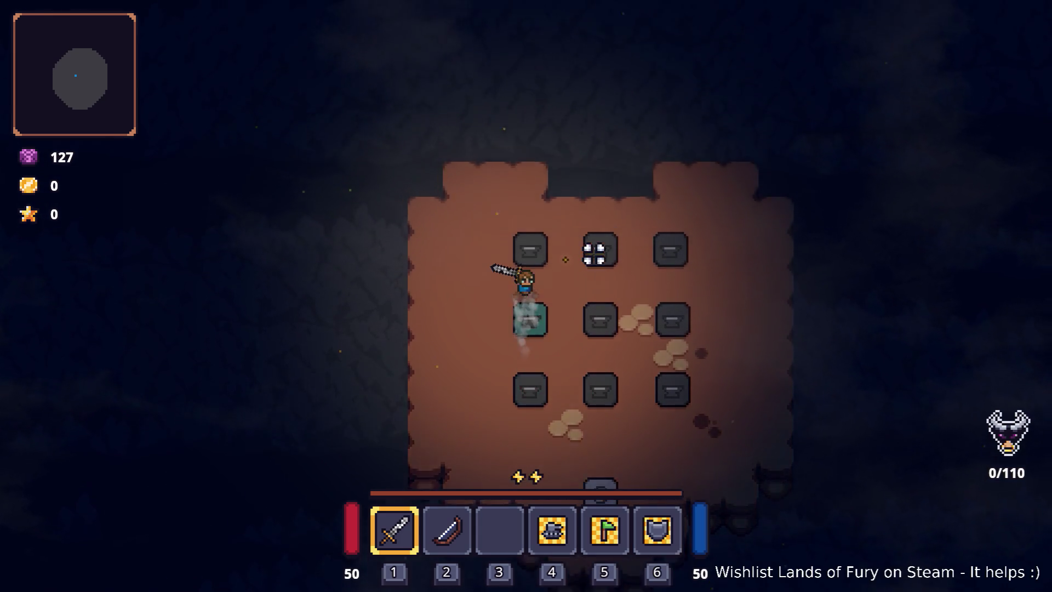
key("d")
key("s")
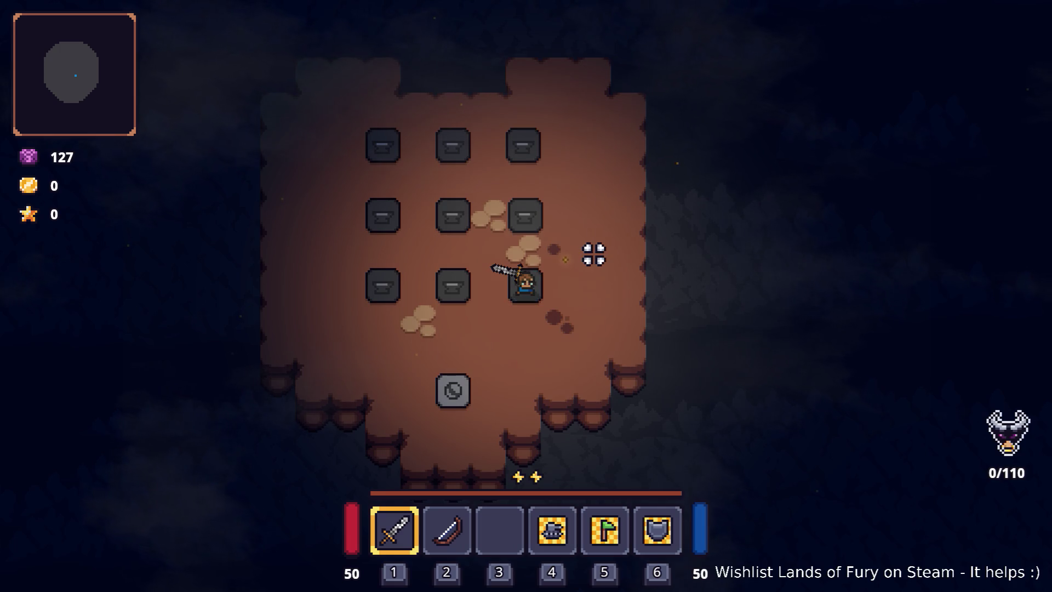
key("a")
key("w")
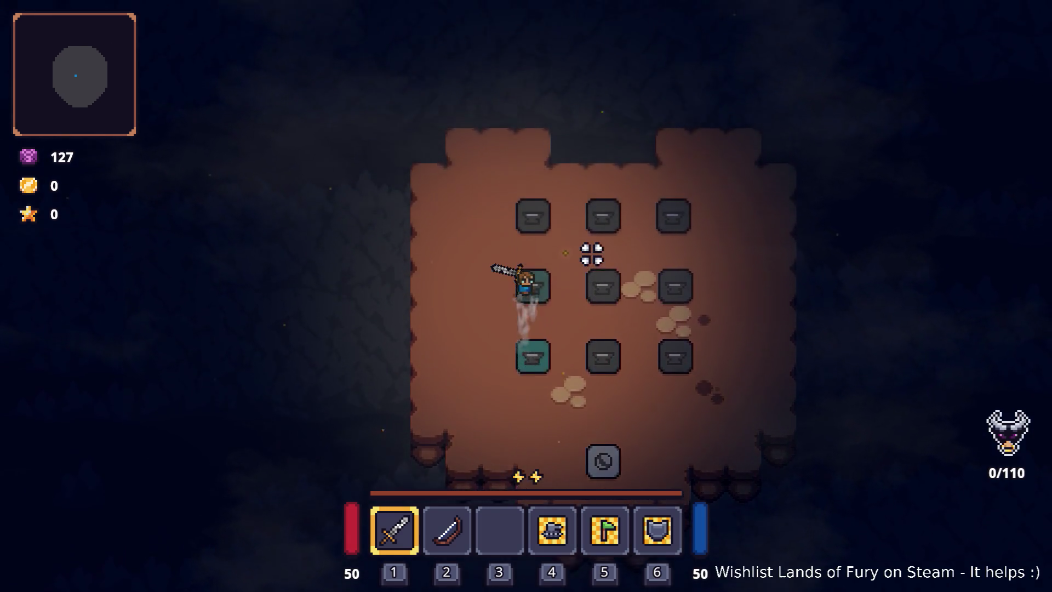
key("d")
key("s")
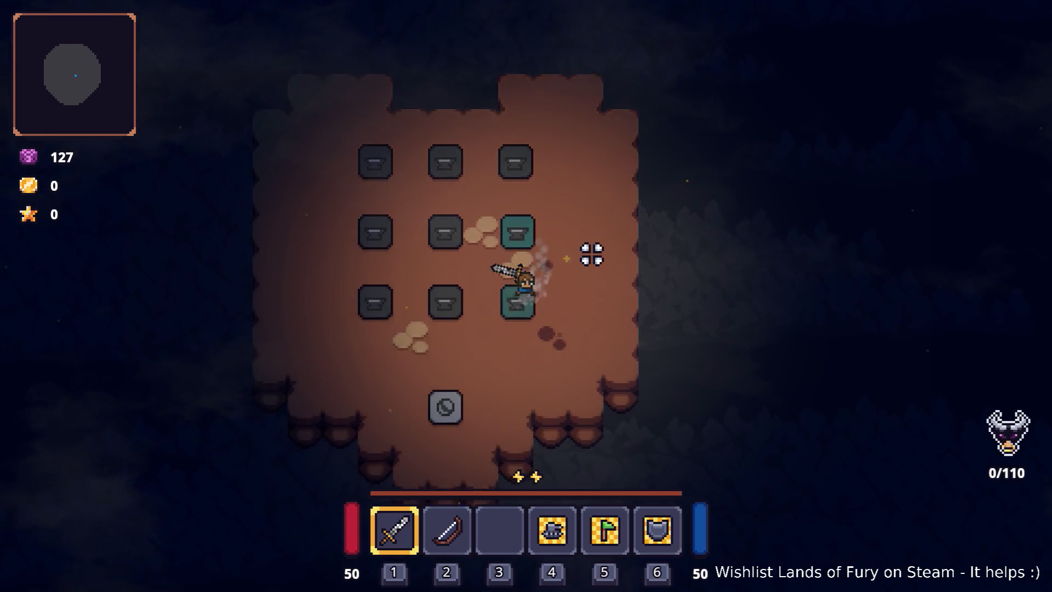
key("a")
key("w")
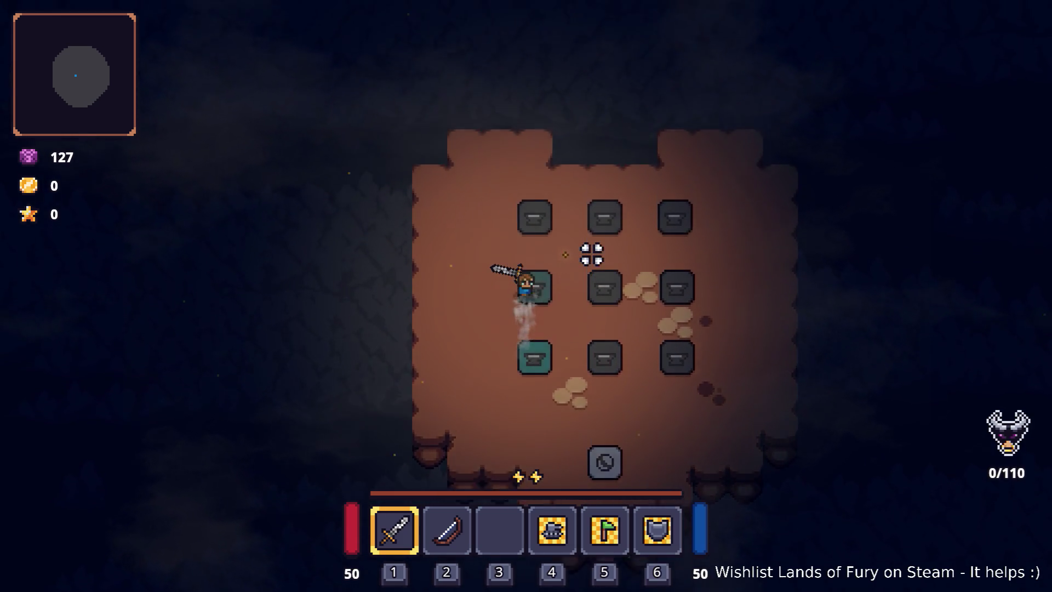
key("w")
key("d")
key("s")
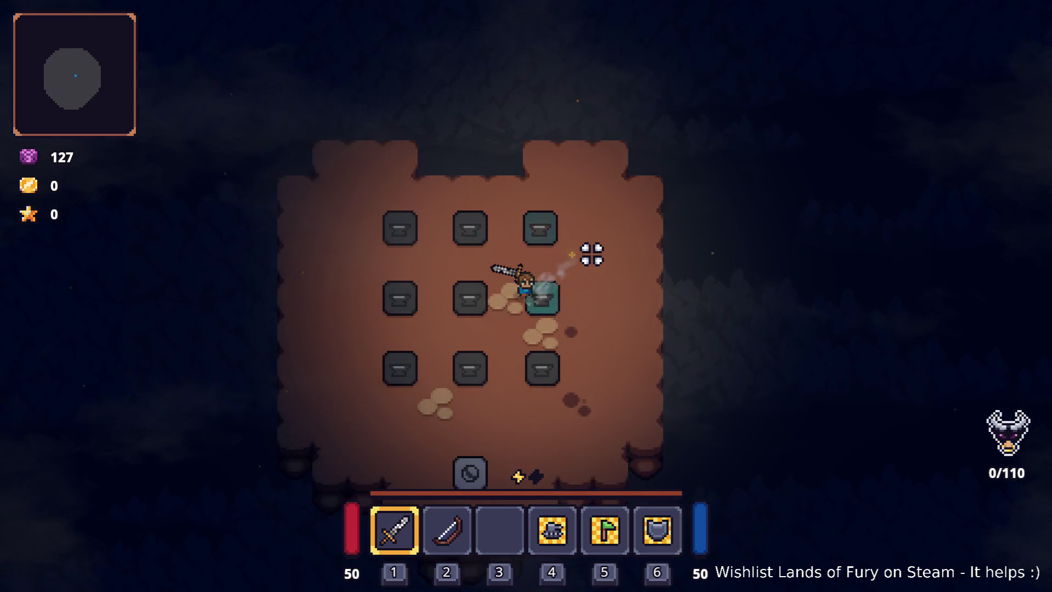
Walk below the bottom row of plates toward the teleporter plate
key("a")
key("s")
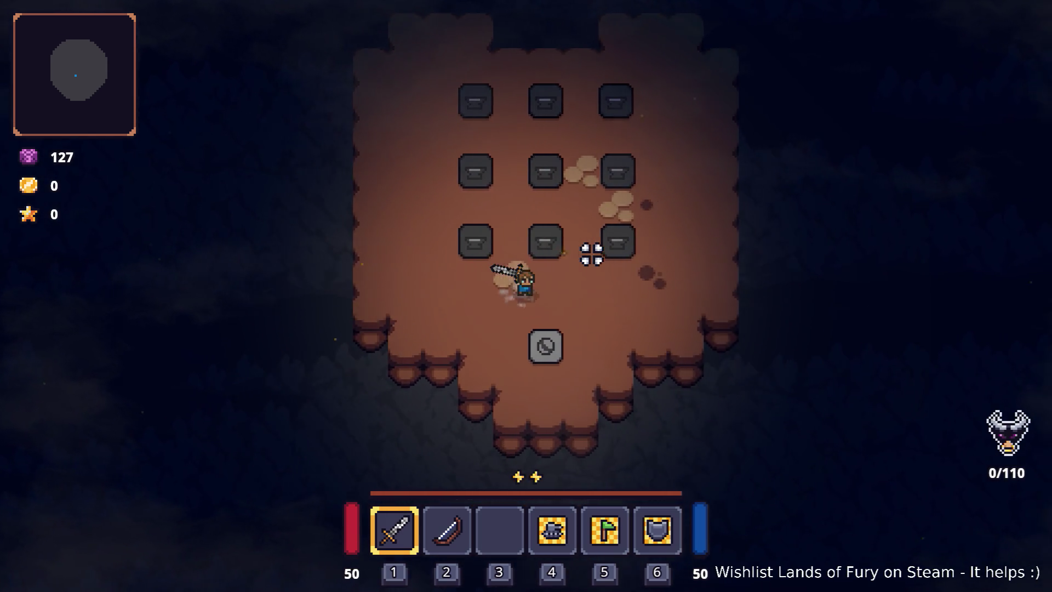
key("d")
key("a")
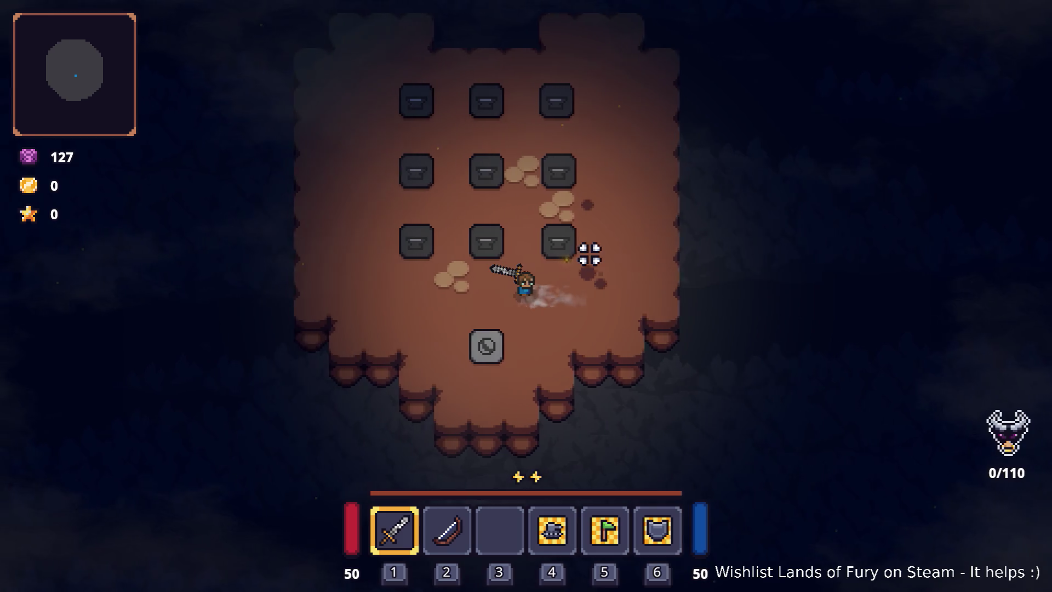
key("a")
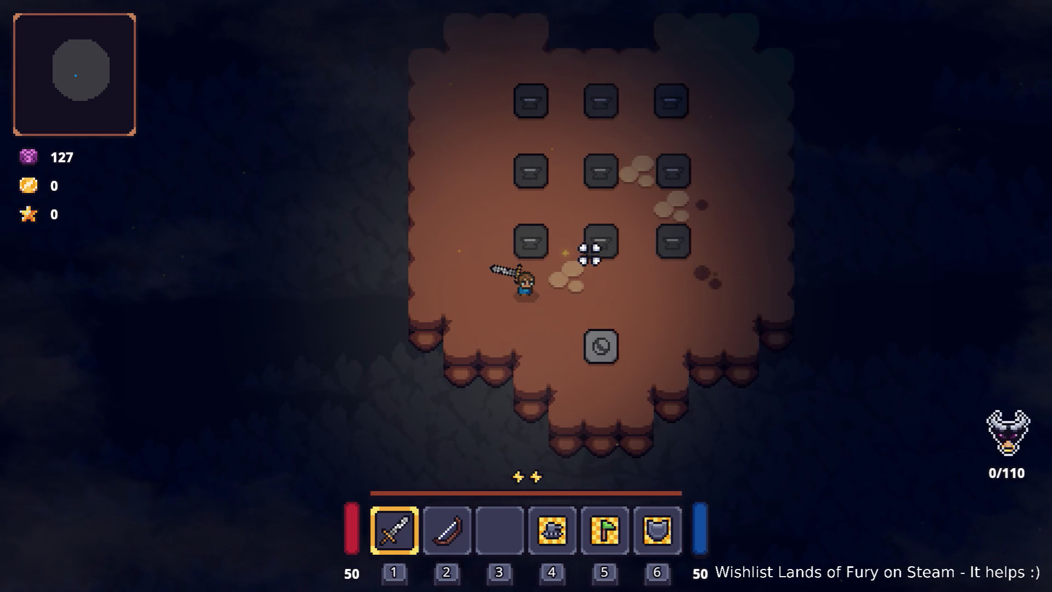
key("d")
key("a")
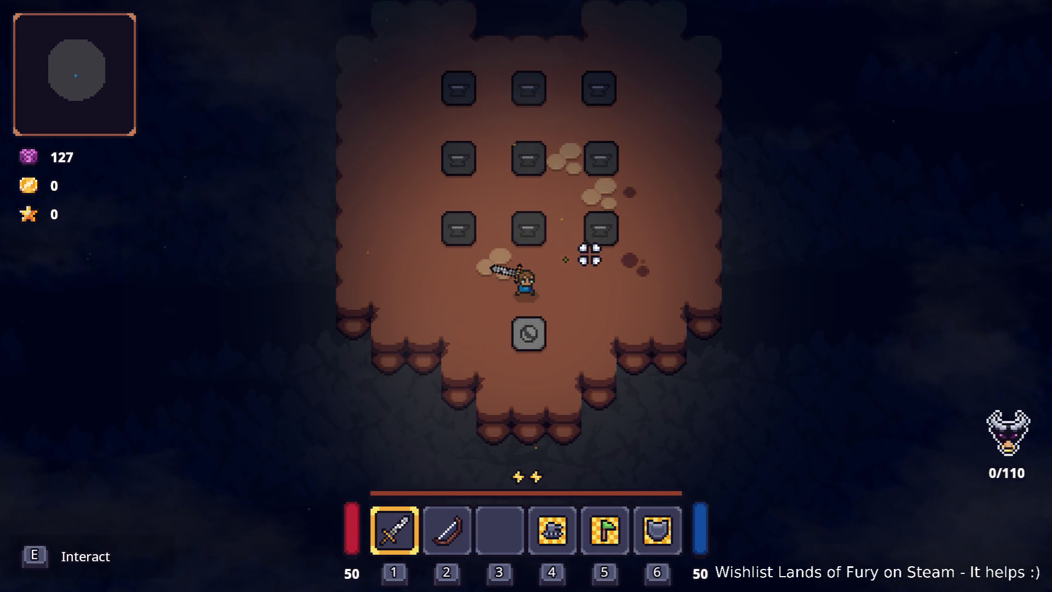
key("s")
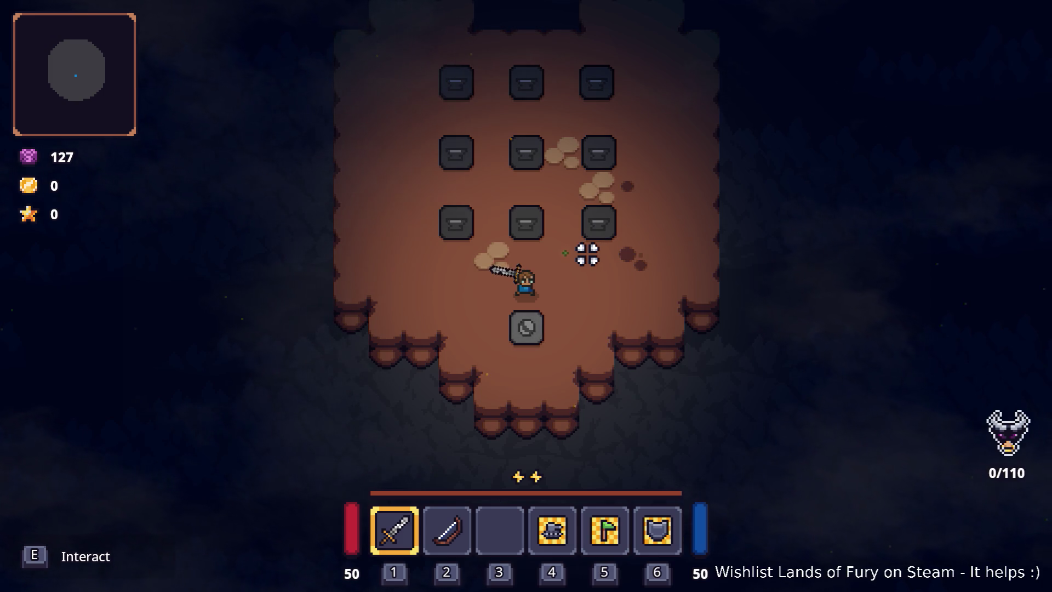
Walk back up and across the plate grid, then return left into it
key("w")
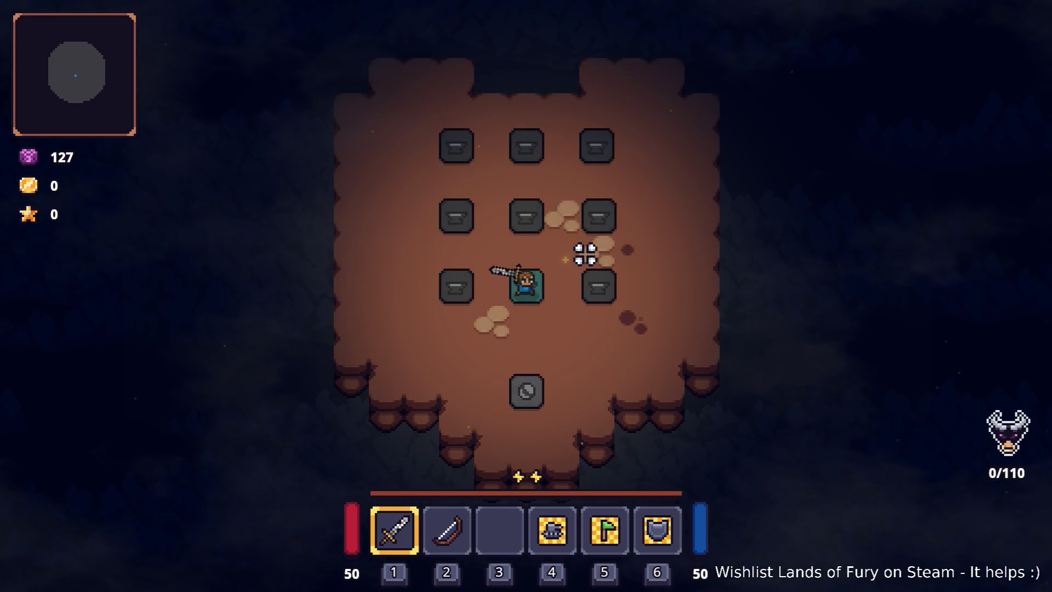
key("a")
key("w")
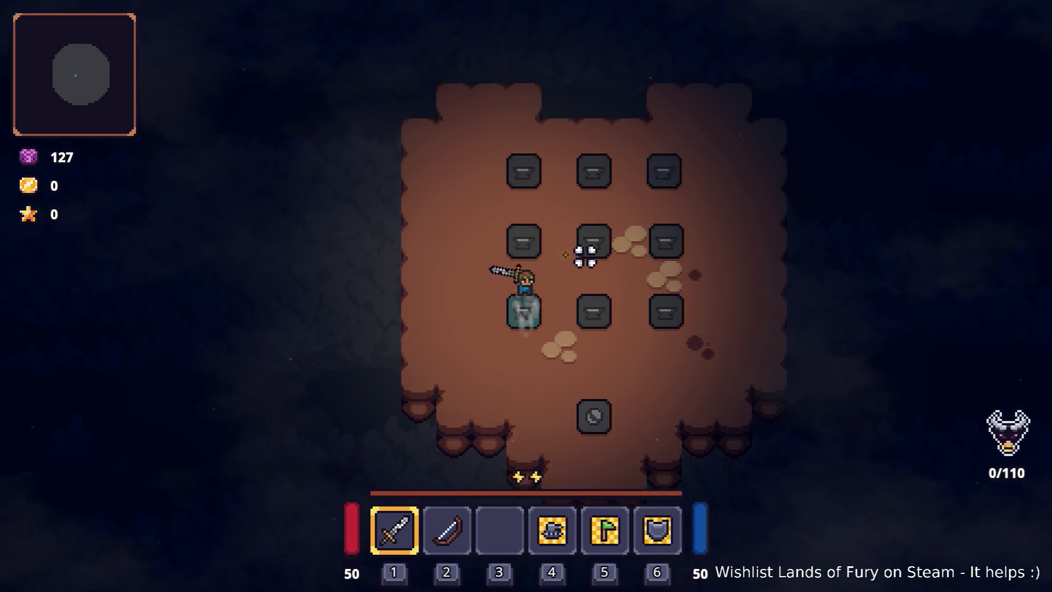
key("d")
key("w")
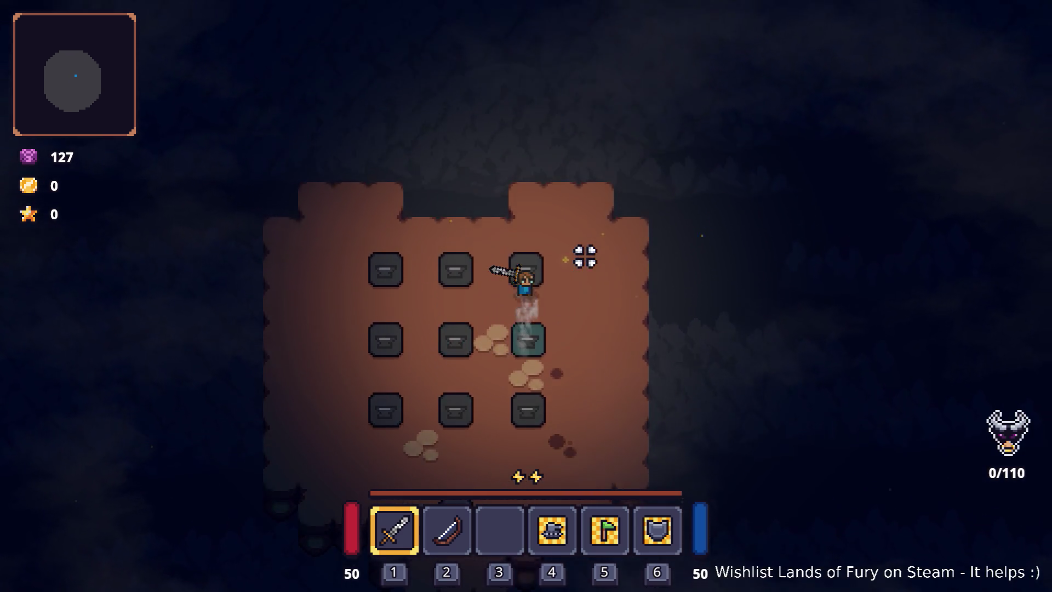
key("a")
key("a")
key("s")
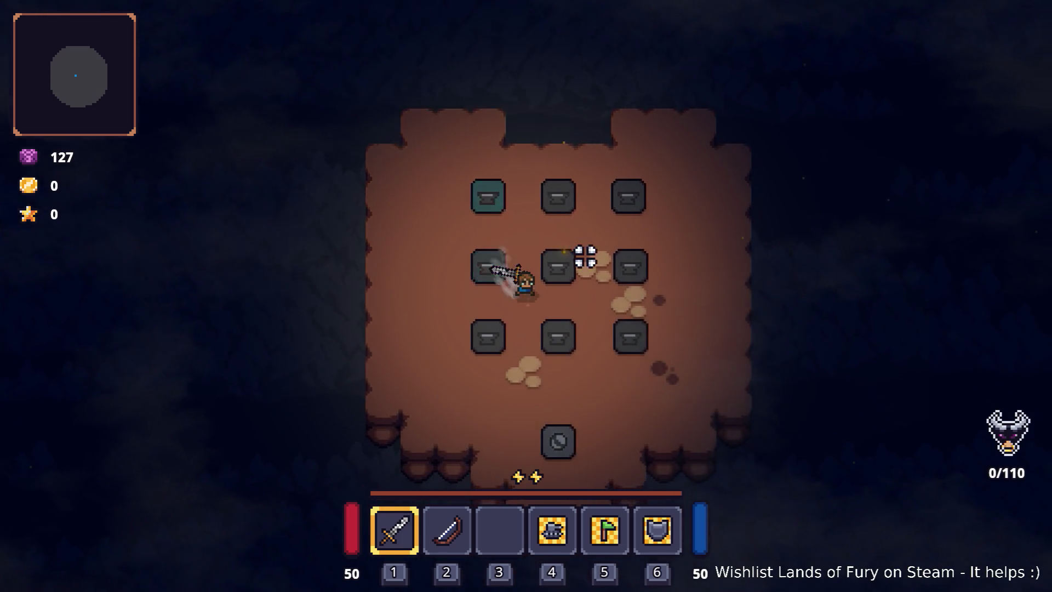
key("d")
key("d")
key("s")
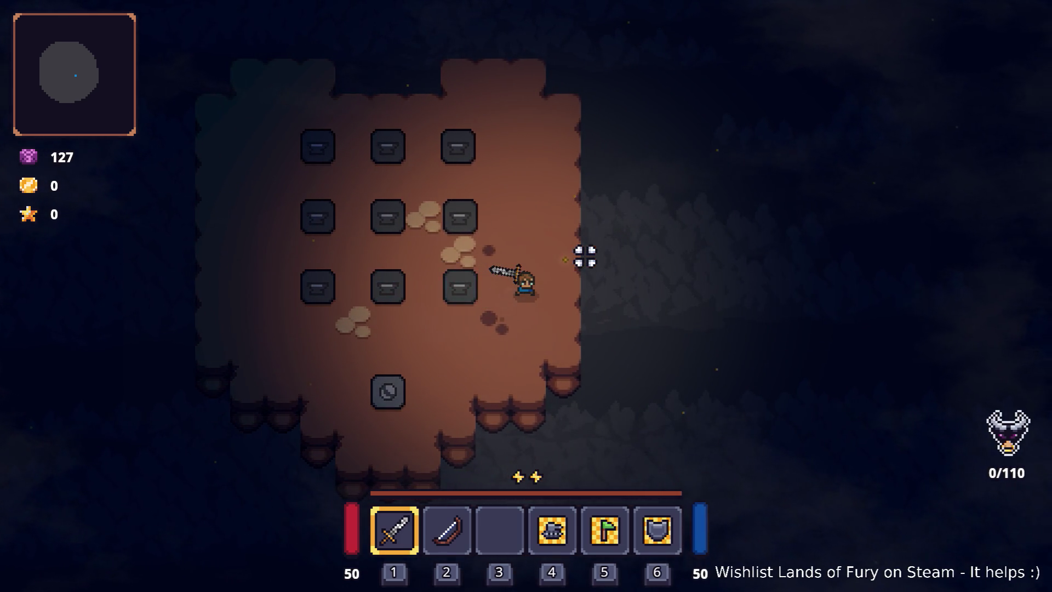
key("a")
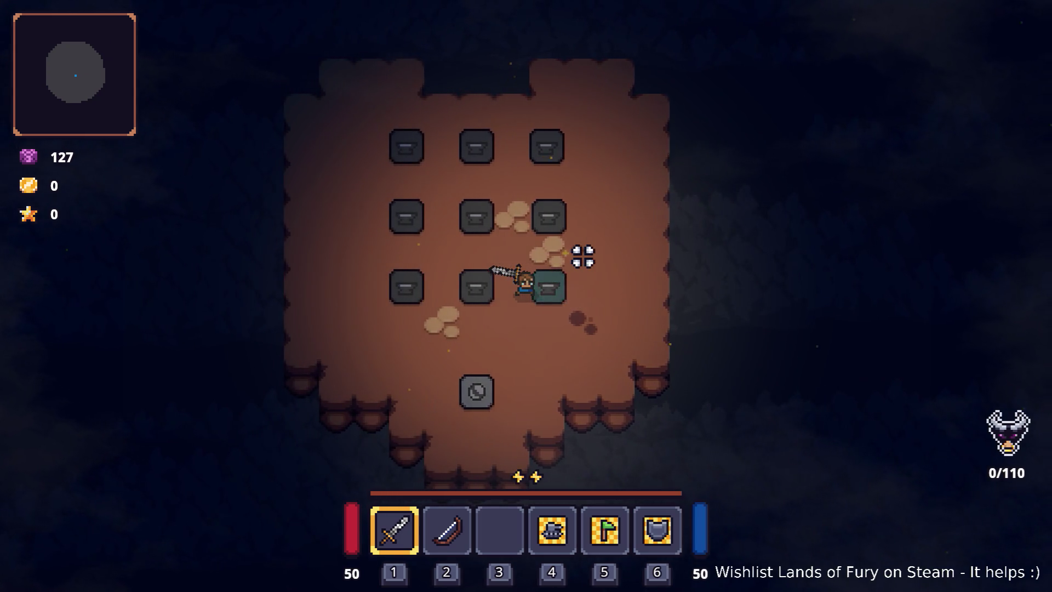
Walk onto the round teleporter plate below the grid, step off, then return to it
key("s")
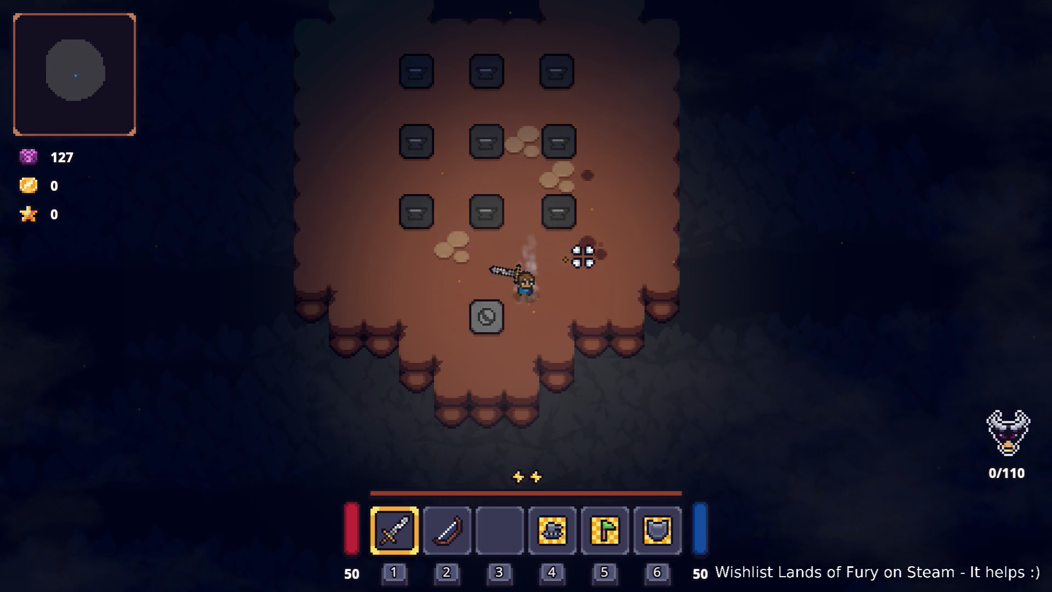
key("a")
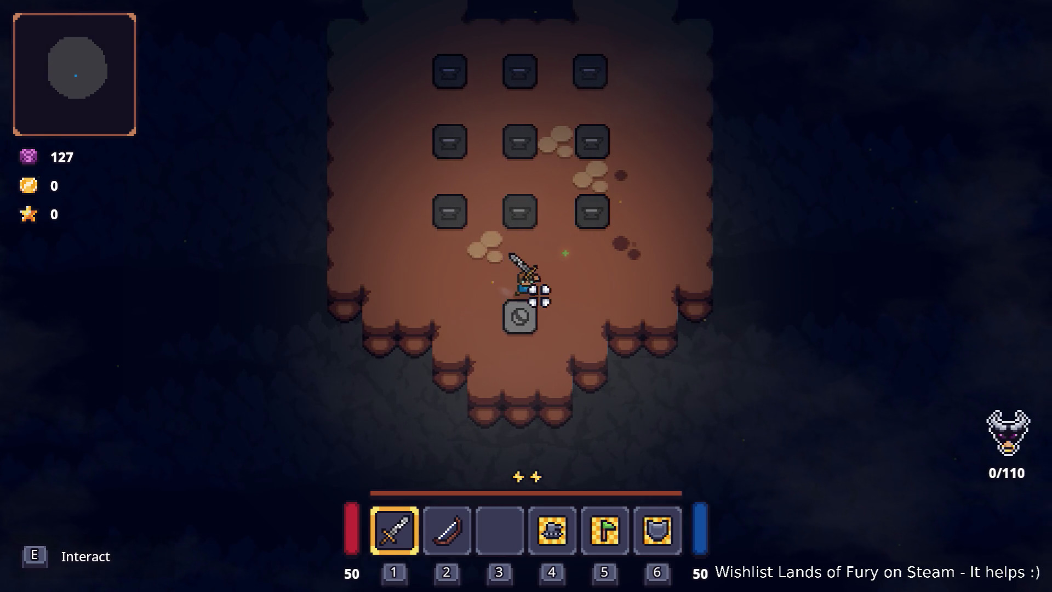
key("s")
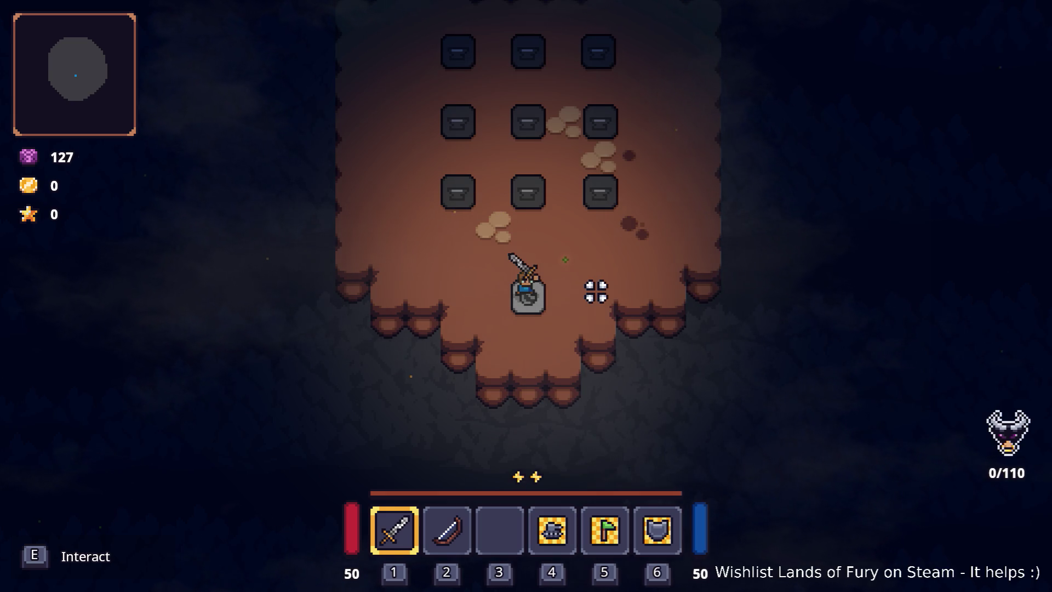
key("w")
key("a")
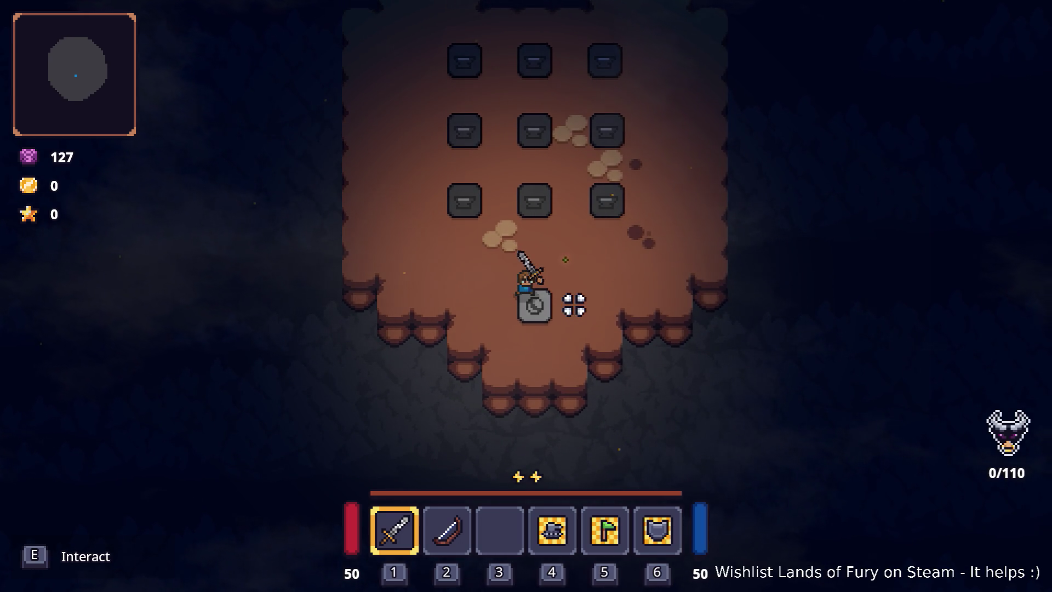
key("a")
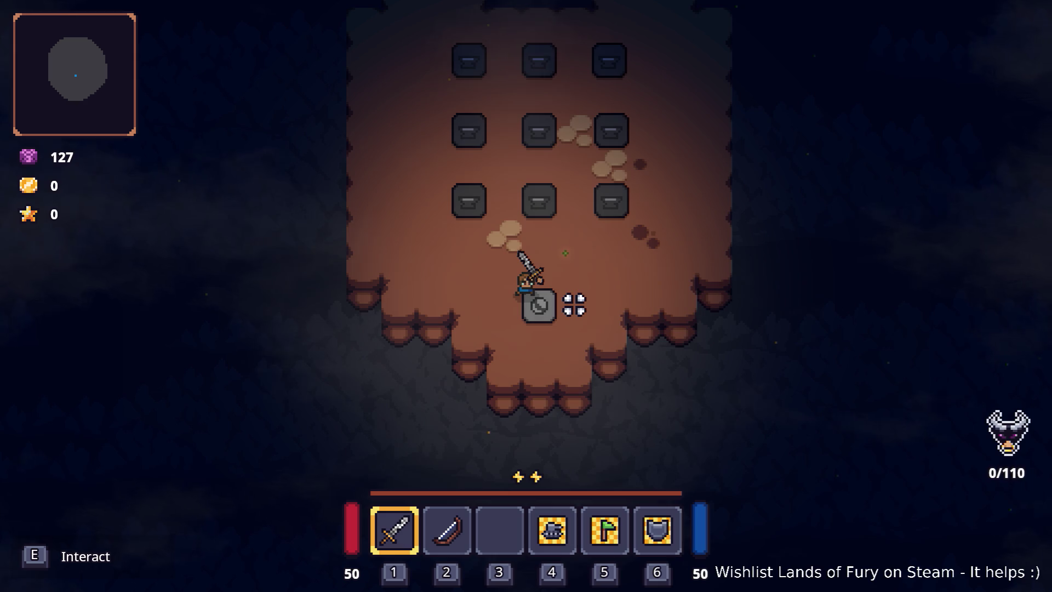
key("w")
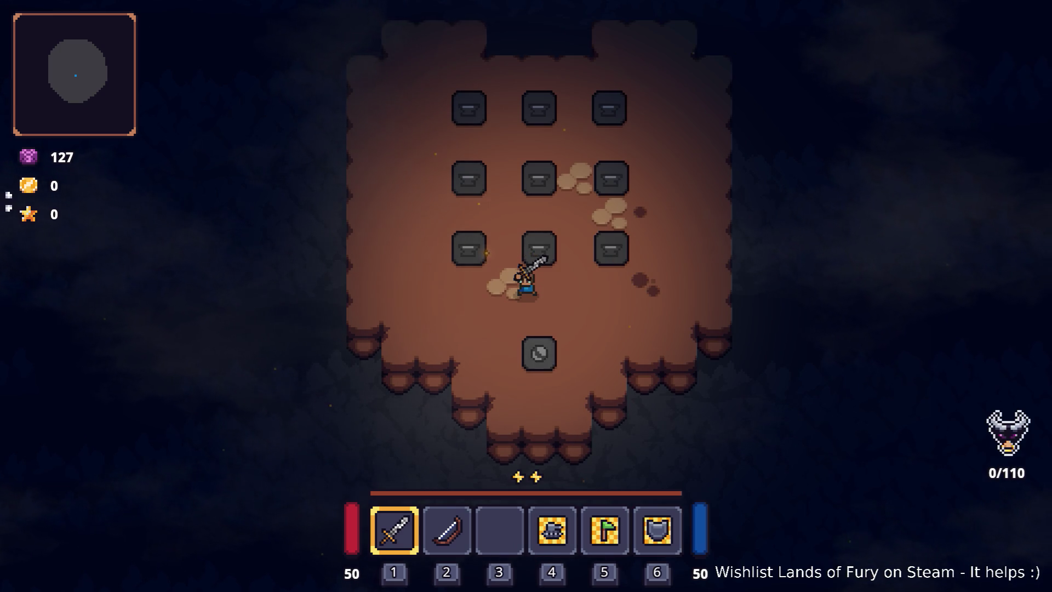
key("s")
key("s")
key("a")
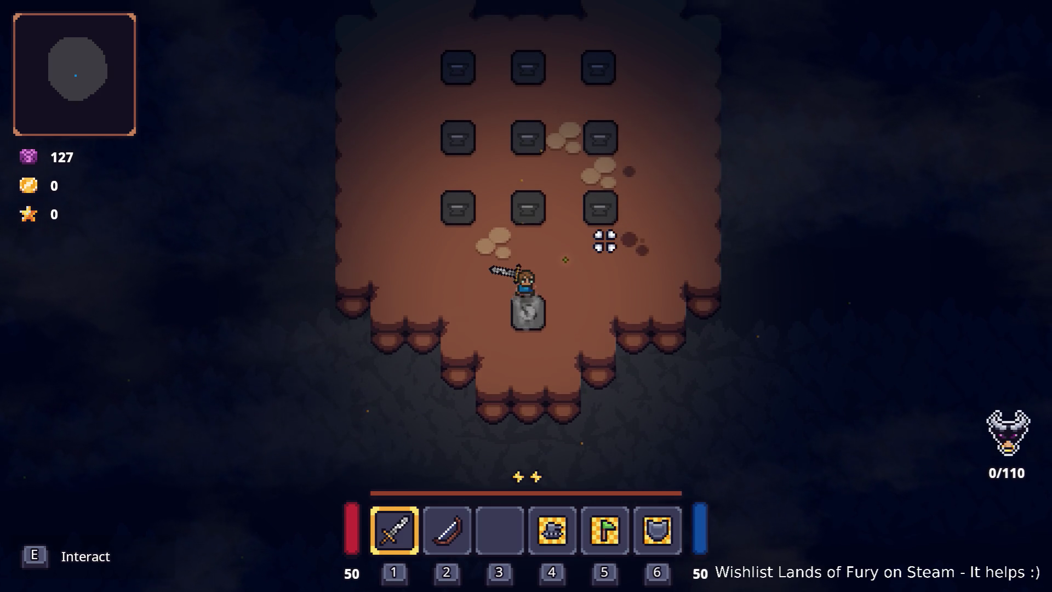
Step back onto the teleporter pad, then pause and quit the game
key("w")
key("s")
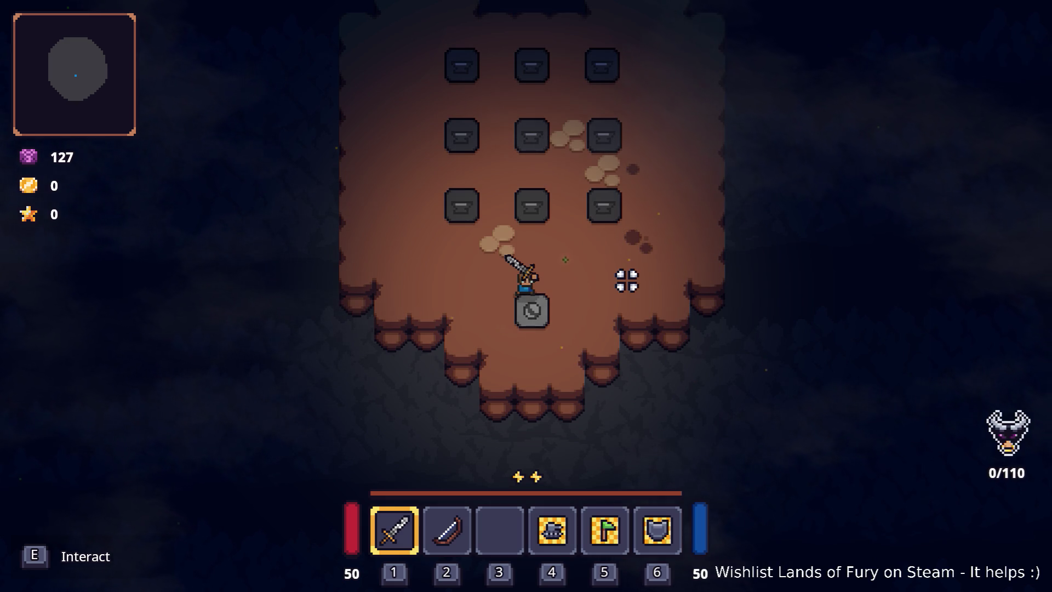
key("s")
key("d")
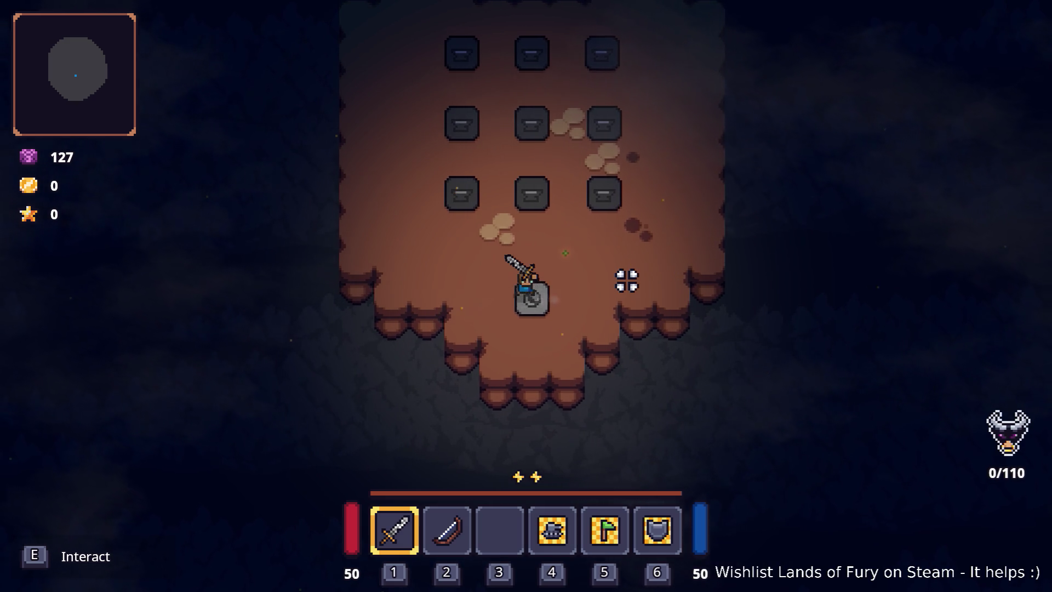
key("Escape")
left_click(588, 504)
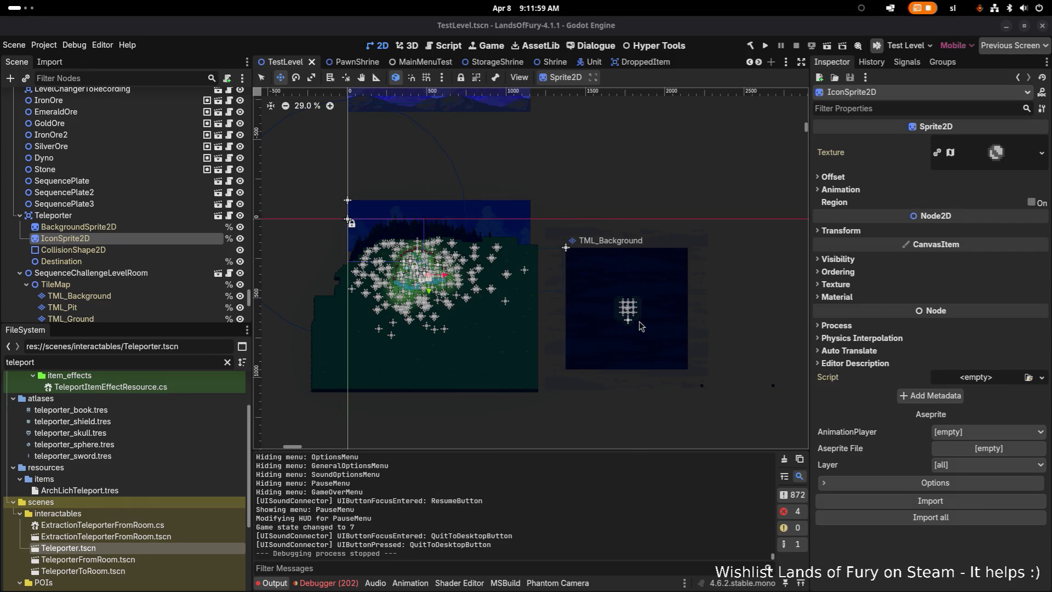
Pan the TestLevel canvas over the plates and teleporter, then open SequenceChallengeLevelRoom.tscn
scroll(616, 321, "up", 14)
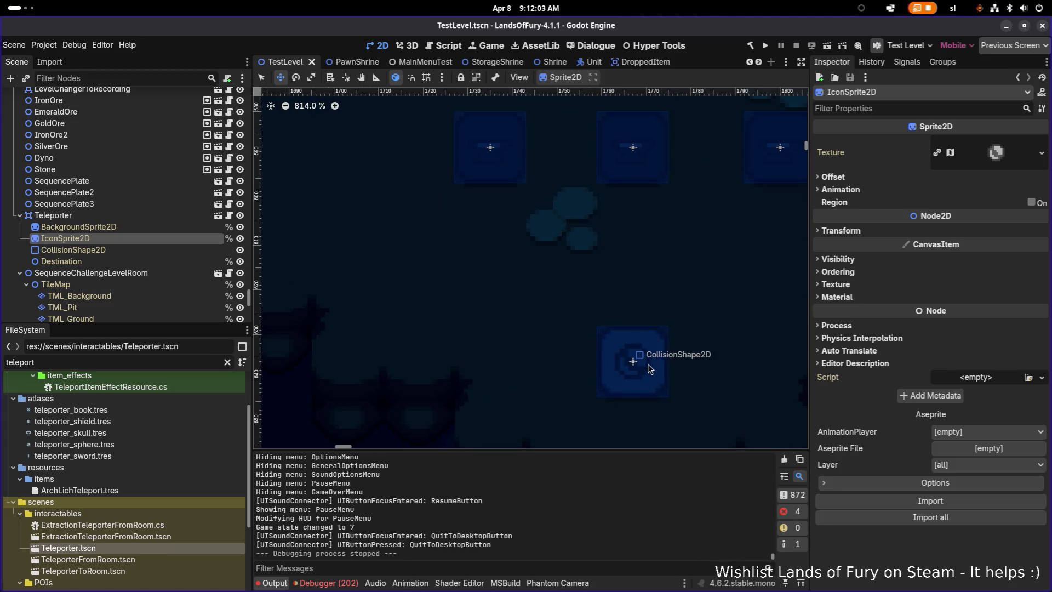
left_click_drag(642, 369, 540, 373)
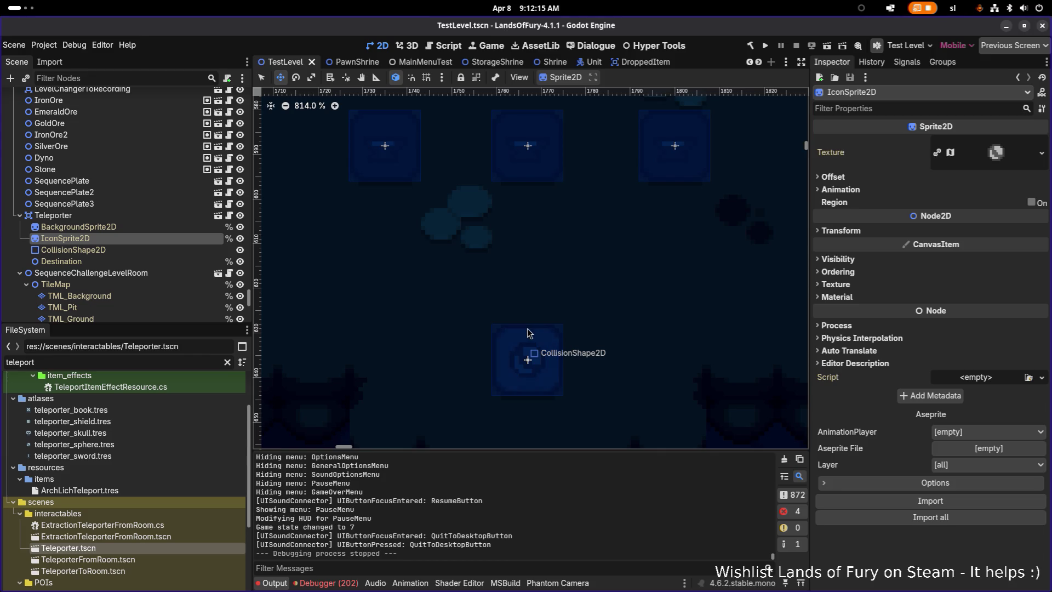
scroll(526, 333, "up", 1)
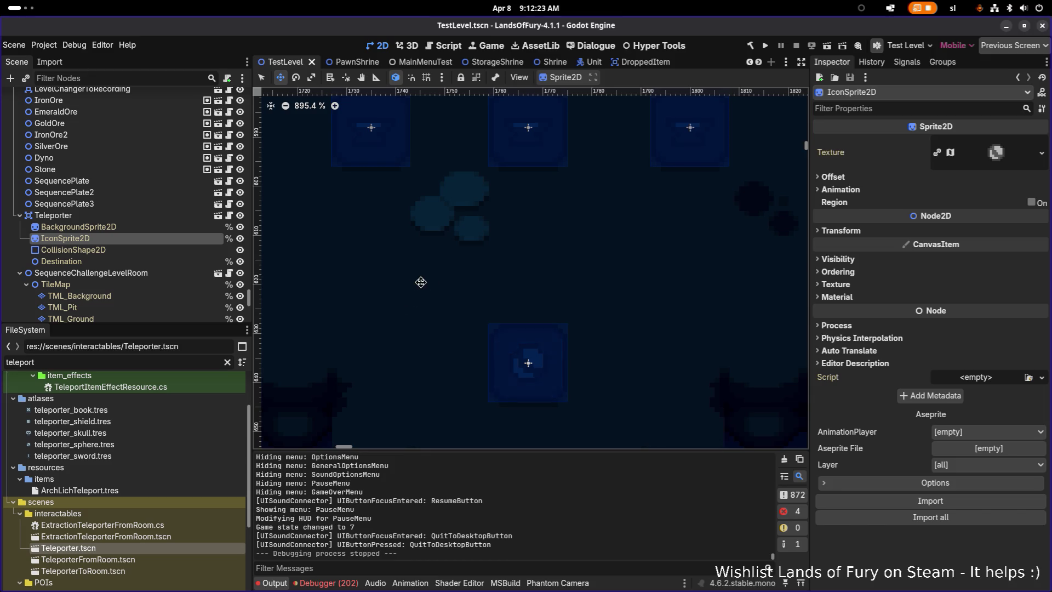
left_click_drag(420, 282, 473, 297)
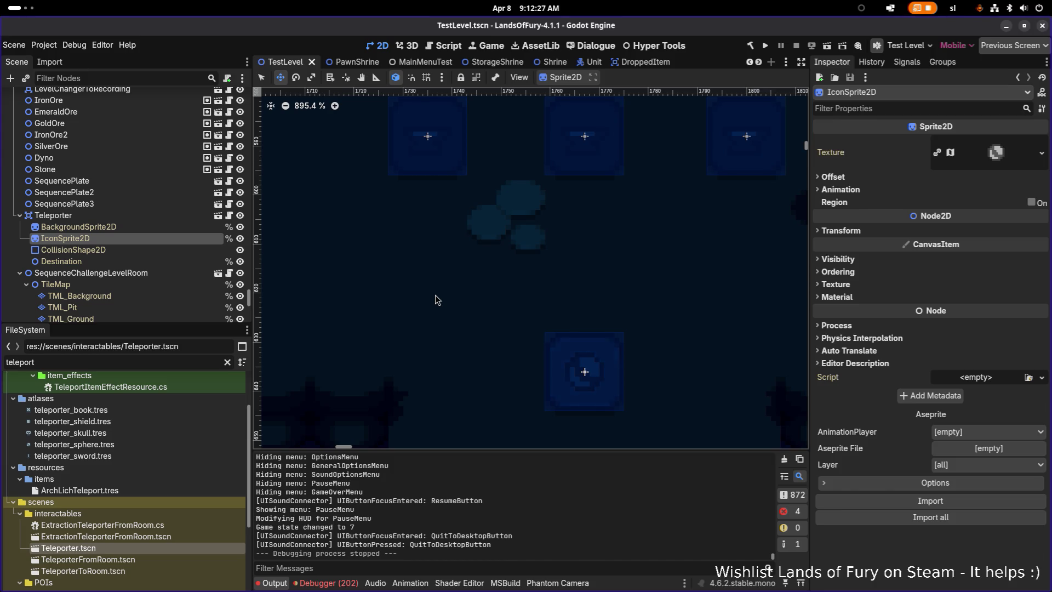
scroll(435, 300, "down", 5)
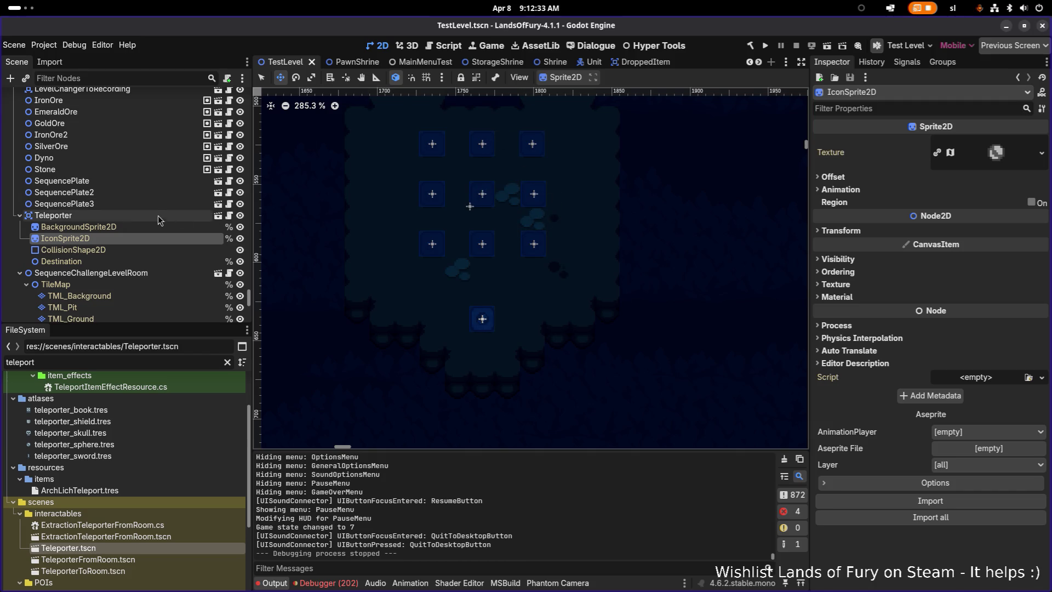
left_click(219, 273)
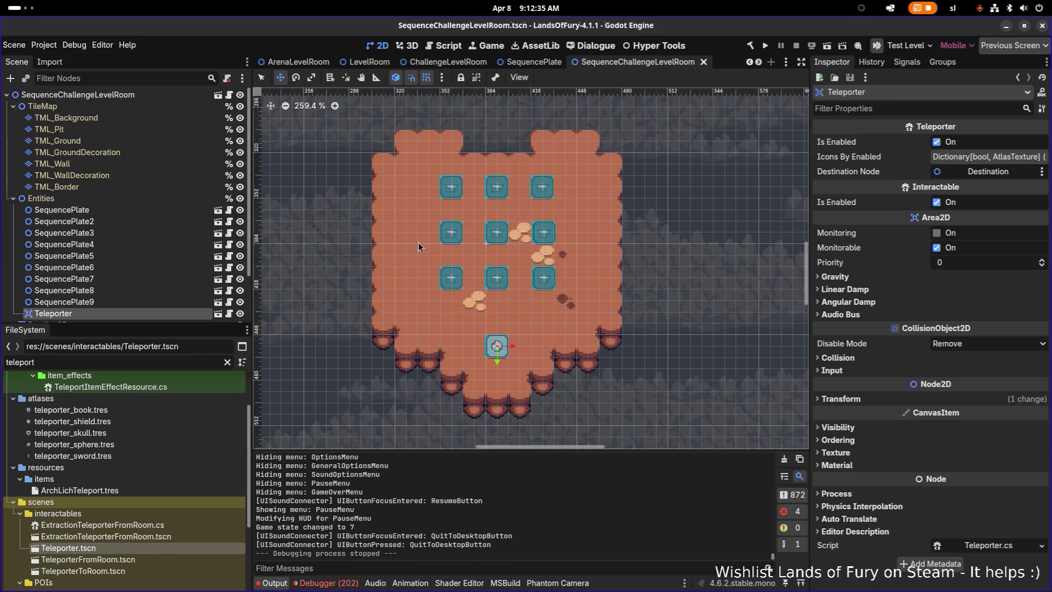
Inspect the room's TML_Background, TML_Pit and TML_Ground layers and a sequence plate node
scroll(481, 291, "up", 5)
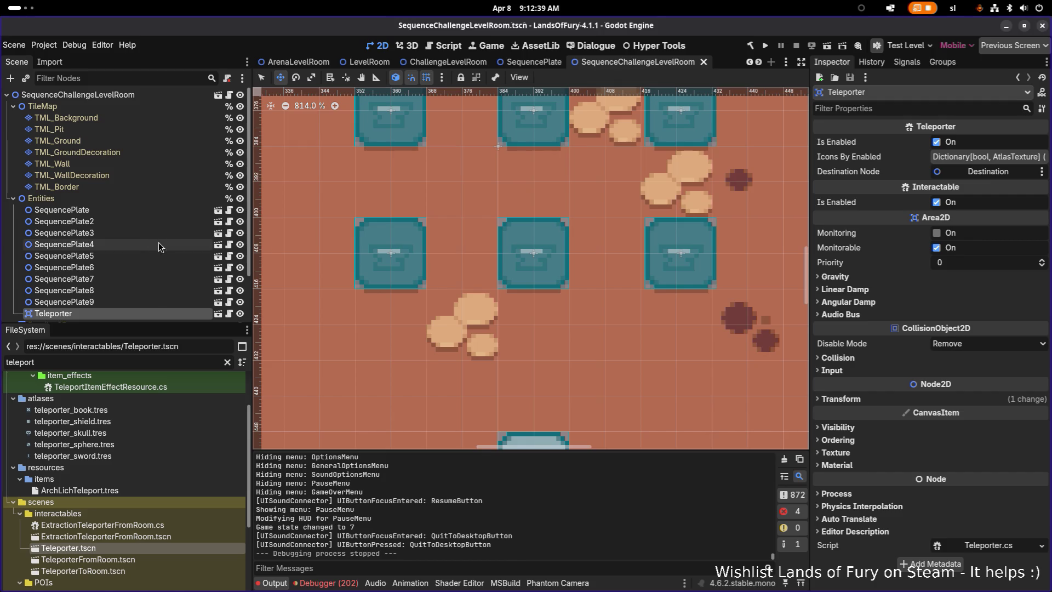
left_click(137, 118)
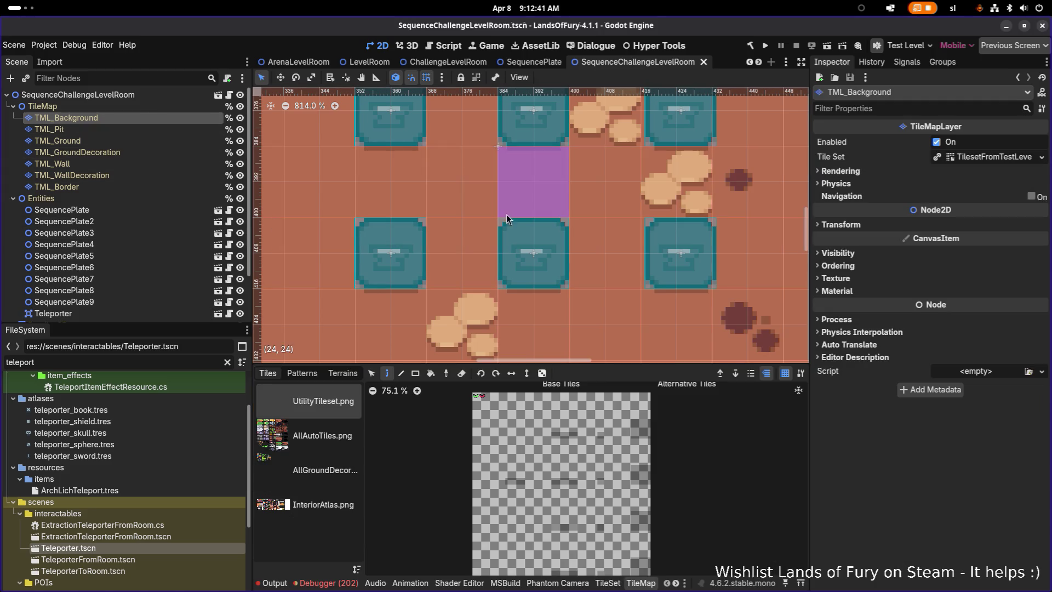
left_click(105, 131)
left_click(104, 118)
scroll(392, 230, "down", 2)
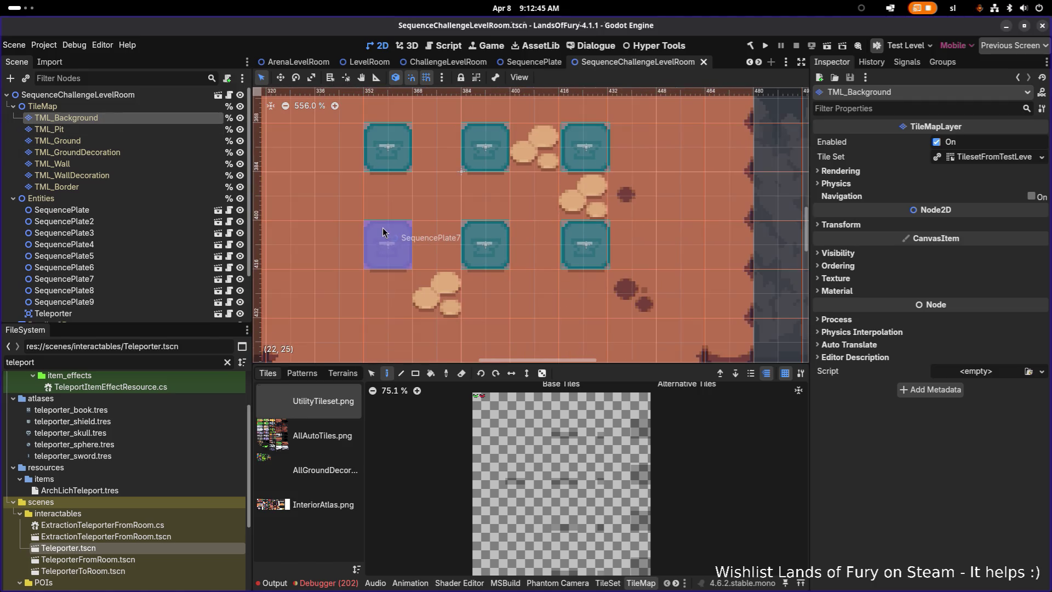
scroll(411, 245, "down", 1)
left_click(104, 141)
left_click(133, 120)
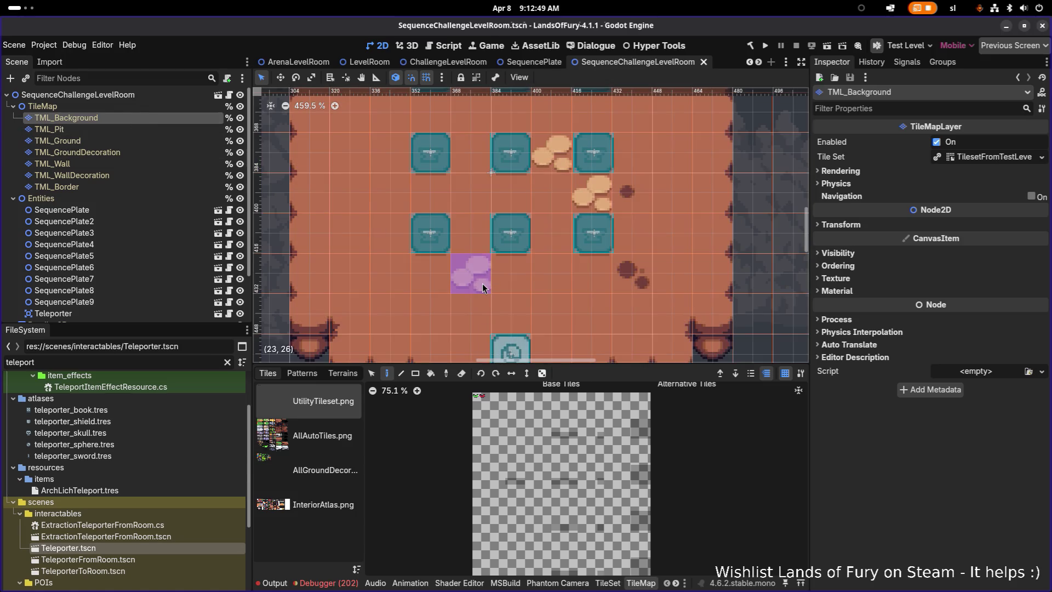
scroll(483, 287, "up", 1)
scroll(483, 287, "right", 1)
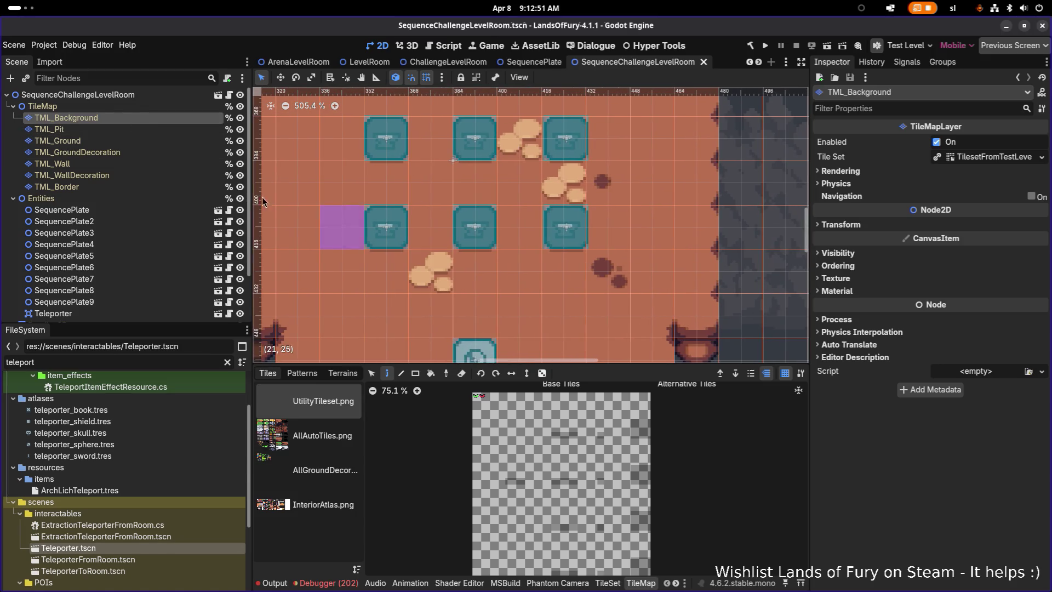
left_click(159, 220)
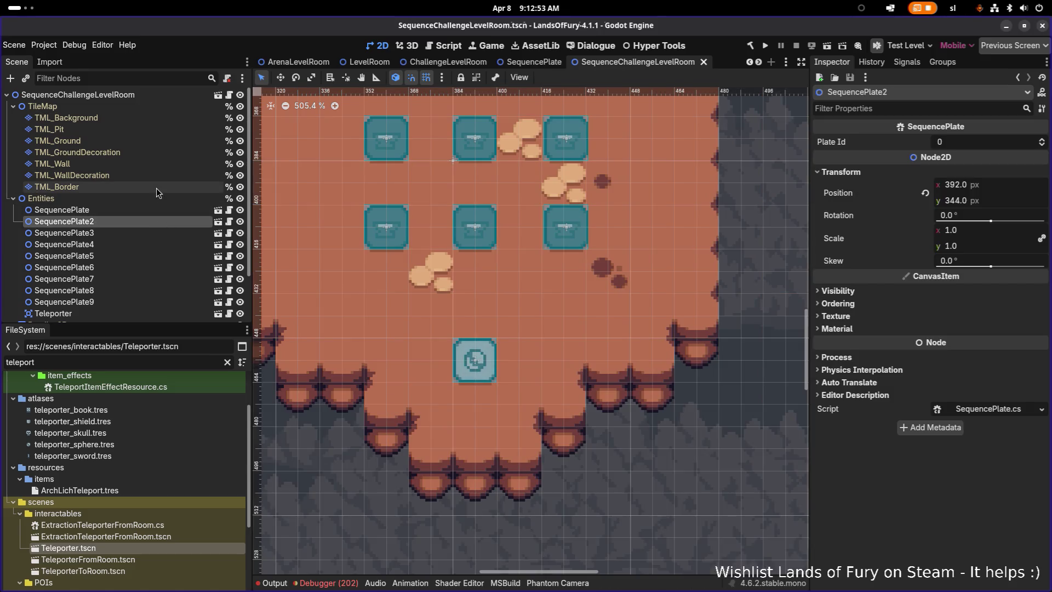
Select the TileMap's TML_Background layer and show the TileSet editor's terrain list
left_click(129, 106)
left_click(125, 118)
scroll(447, 256, "down", 3)
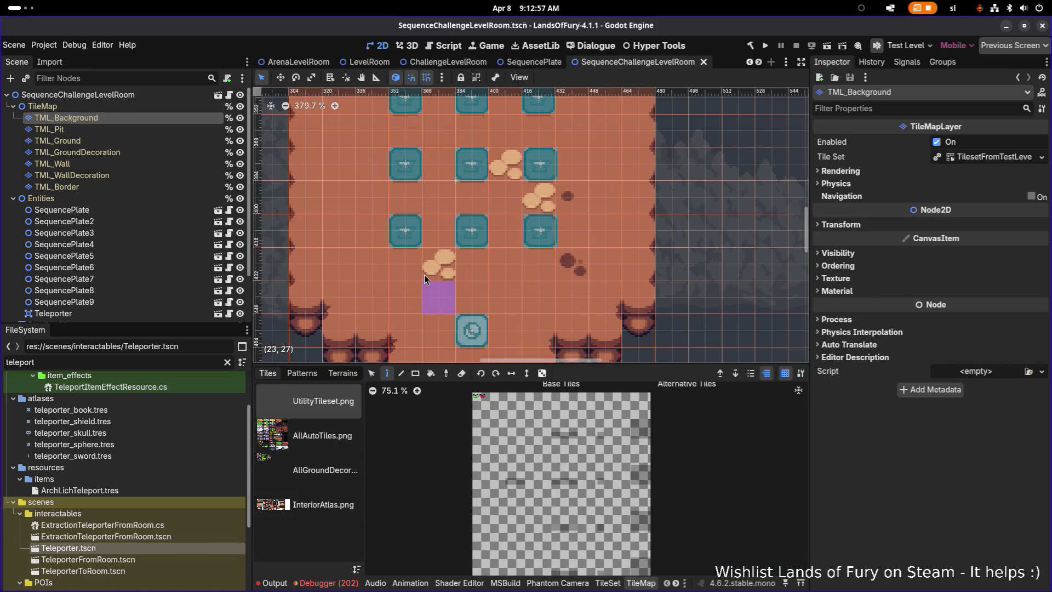
scroll(447, 256, "down", 3)
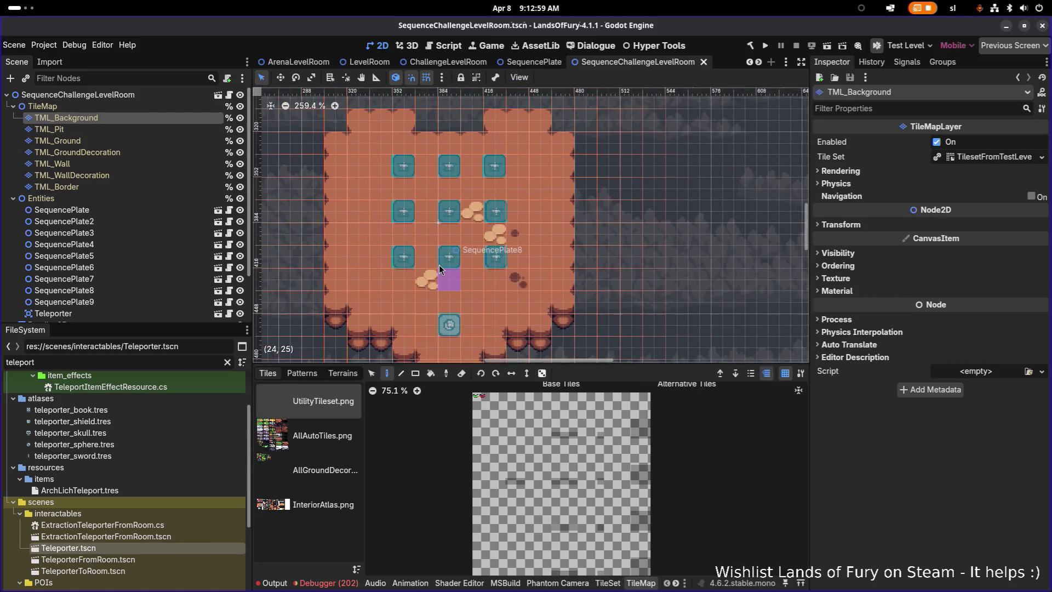
scroll(456, 264, "down", 2)
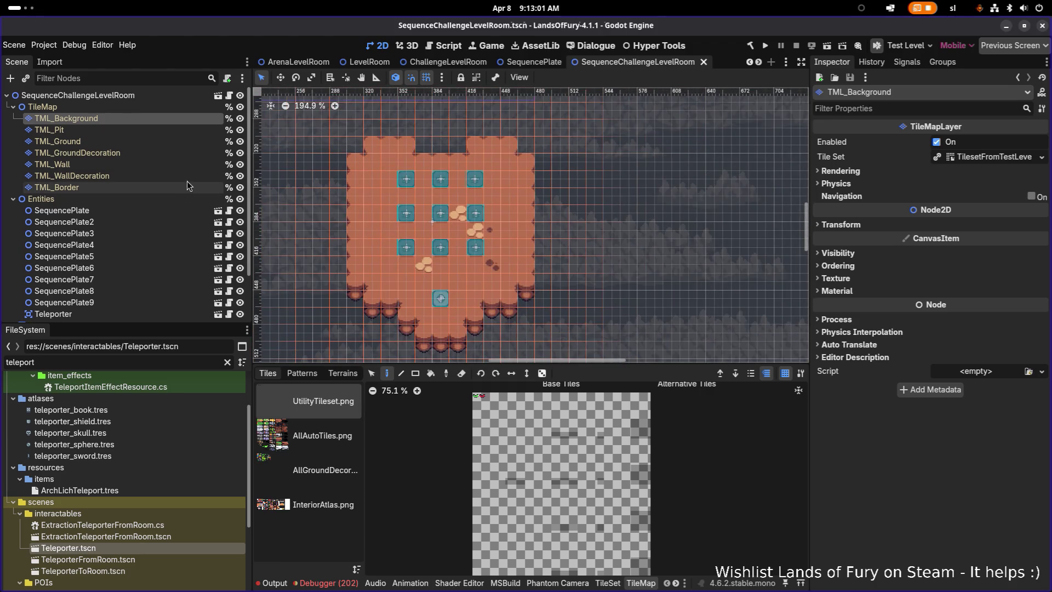
left_click(168, 136)
scroll(460, 188, "up", 5)
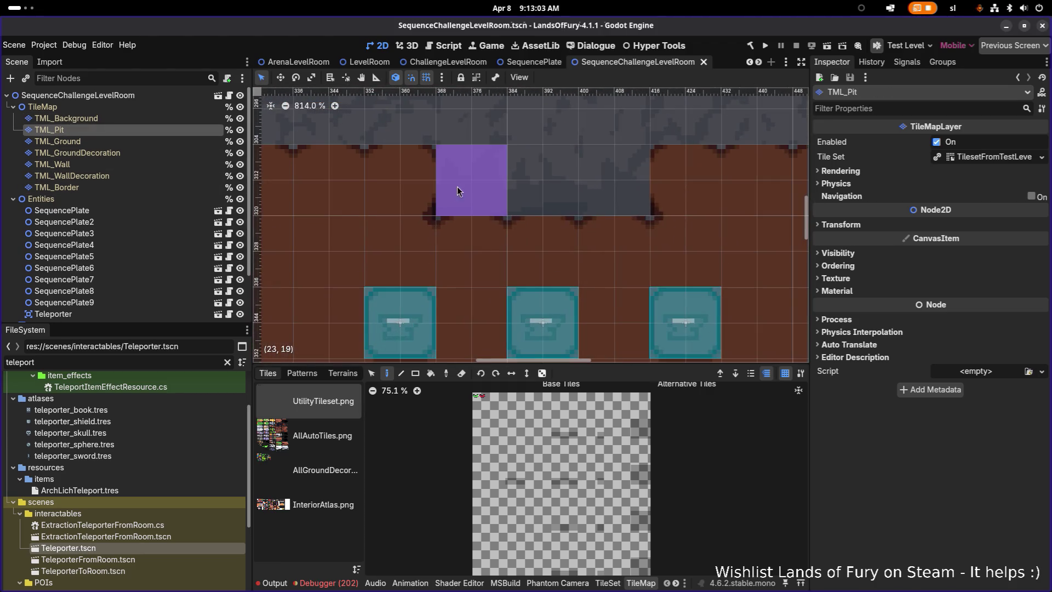
scroll(443, 199, "down", 8)
scroll(441, 195, "up", 2)
left_click(66, 118)
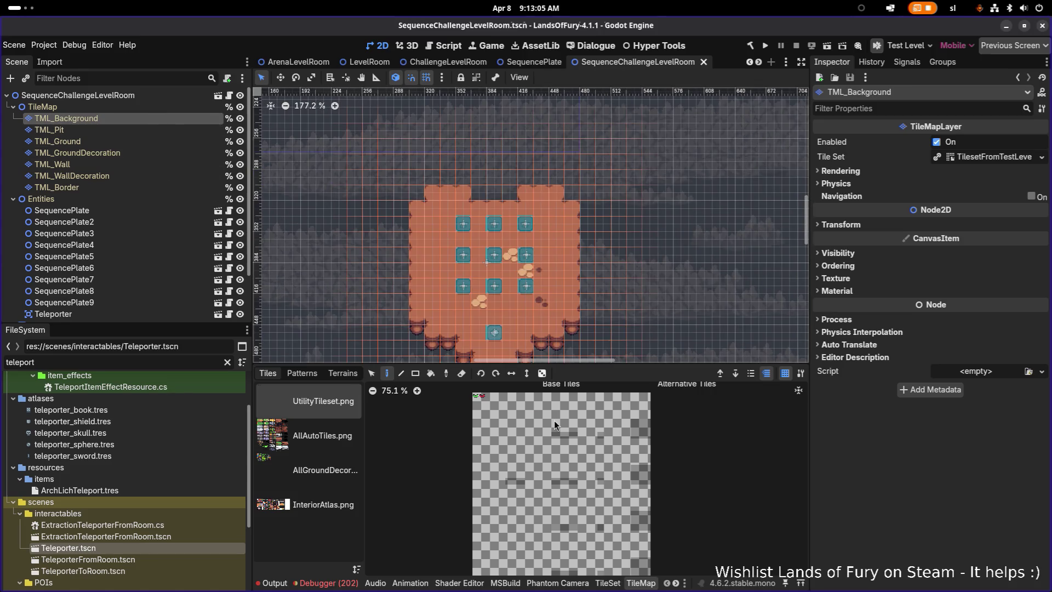
left_click(607, 583)
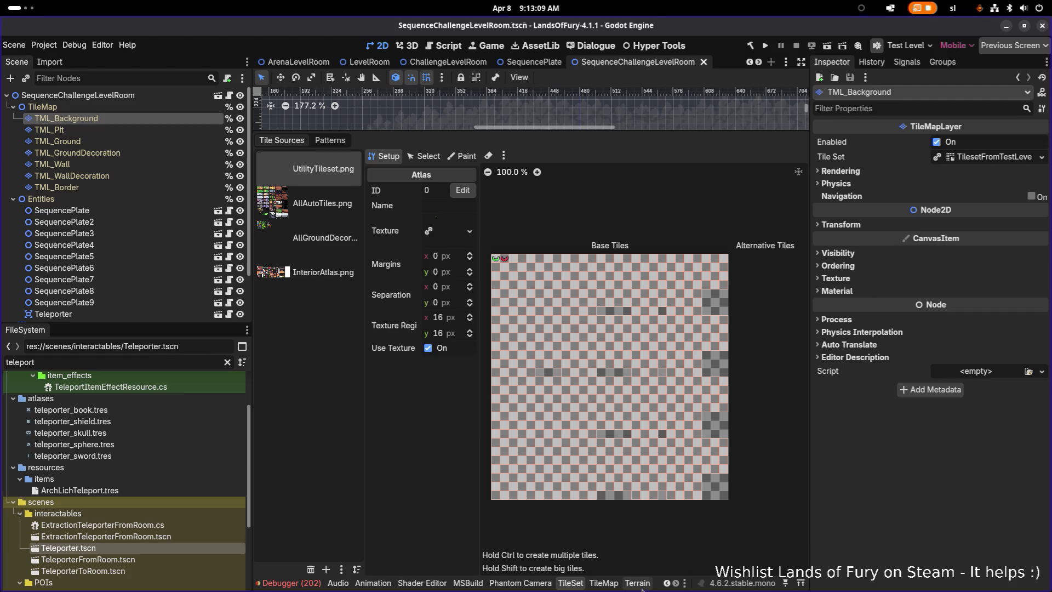
left_click(638, 583)
Try painting DirtWall tiles at the room's top, then undo them
left_click(323, 366)
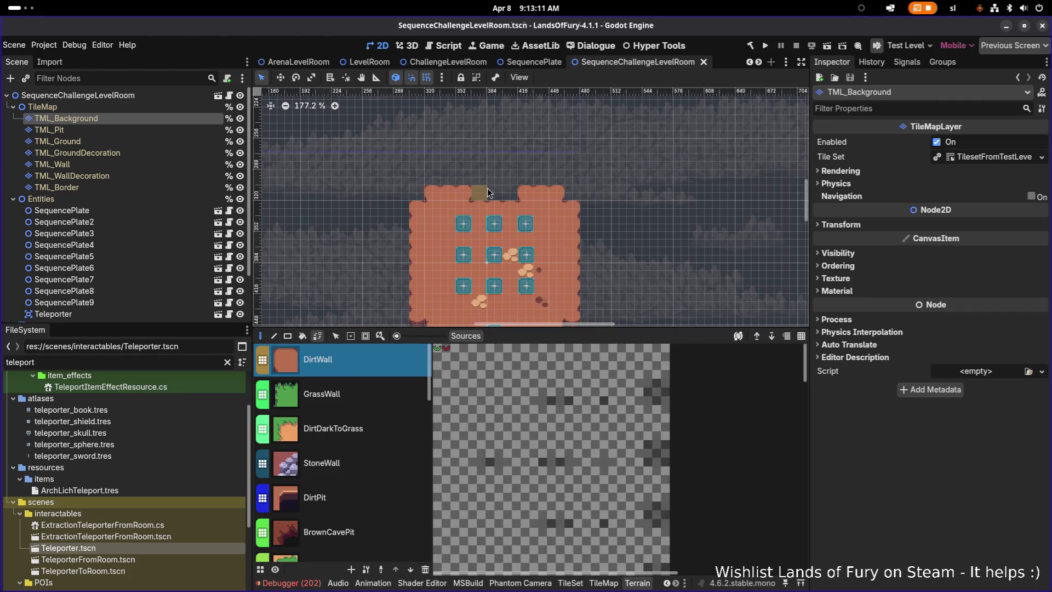
scroll(530, 208, "up", 7)
left_click(530, 207)
left_click(539, 207)
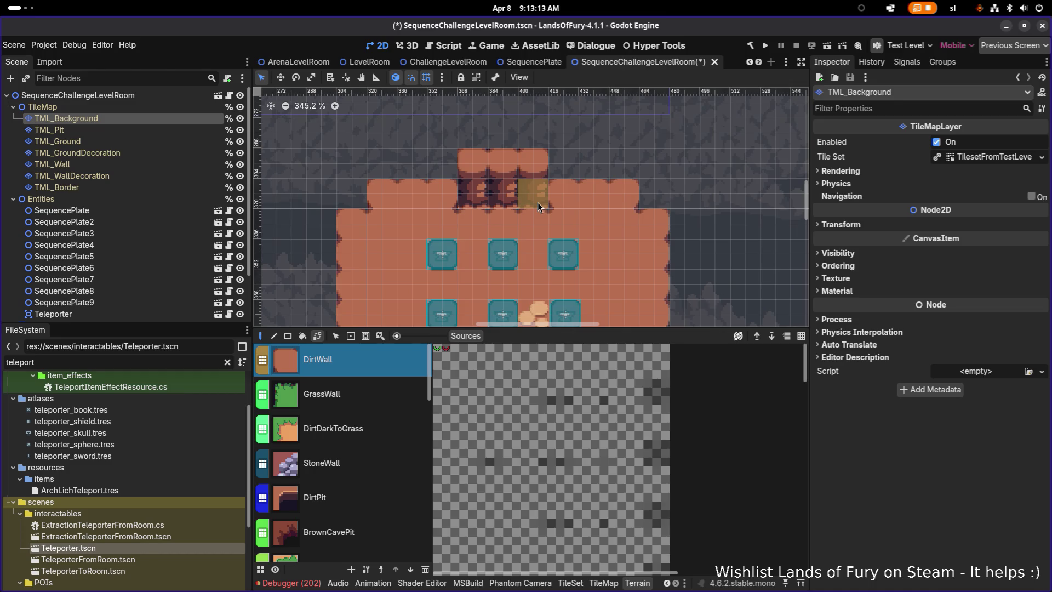
key("ctrl+z")
key("ctrl+z")
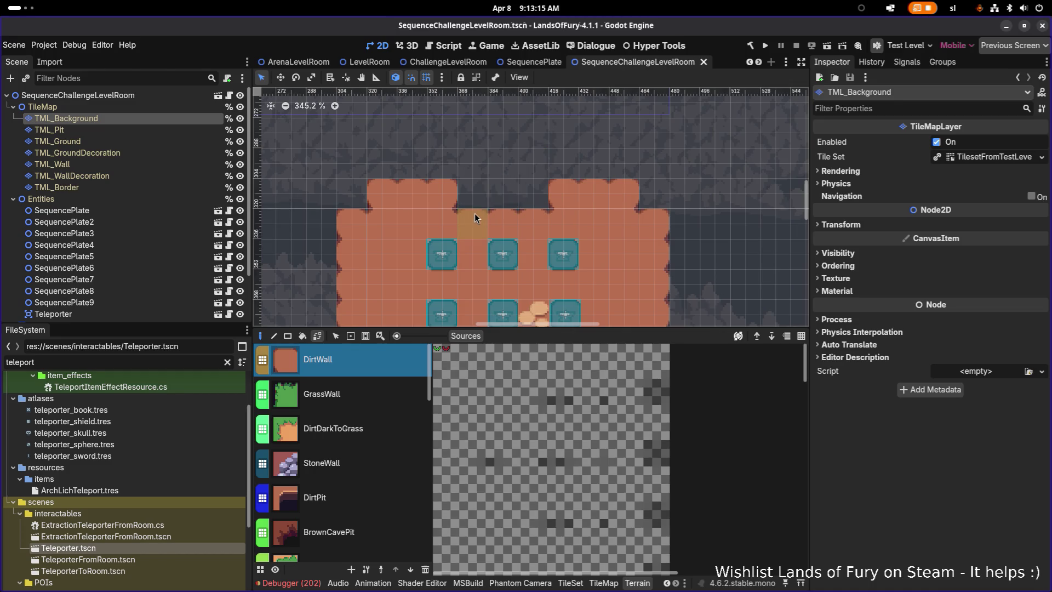
Paint DirtPlatform floor across the top gap and along the room's top edge
scroll(475, 213, "down", 3)
scroll(372, 394, "down", 2)
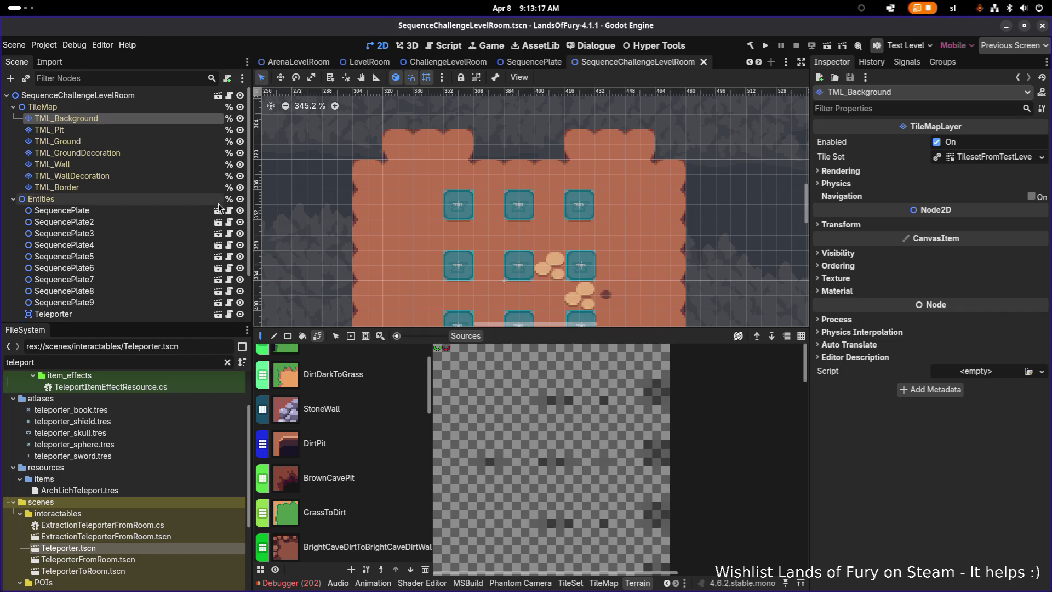
scroll(378, 486, "down", 4)
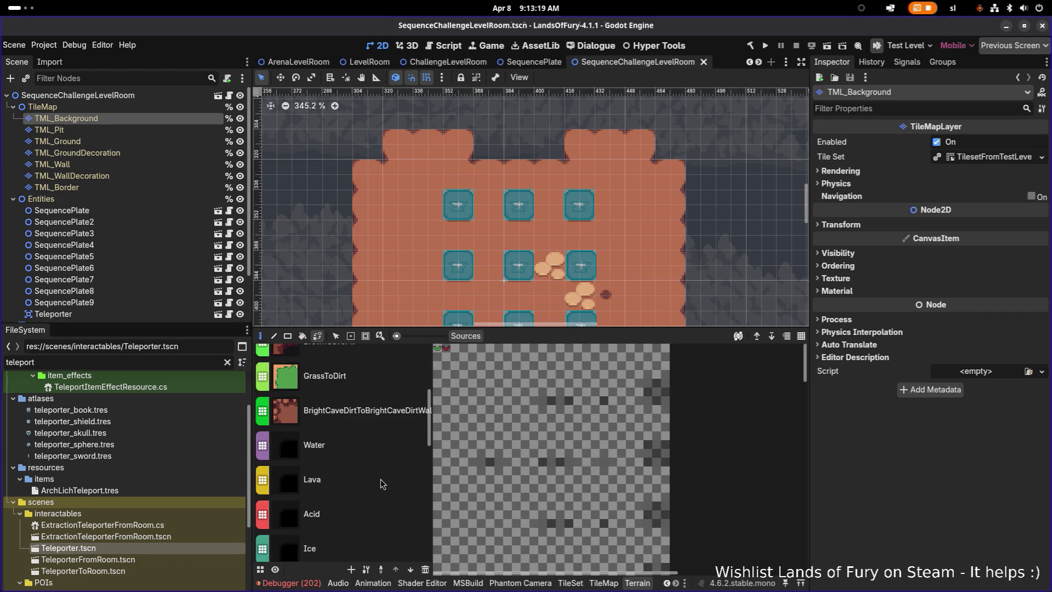
scroll(383, 429, "down", 1)
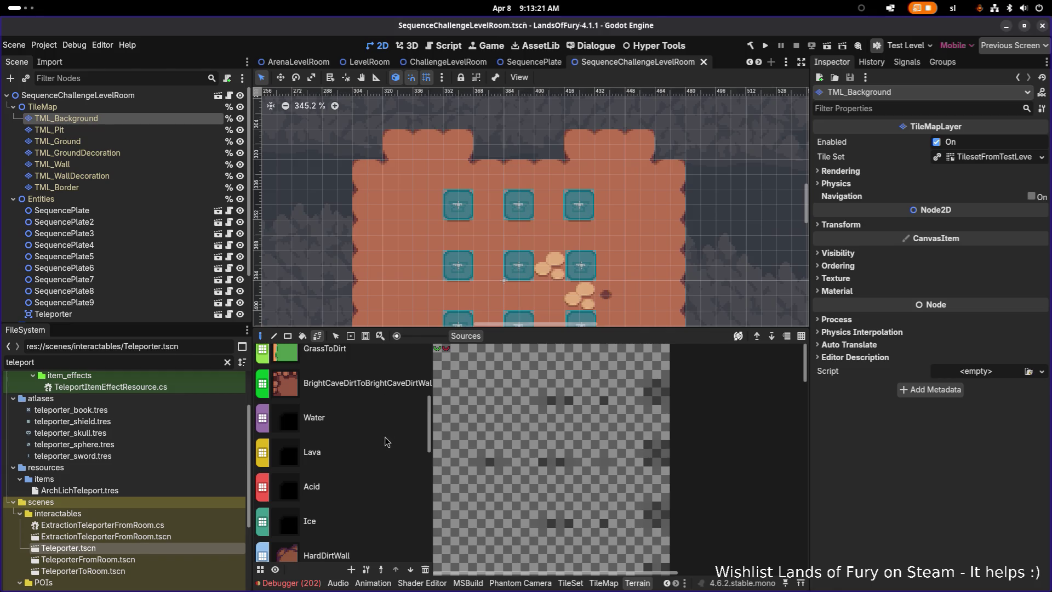
scroll(384, 447, "down", 3)
scroll(383, 479, "down", 4)
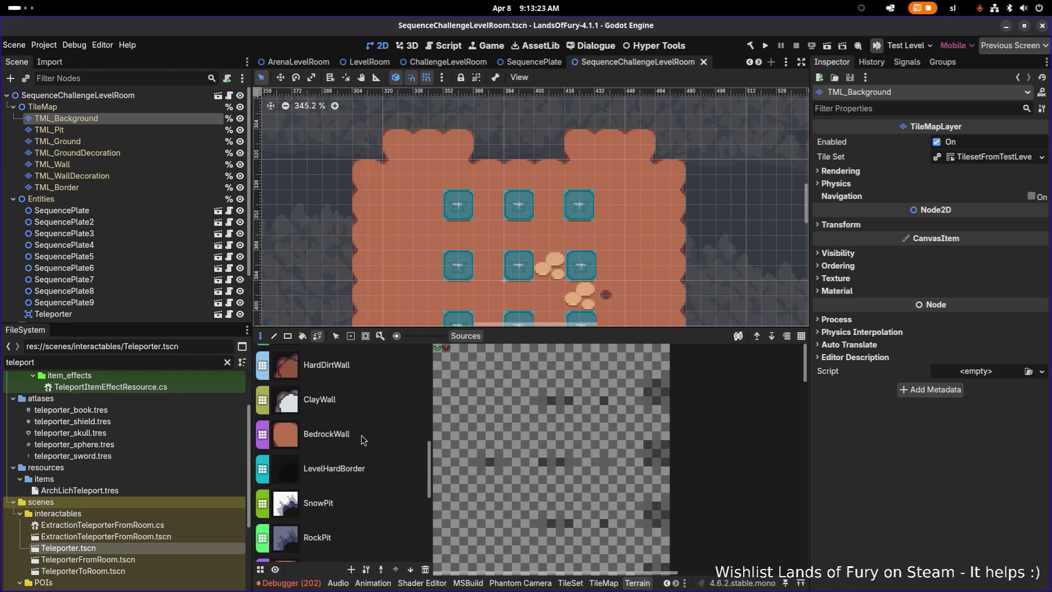
scroll(362, 441, "down", 3)
left_click(351, 492)
left_click_drag(485, 148, 575, 159)
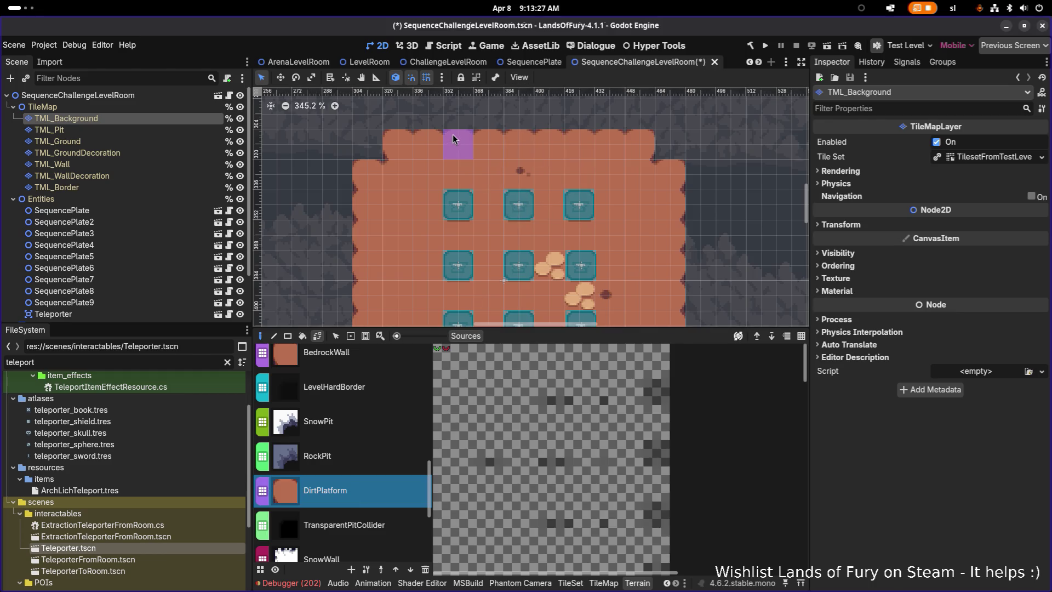
mouse_move(466, 118)
left_mouse_down()
mouse_move(459, 111)
mouse_move(584, 116)
left_mouse_up()
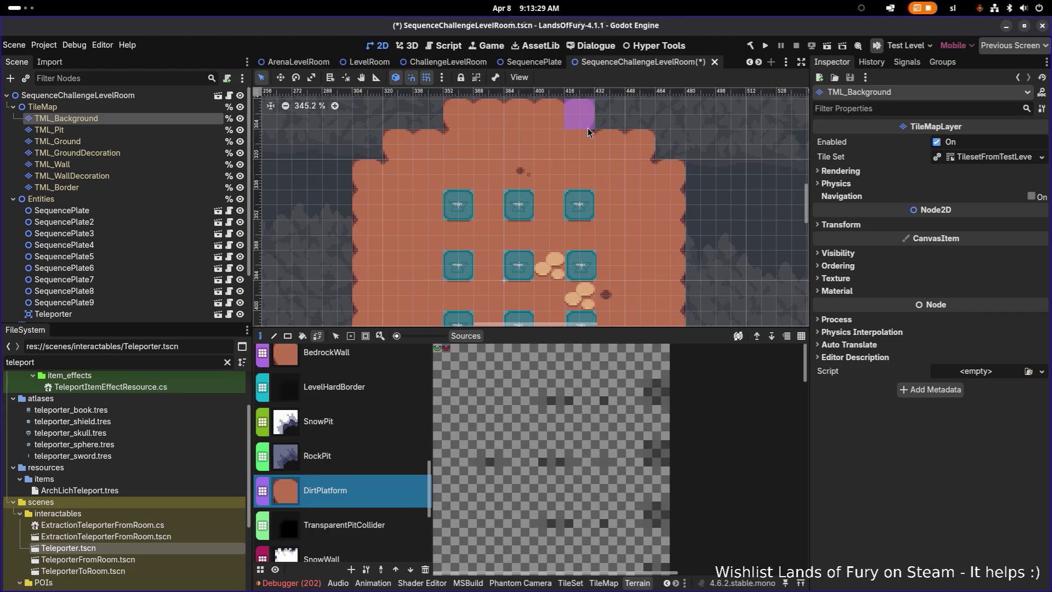
Switch to editing the TML_Pit layer
scroll(599, 175, "down", 1)
scroll(624, 217, "down", 12)
scroll(622, 218, "up", 8)
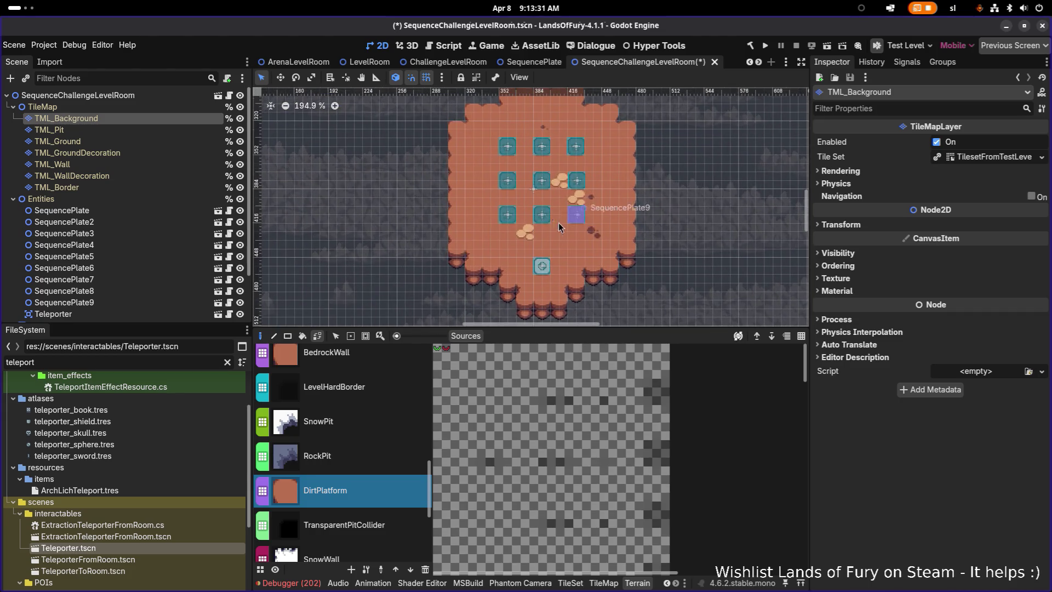
left_click(60, 130)
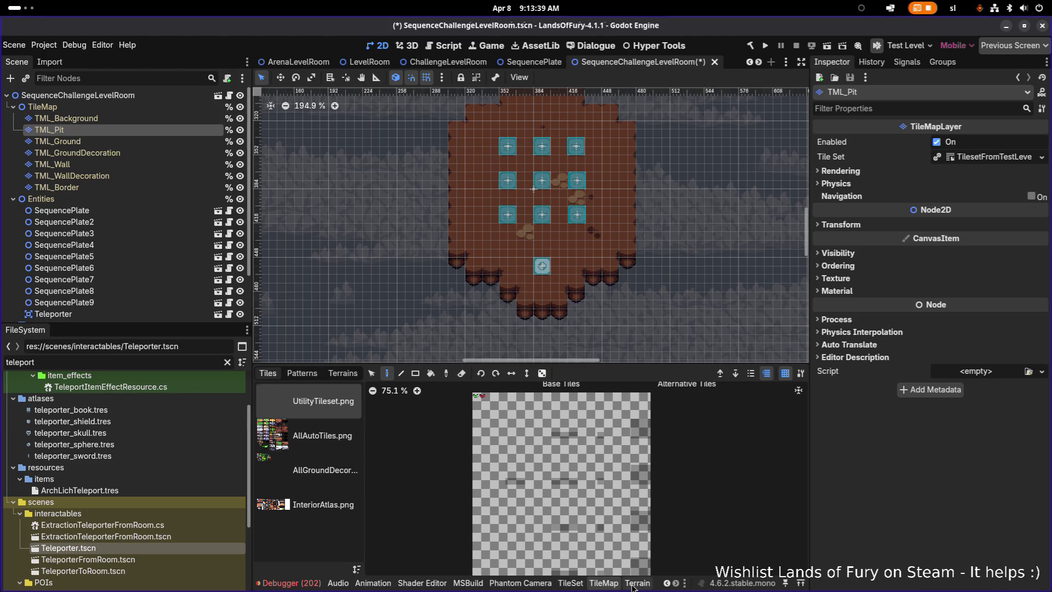
Pick the TransparentPitCollider terrain and add pit tiles just below the room's bottom edge
left_click(638, 582)
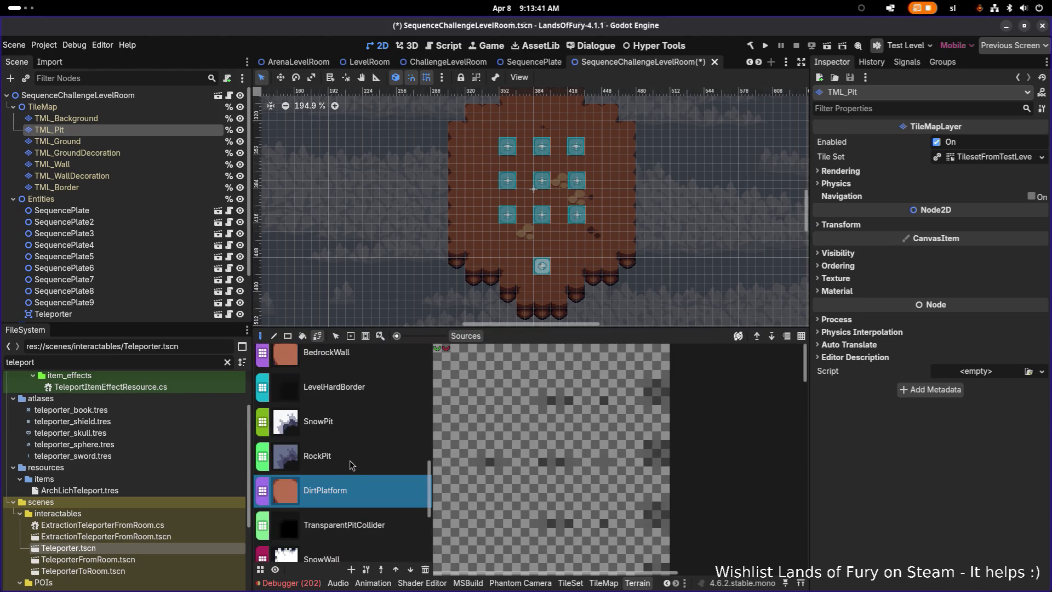
scroll(355, 446, "up", 6)
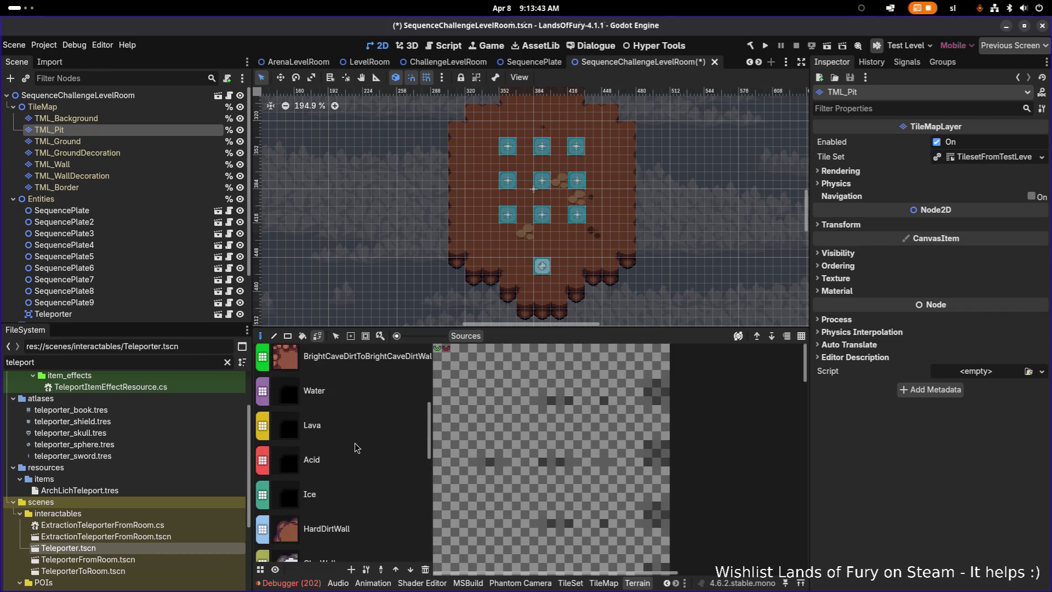
scroll(356, 447, "up", 2)
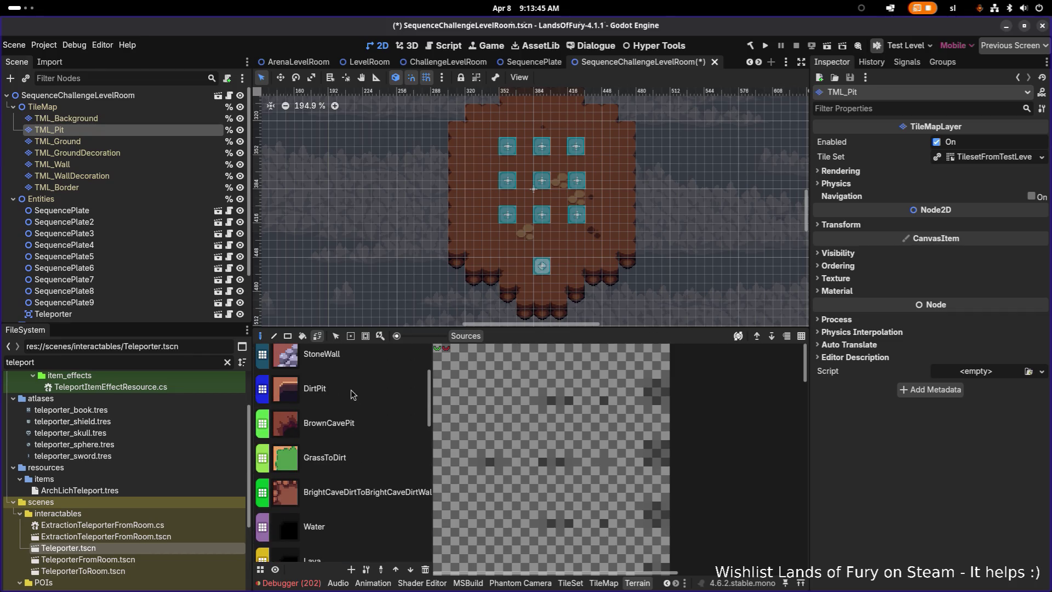
scroll(351, 417, "up", 2)
scroll(354, 419, "down", 4)
scroll(354, 420, "down", 9)
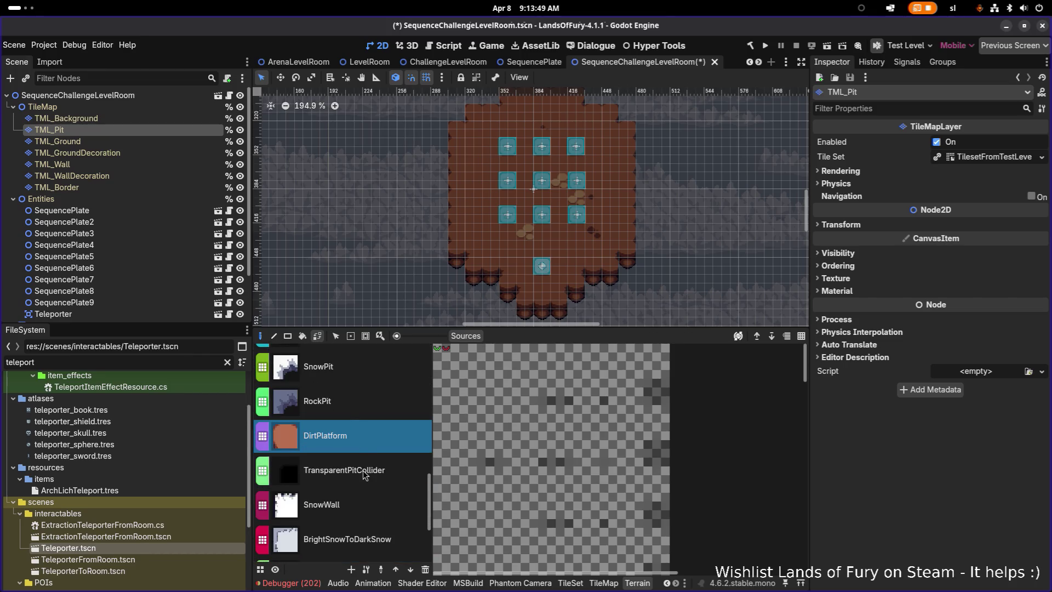
left_click(365, 474)
scroll(520, 235, "up", 3)
left_click(523, 233)
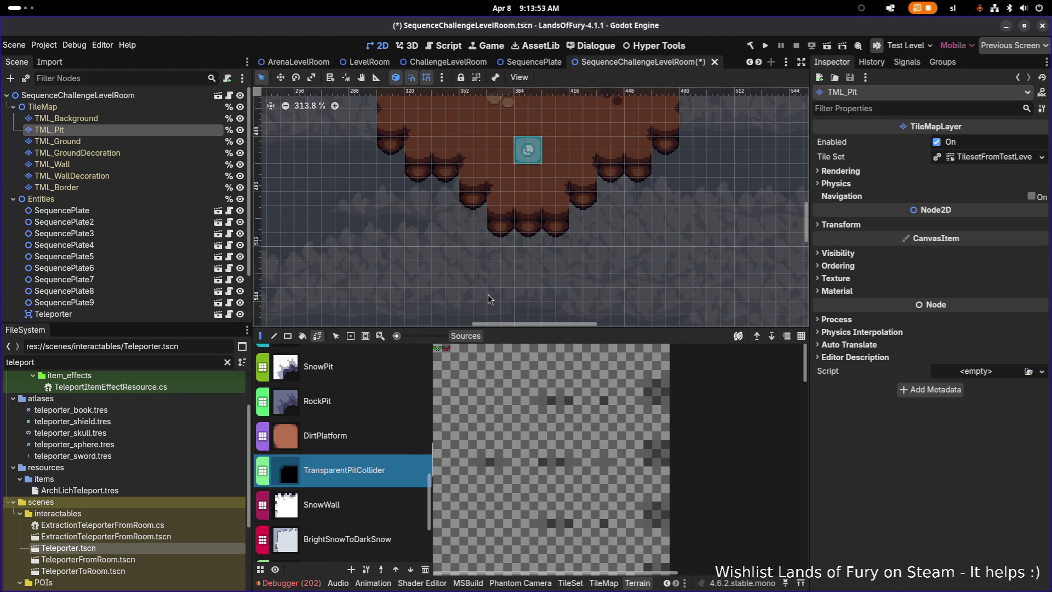
left_click(585, 211)
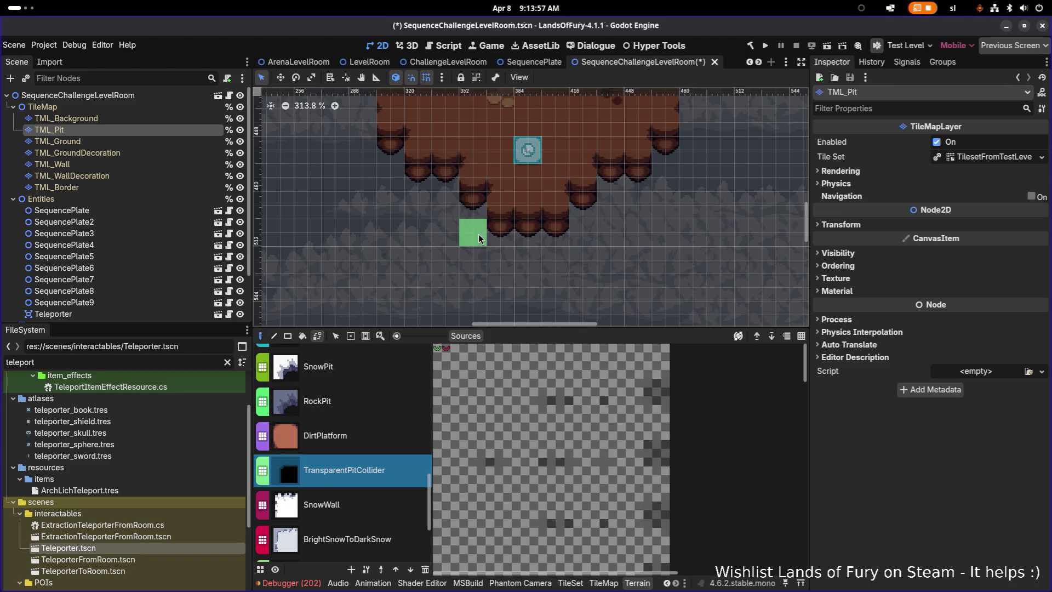
Check the room's left, top and right edges, then save the SequenceChallengeLevelRoom scene
left_click_drag(424, 226, 427, 318)
left_click_drag(367, 195, 367, 286)
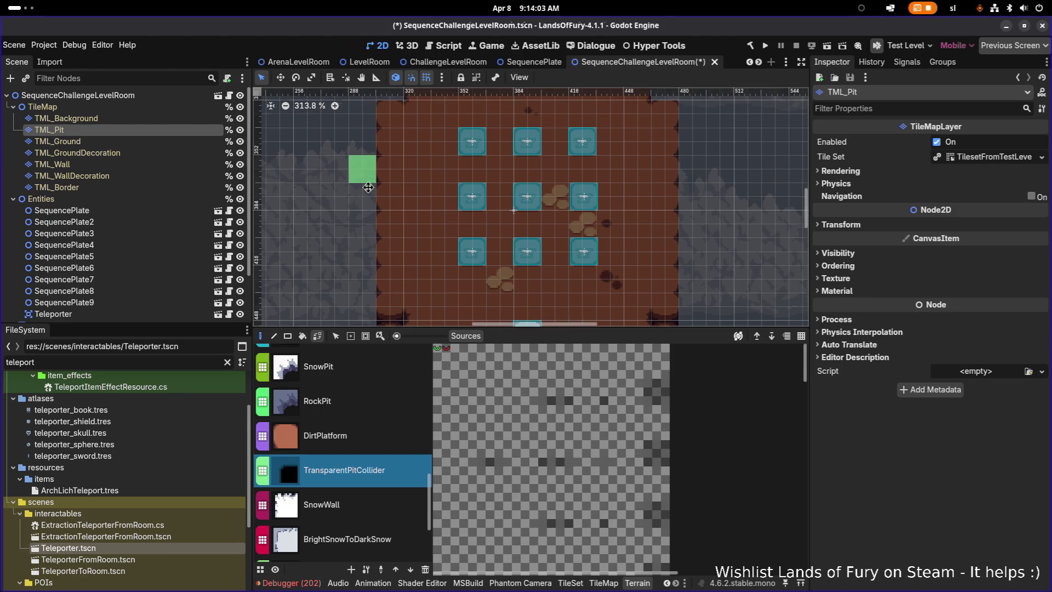
left_click_drag(368, 188, 366, 256)
left_click_drag(387, 163, 382, 198)
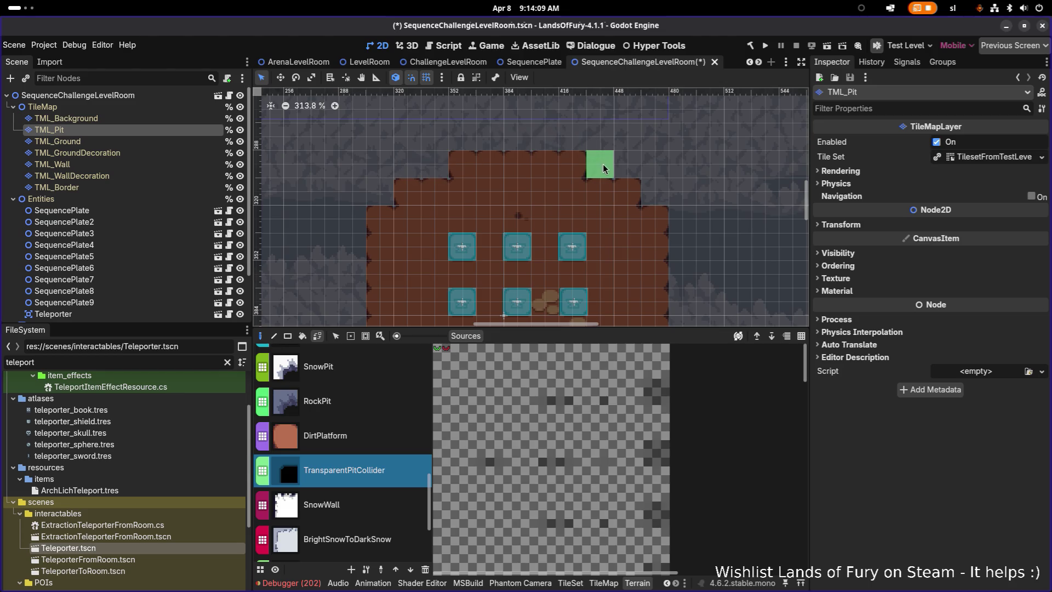
mouse_move(685, 217)
left_mouse_down()
mouse_move(625, 153)
mouse_move(578, 130)
left_mouse_up()
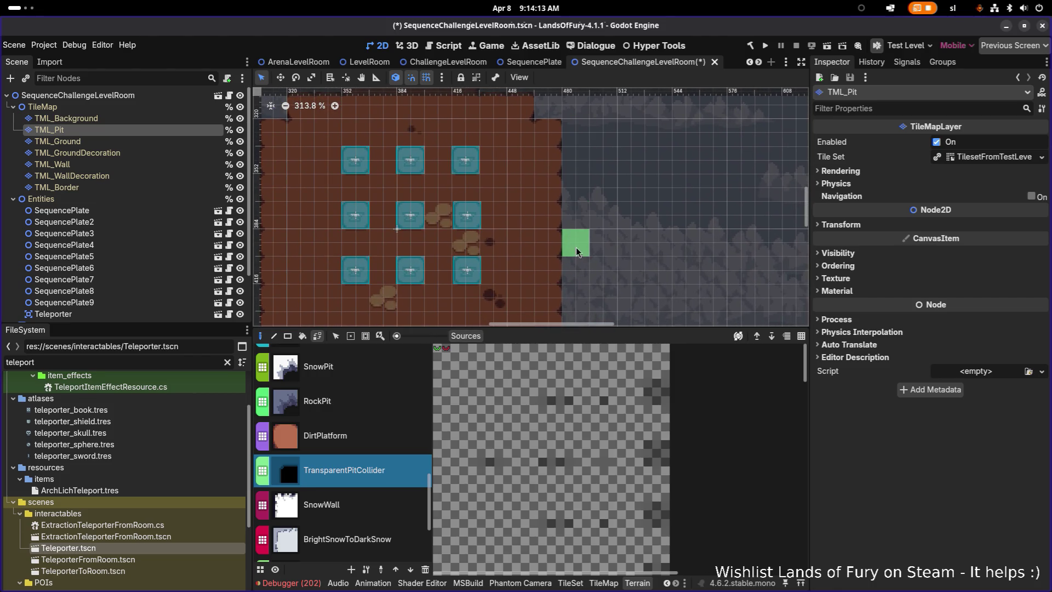
scroll(575, 250, "down", 3)
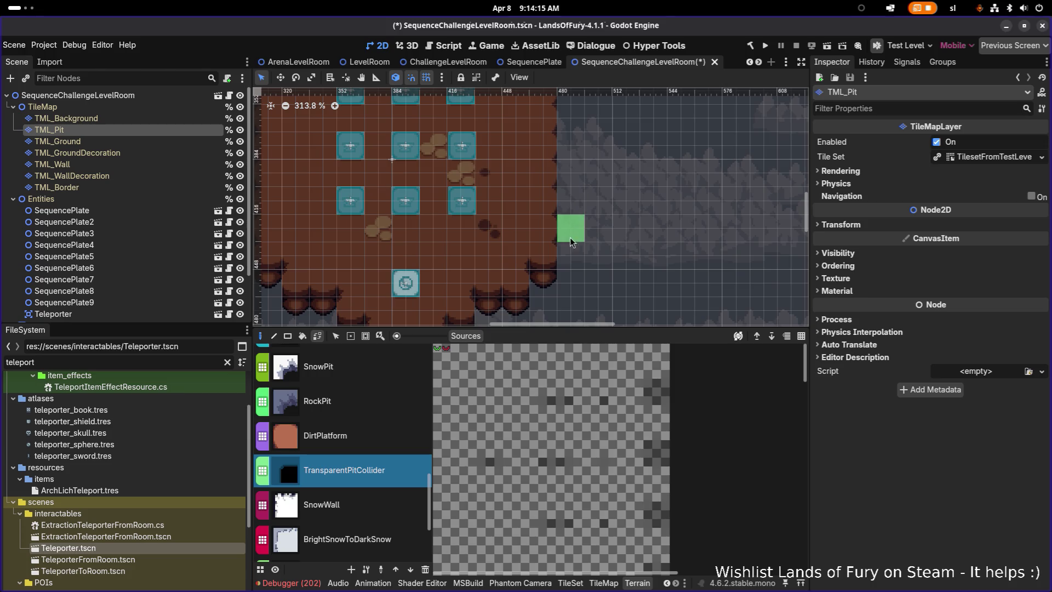
scroll(573, 258, "down", 3)
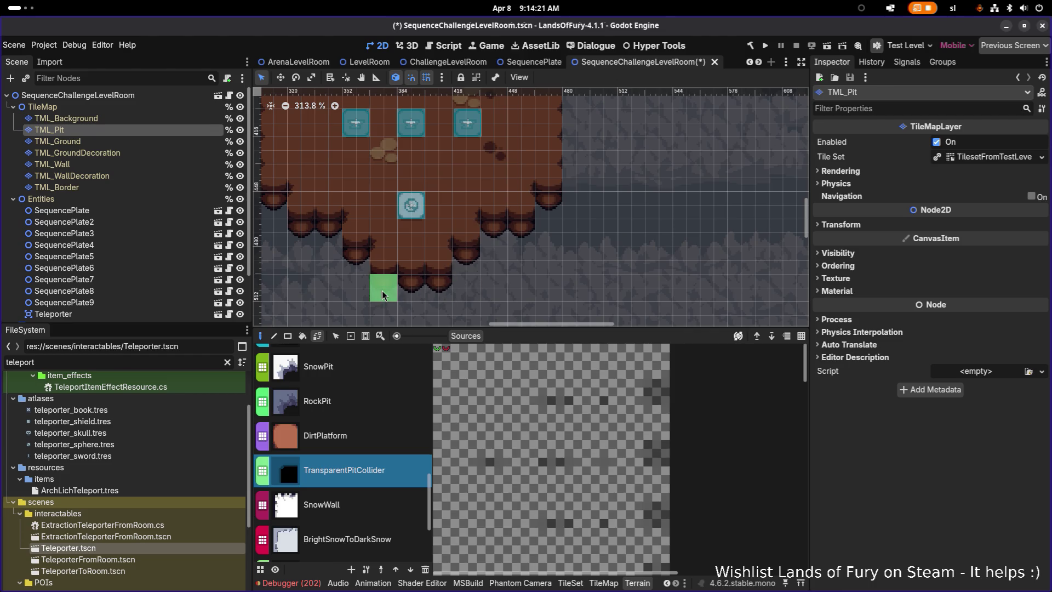
scroll(471, 263, "down", 6)
scroll(493, 230, "up", 3)
key("ctrl+s")
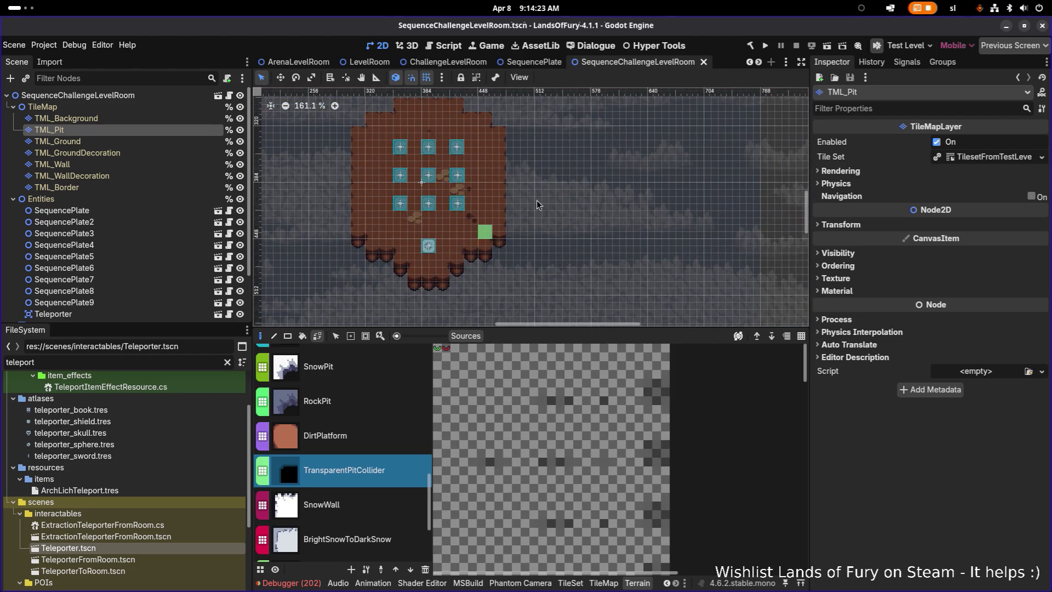
Launch the game, get past the intro, and take the first teleport pad
left_click(767, 47)
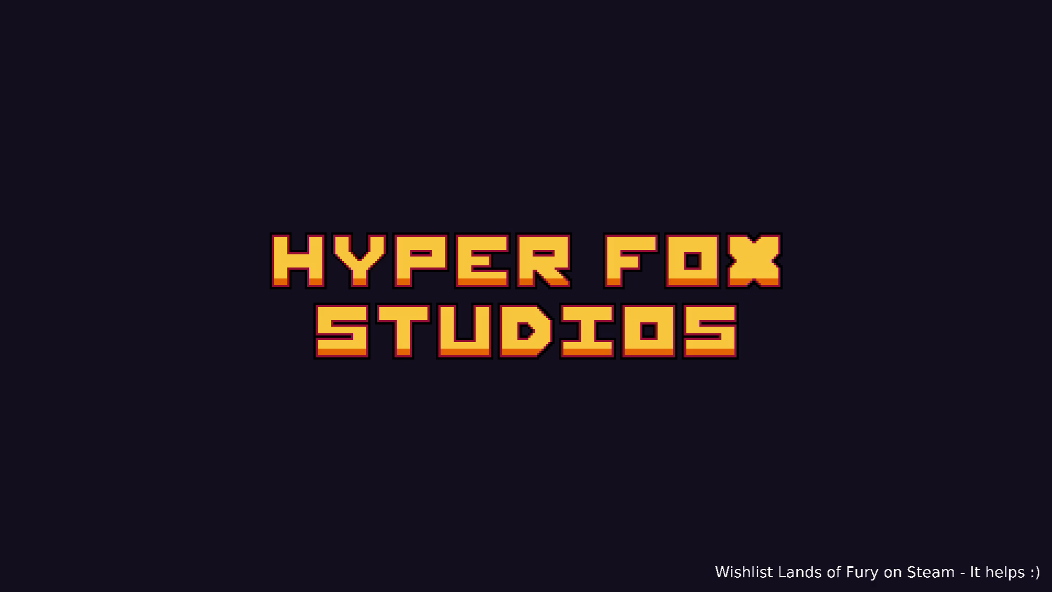
key("Return")
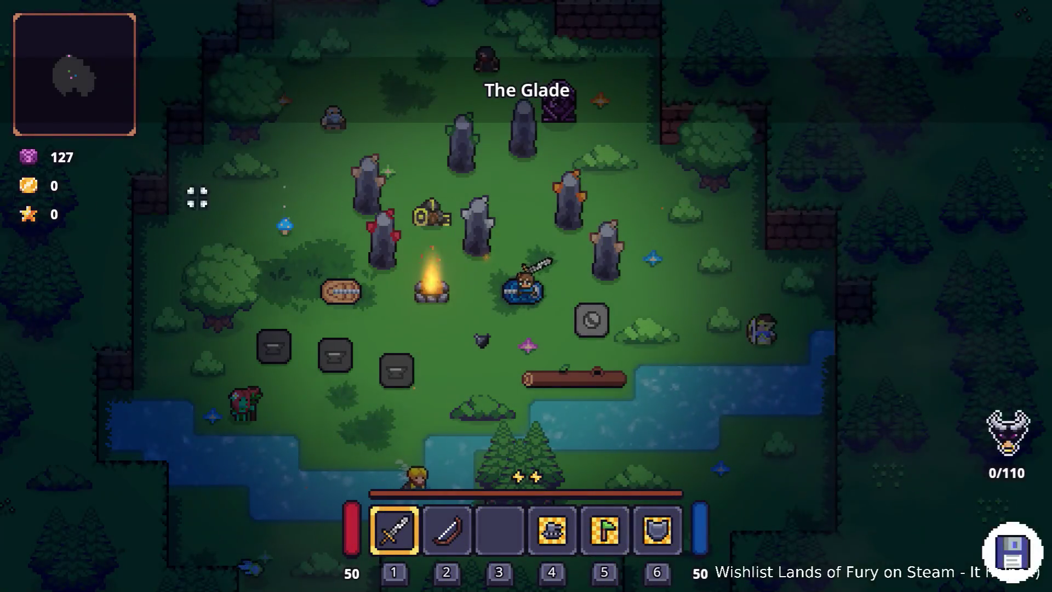
key("d")
key("e")
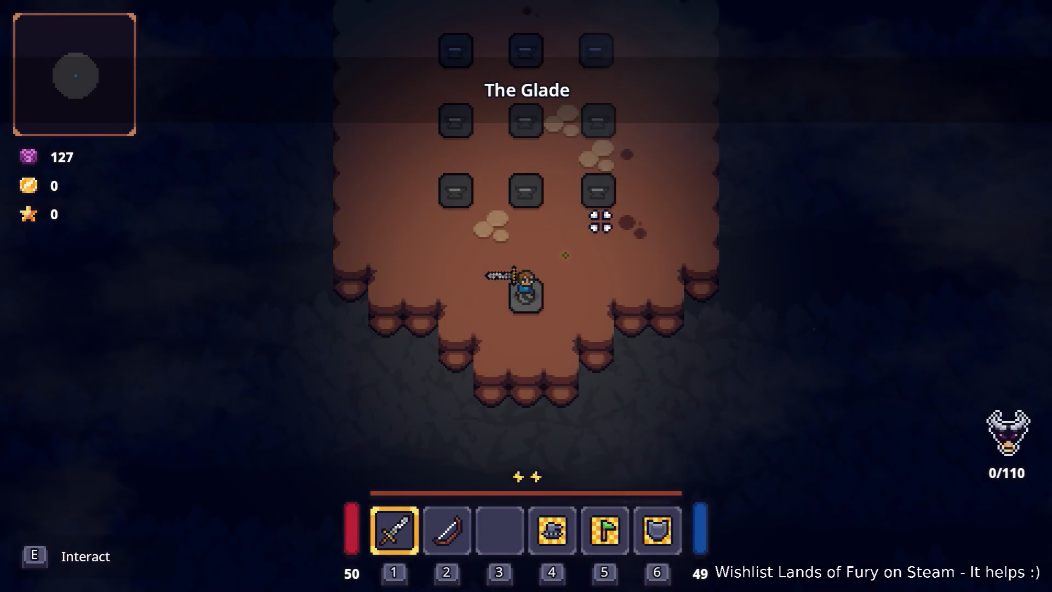
key("d")
key("s")
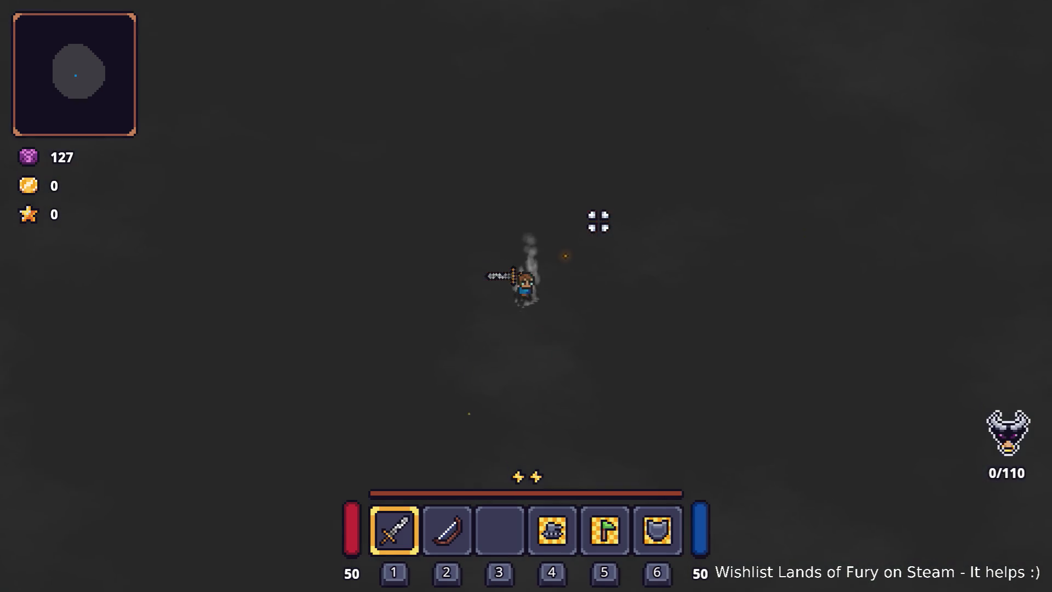
Walk and dash right through the dark, foggy area toward the plate room
key("a")
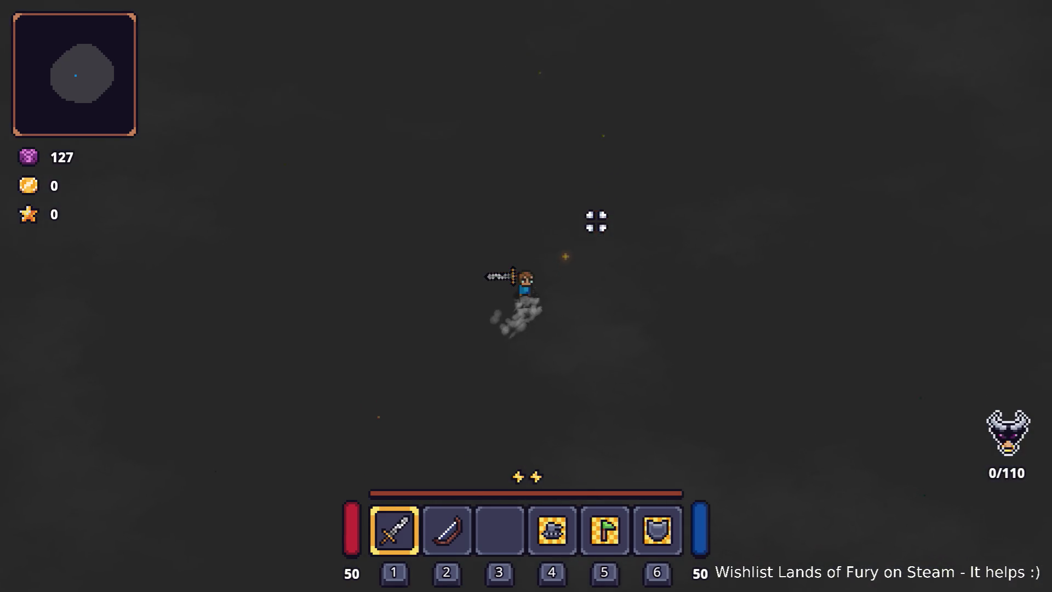
key("a")
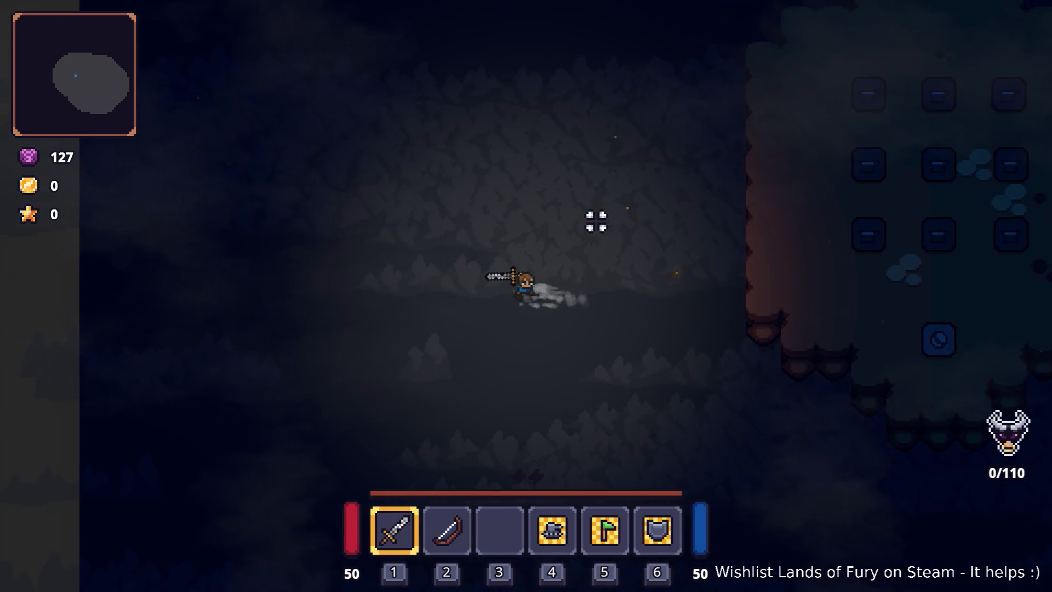
key("d")
key("s")
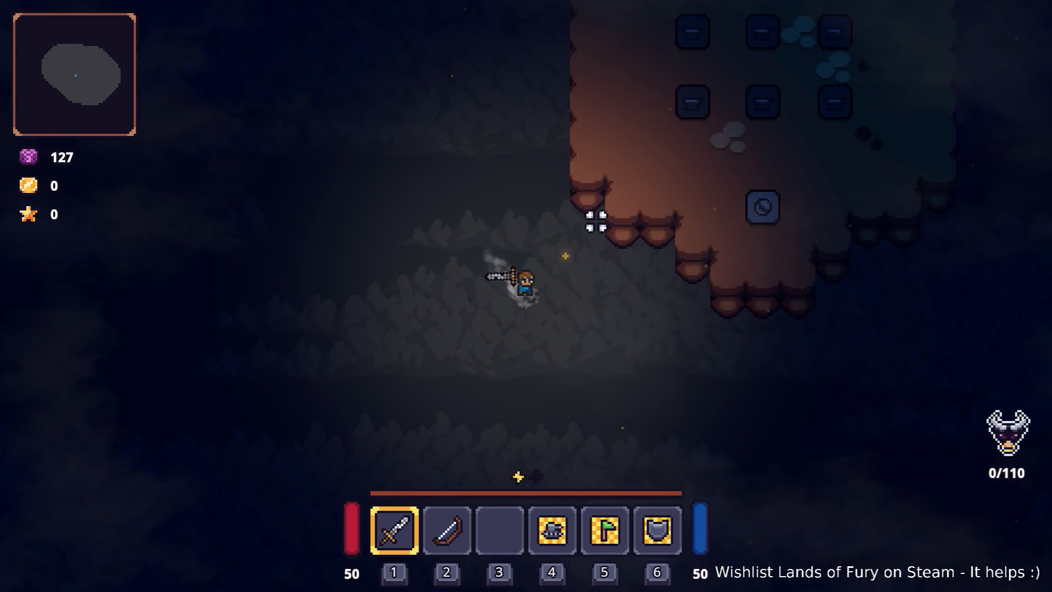
key("d")
key("space")
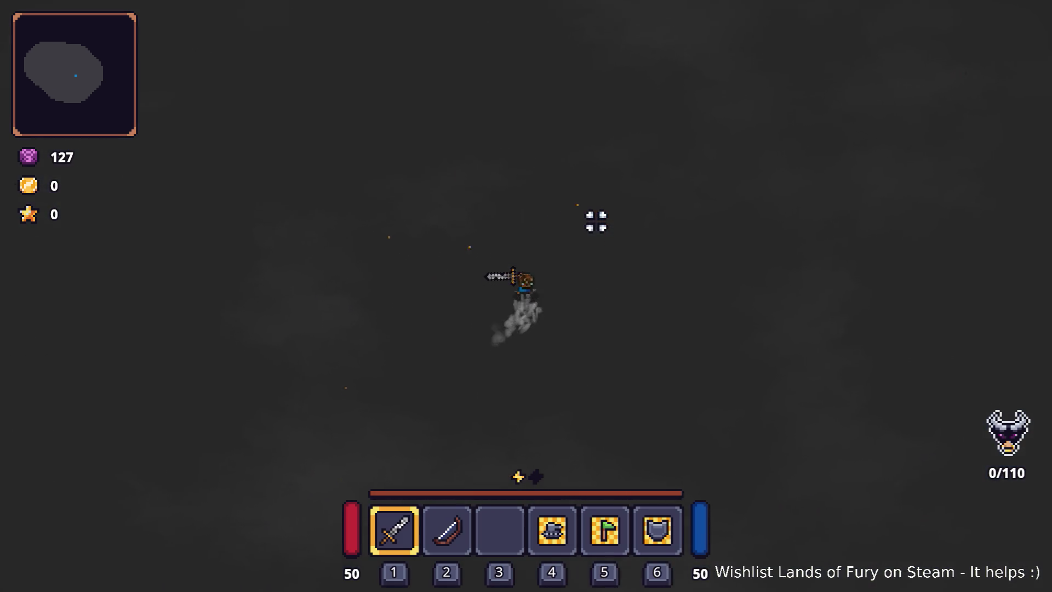
key("w")
key("space")
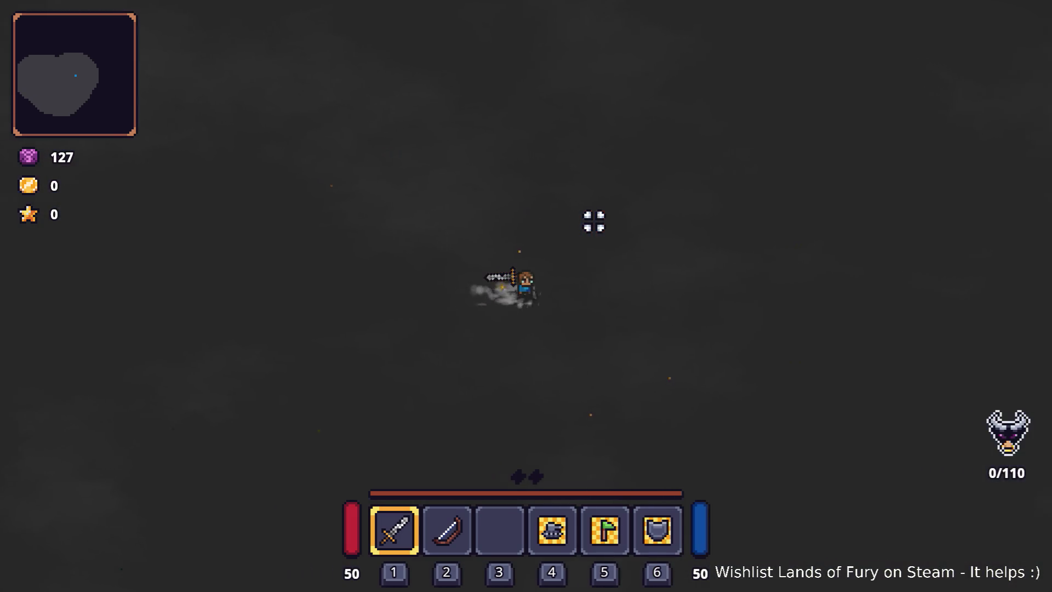
key("d")
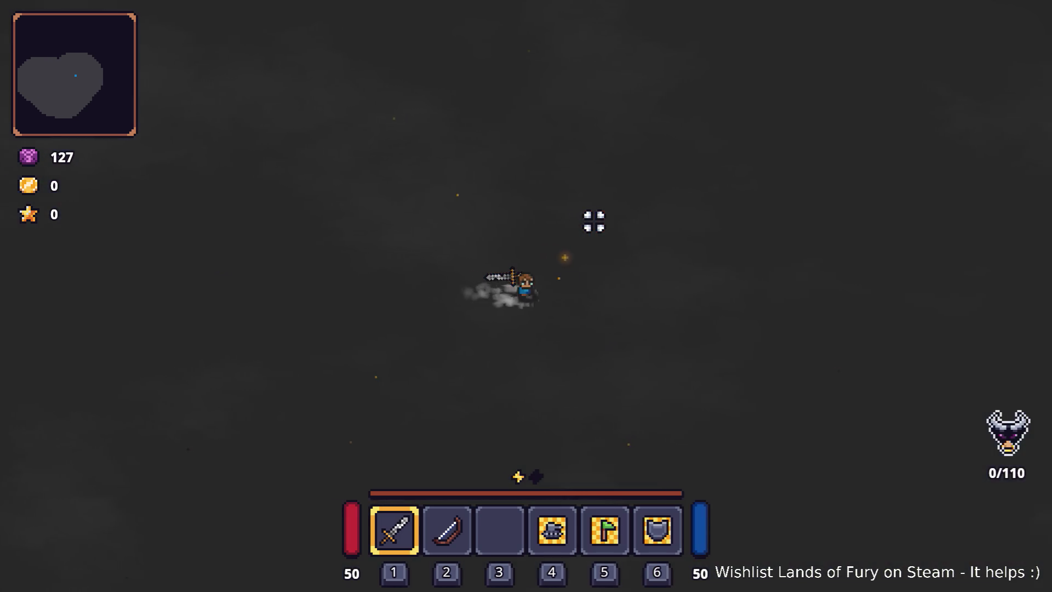
Walk the hero through the 3x3 plate room onto its teleporter tile, then quit to desktop
key("w")
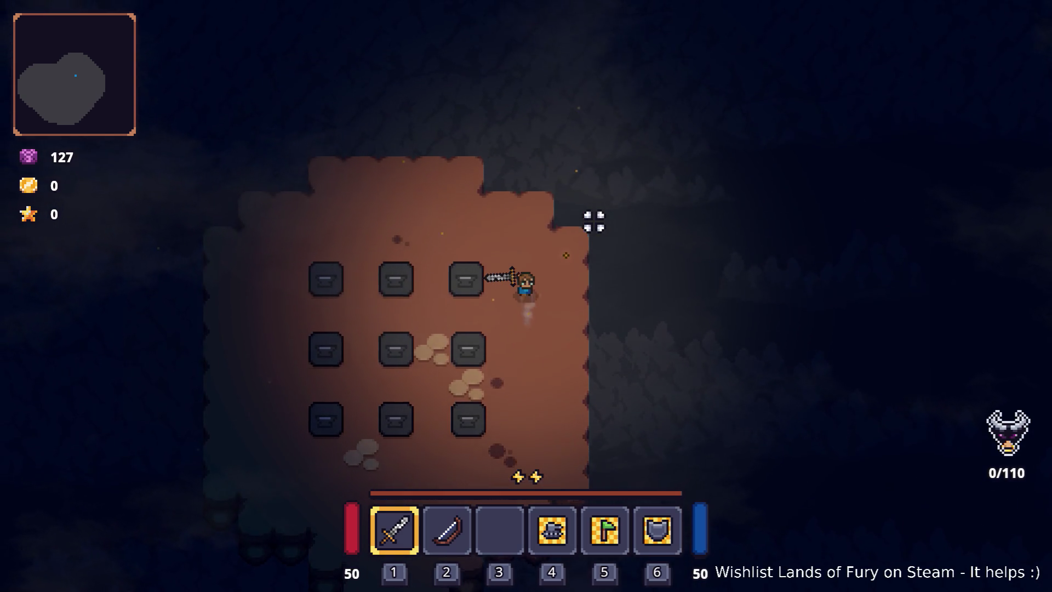
key("s")
key("s")
key("a")
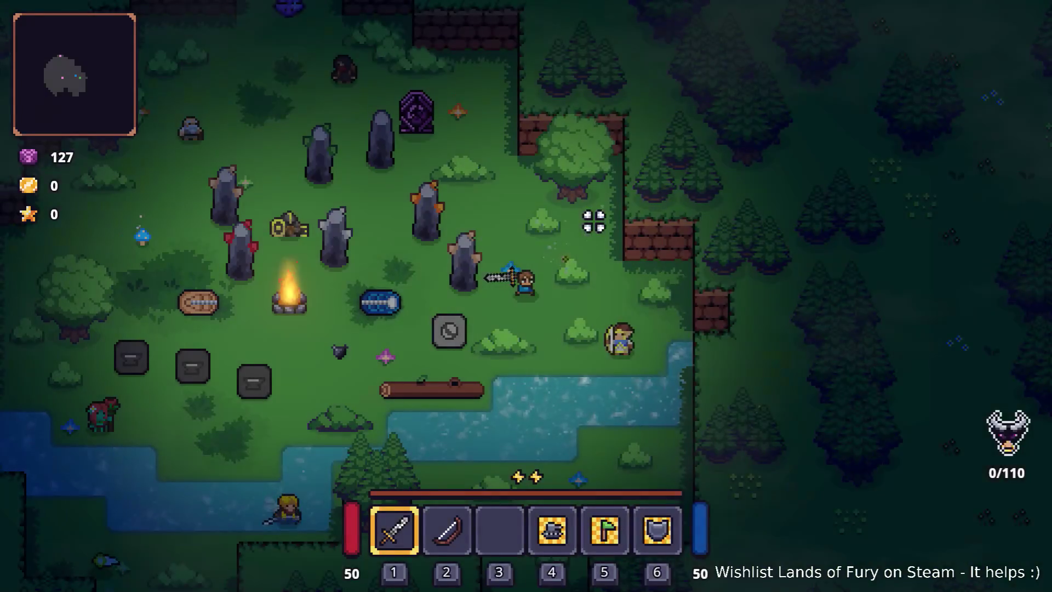
key("s")
key("a")
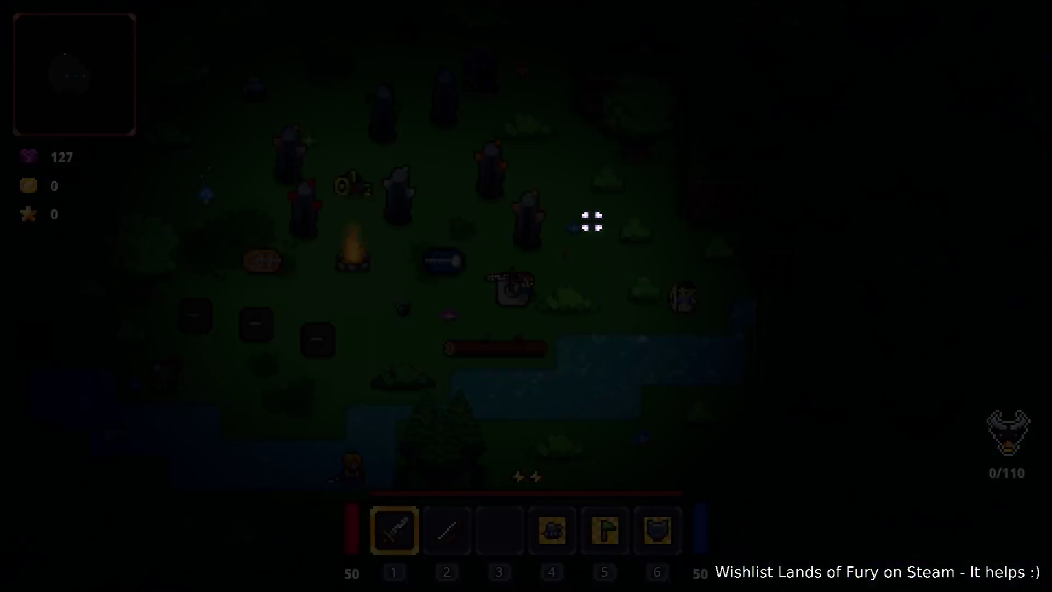
key("w")
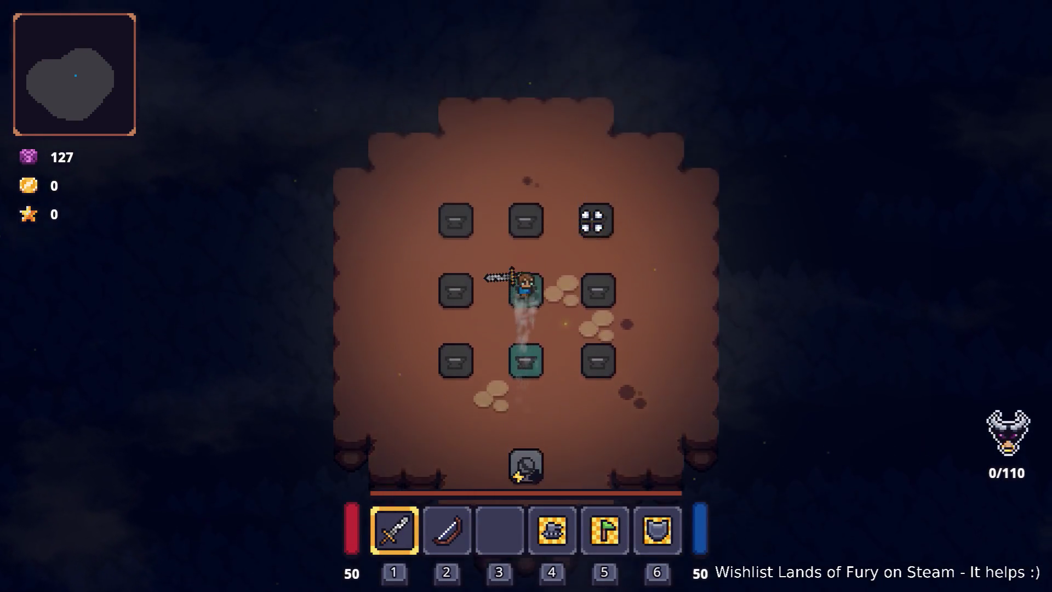
key("s")
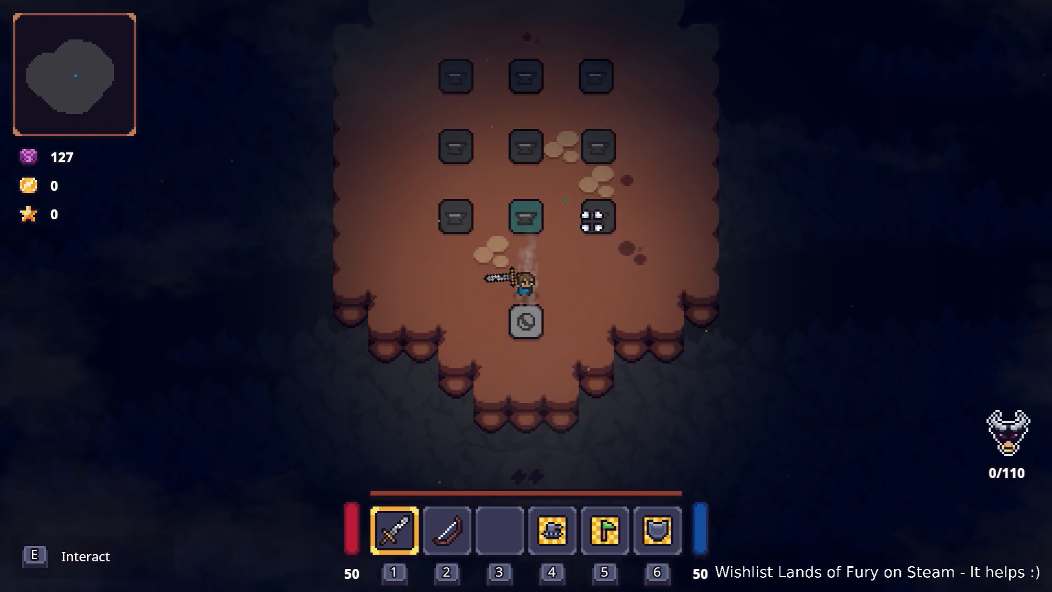
key("Escape")
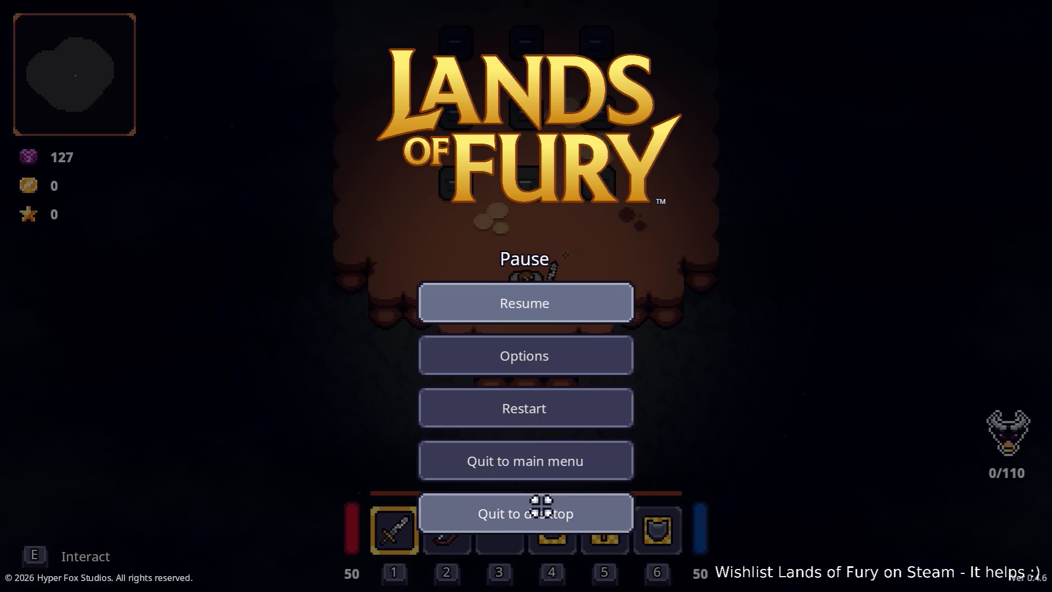
left_click(536, 515)
Reselect the TML_Pit layer and make TransparentPitCollider the active terrain
left_click(162, 141)
left_click(163, 133)
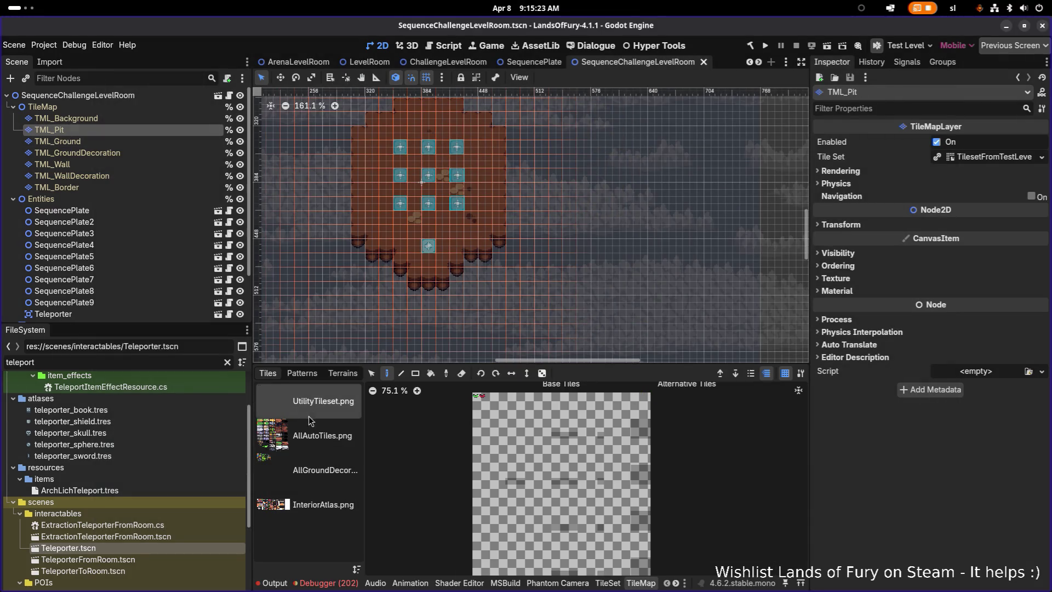
scroll(603, 587, "down", 2)
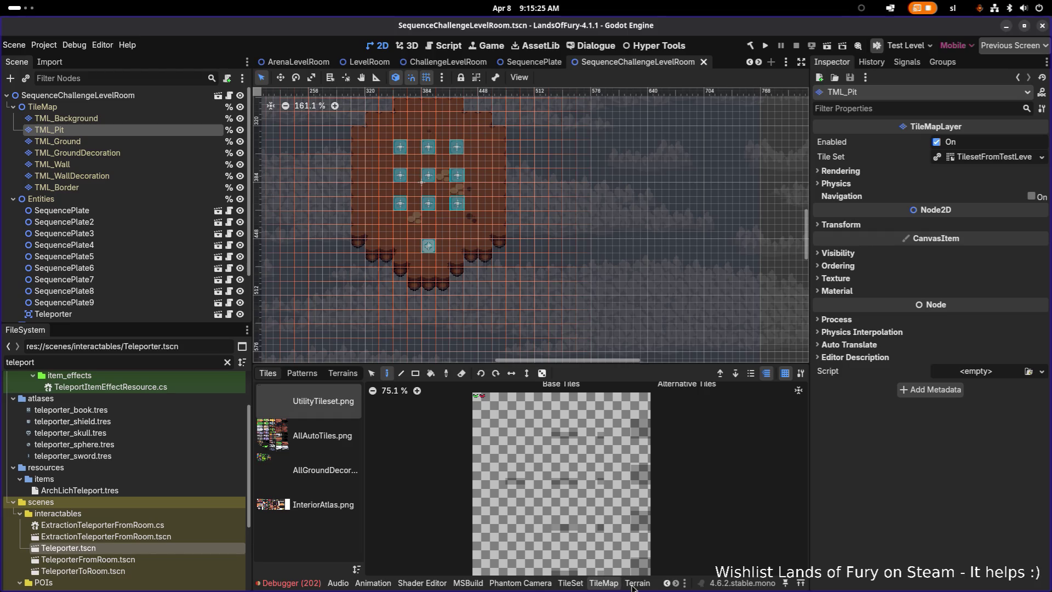
left_click(635, 583)
left_click(377, 450)
left_click(374, 476)
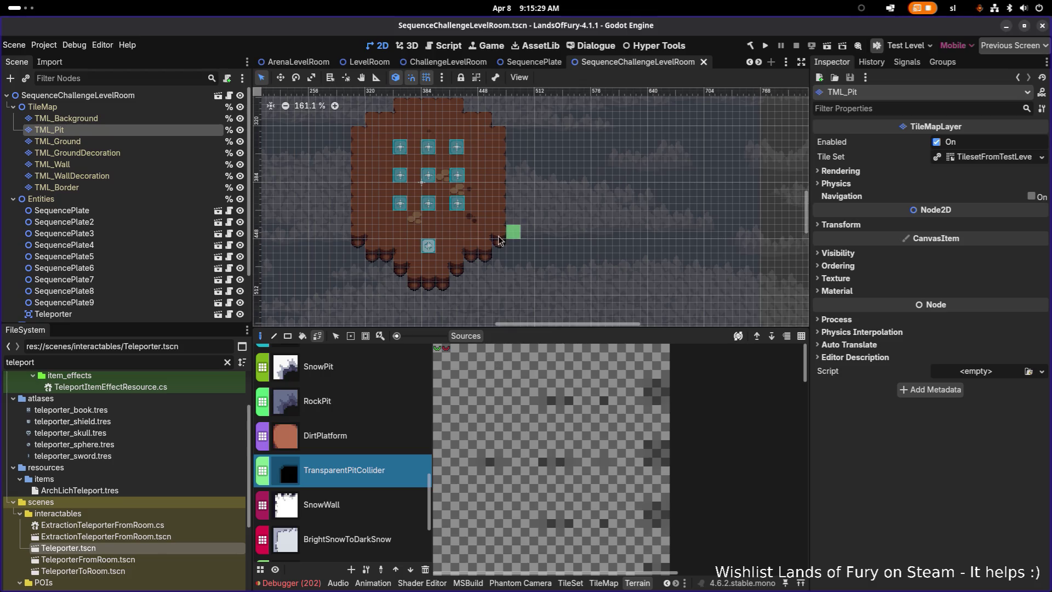
scroll(428, 291, "up", 4)
scroll(428, 295, "up", 3)
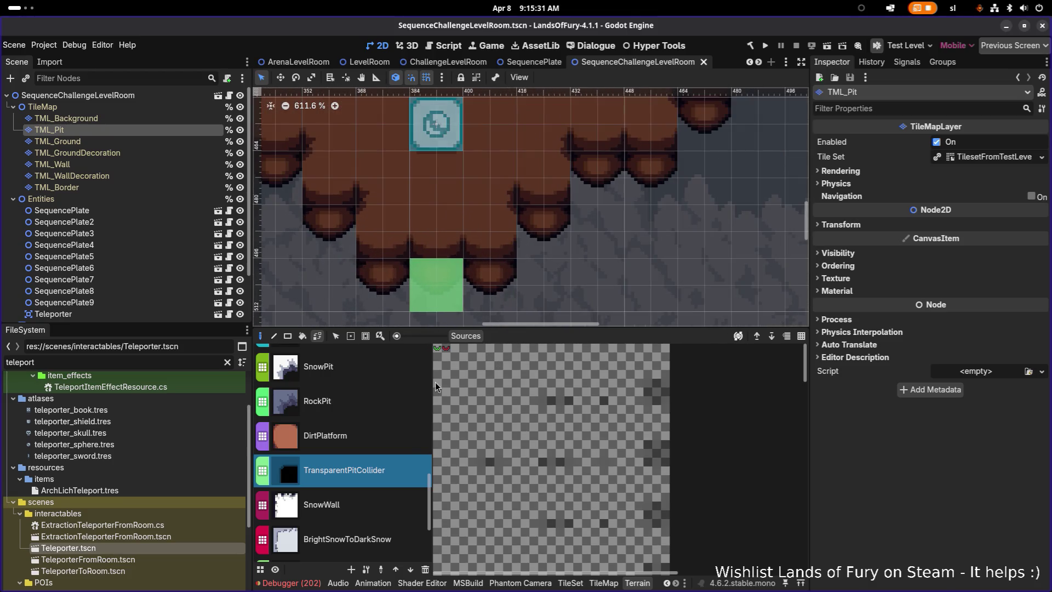
left_click(372, 447)
left_click(371, 473)
Zoom and pan the canvas onto the tile beneath the teleporter
scroll(532, 458, "down", 4)
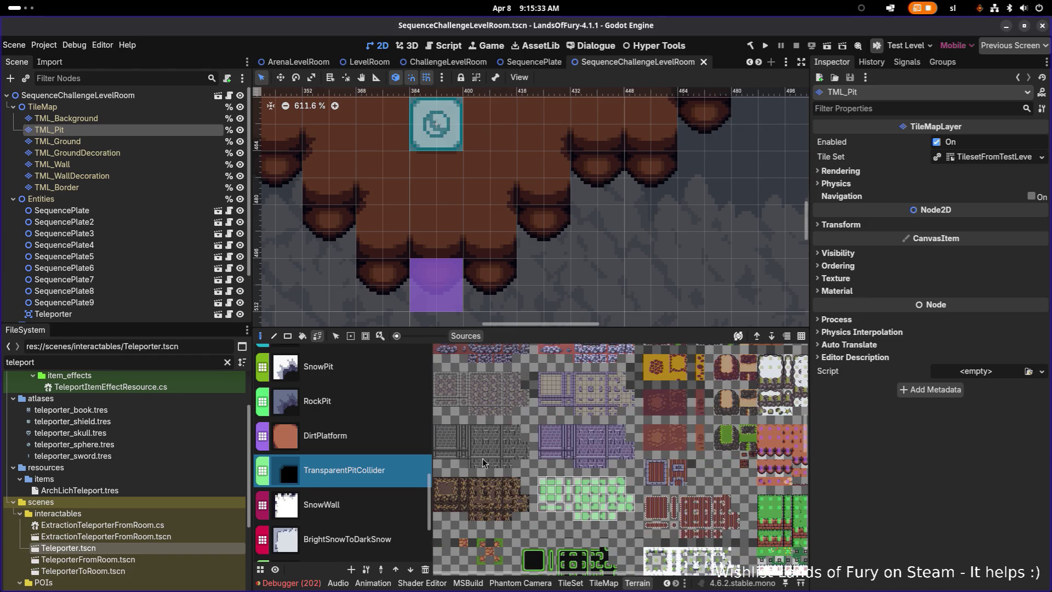
scroll(588, 477, "up", 2)
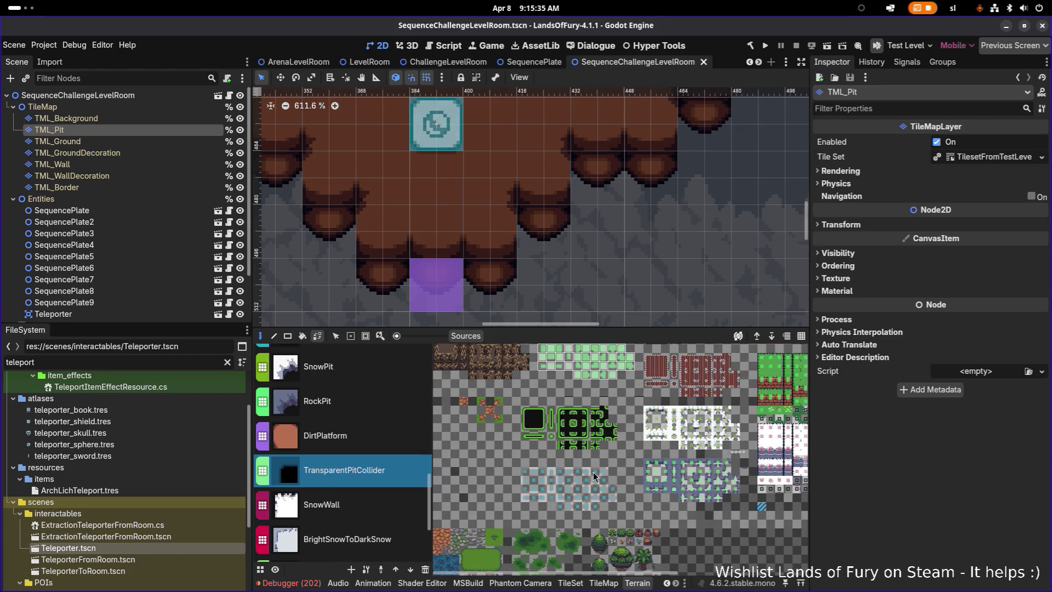
scroll(570, 477, "down", 1)
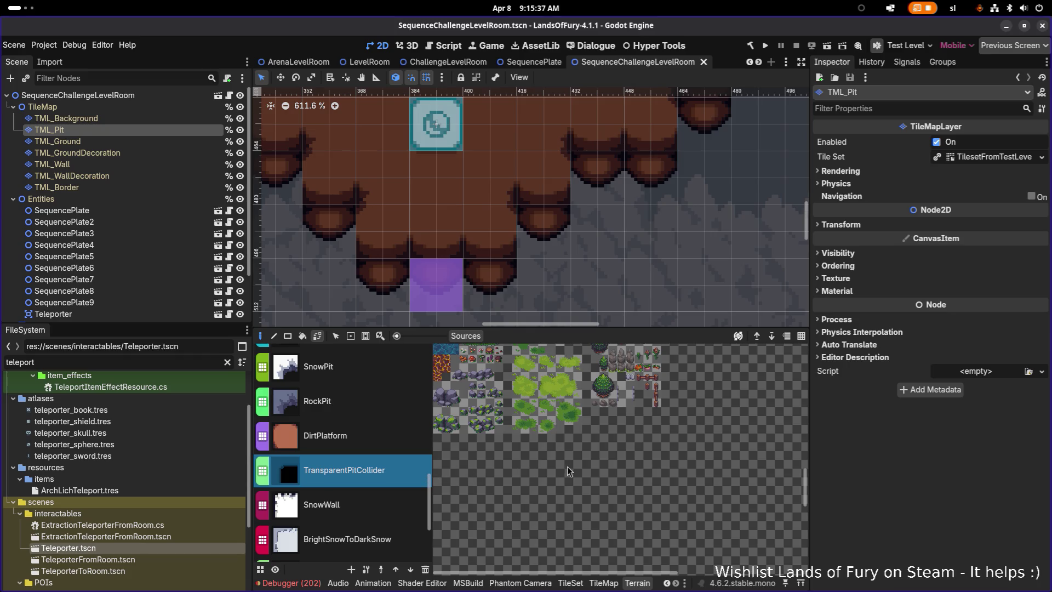
scroll(569, 470, "up", 5)
mouse_move(553, 576)
left_mouse_down()
mouse_move(685, 573)
mouse_move(727, 486)
left_mouse_up()
scroll(728, 486, "down", 5)
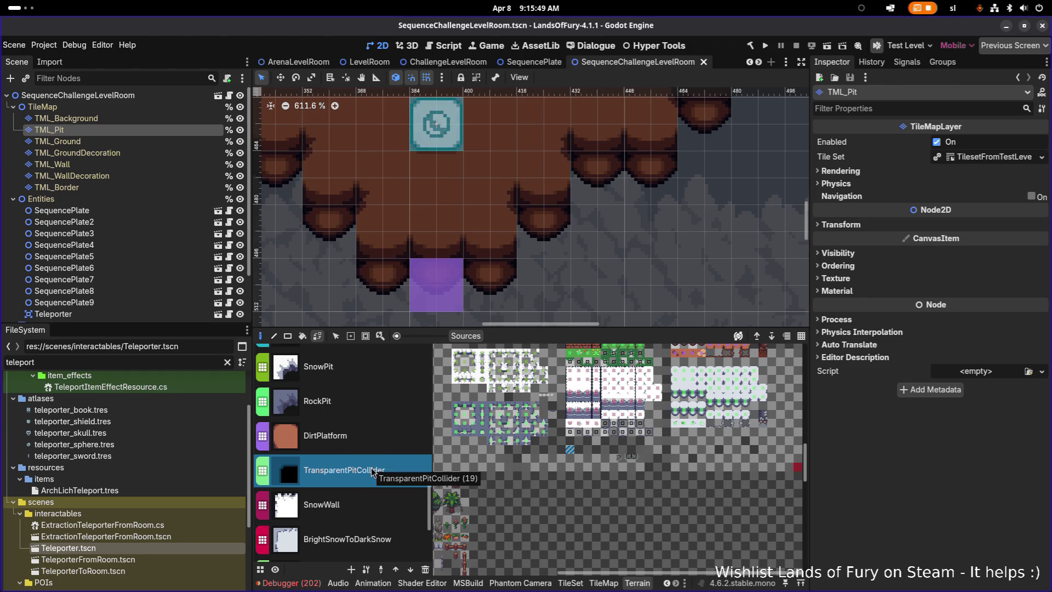
key("alt+Tab")
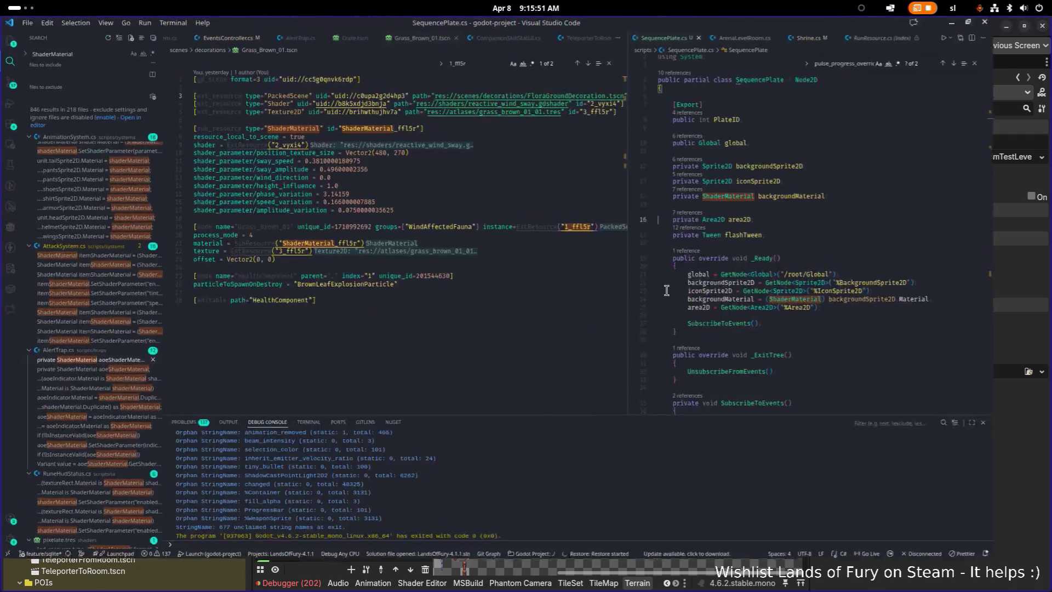
Search for 'transparentpitcollider' and inspect the TerrainSetId lookup in LevelRoom.cs
left_click(561, 297)
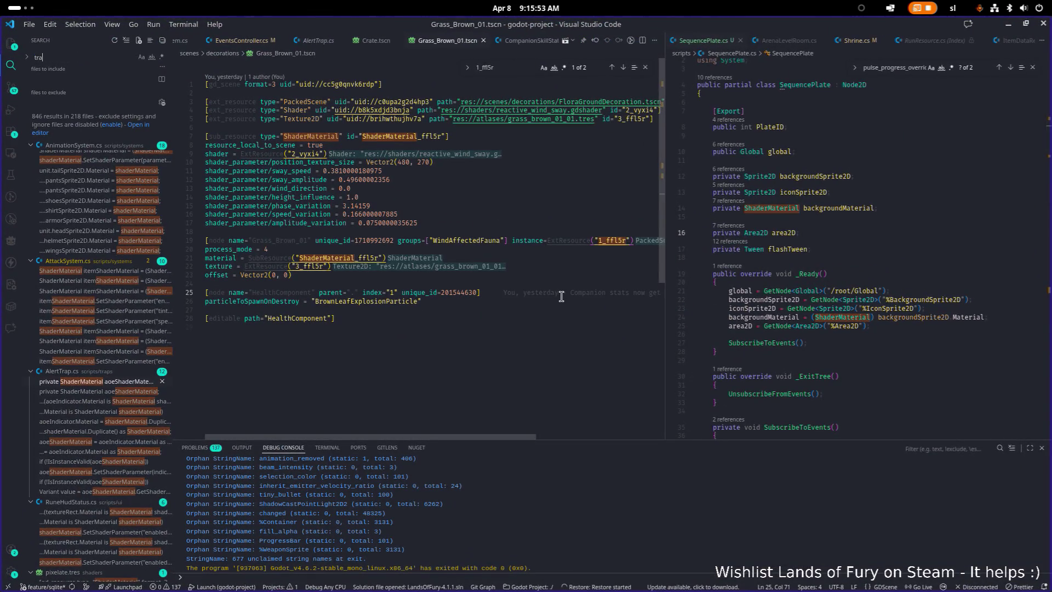
type("nsparentpitcollider")
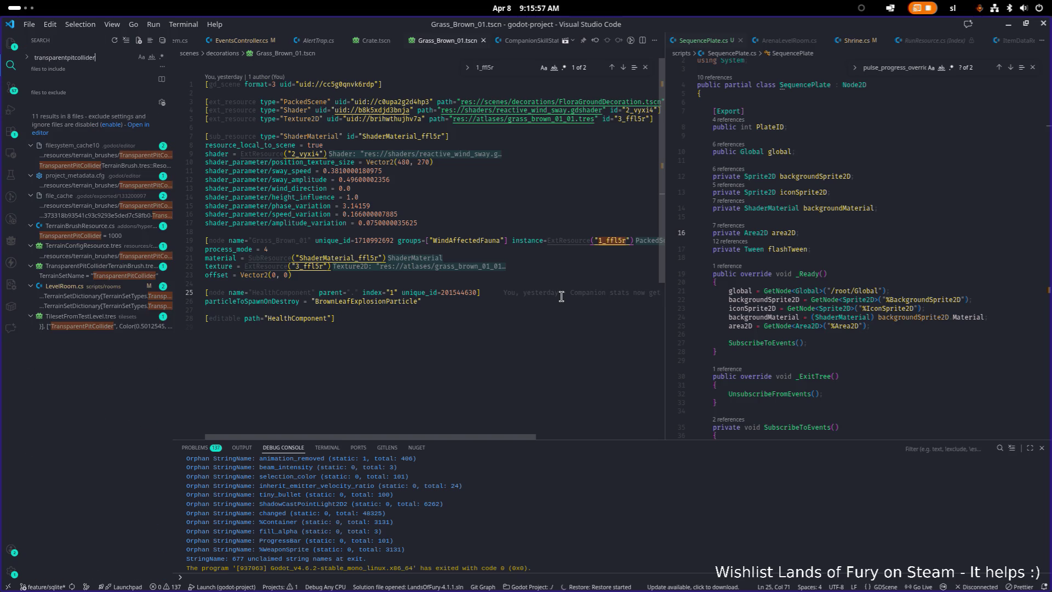
left_click(118, 297)
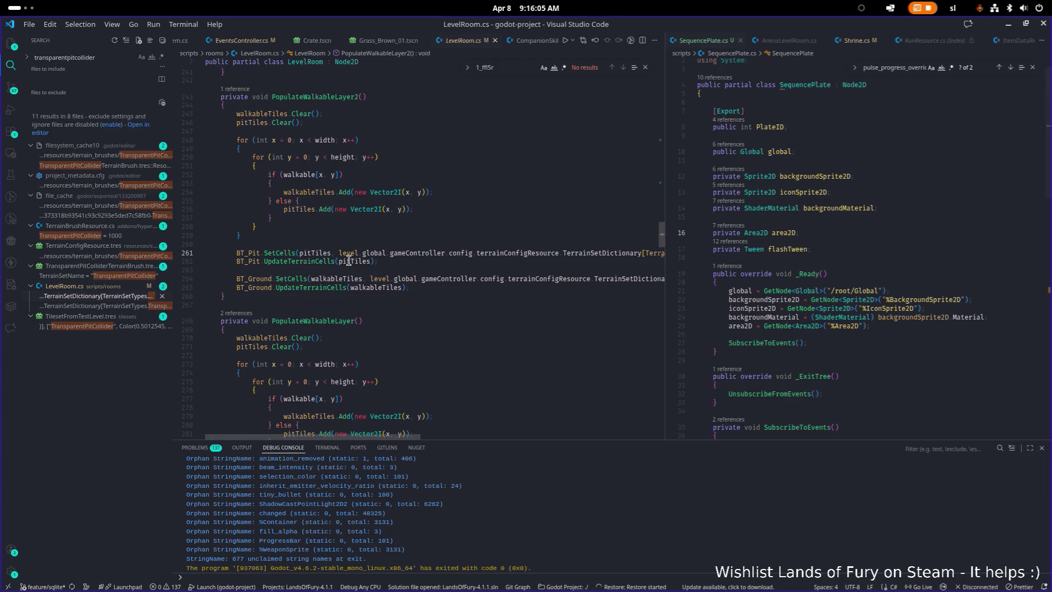
left_click_drag(665, 262, 920, 260)
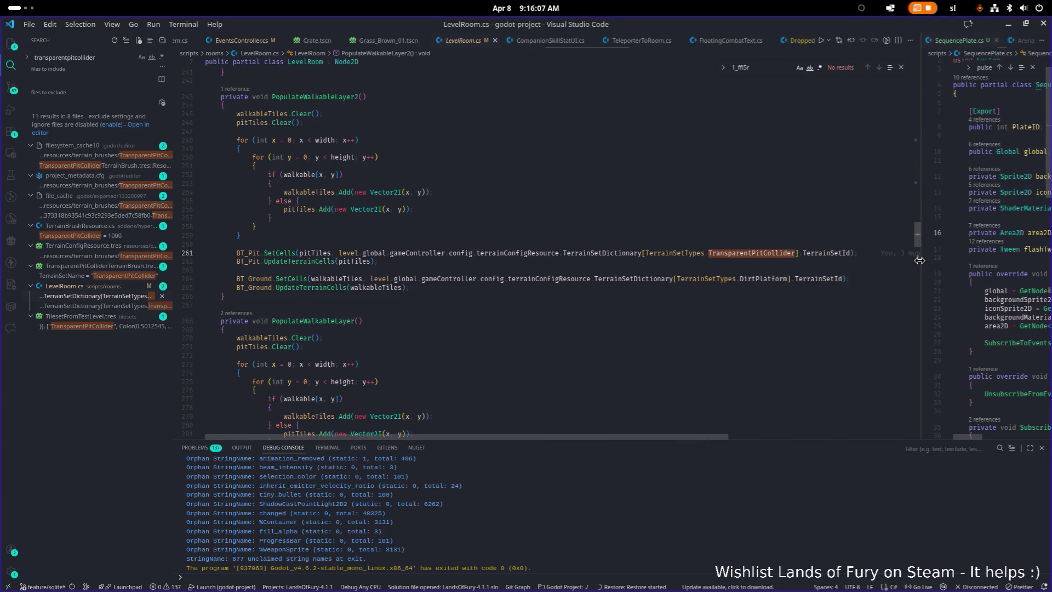
left_click(826, 253)
scroll(288, 290, "up", 1)
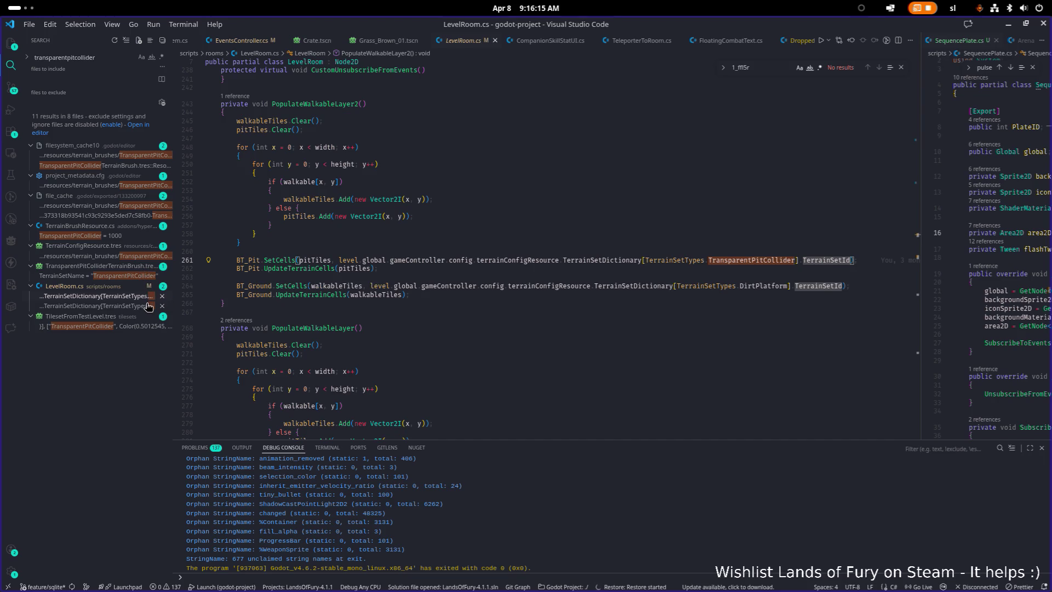
Open TransparentPitColliderTerrainBrush.tres to confirm it uses TerrainSetId = 19
left_click(127, 277)
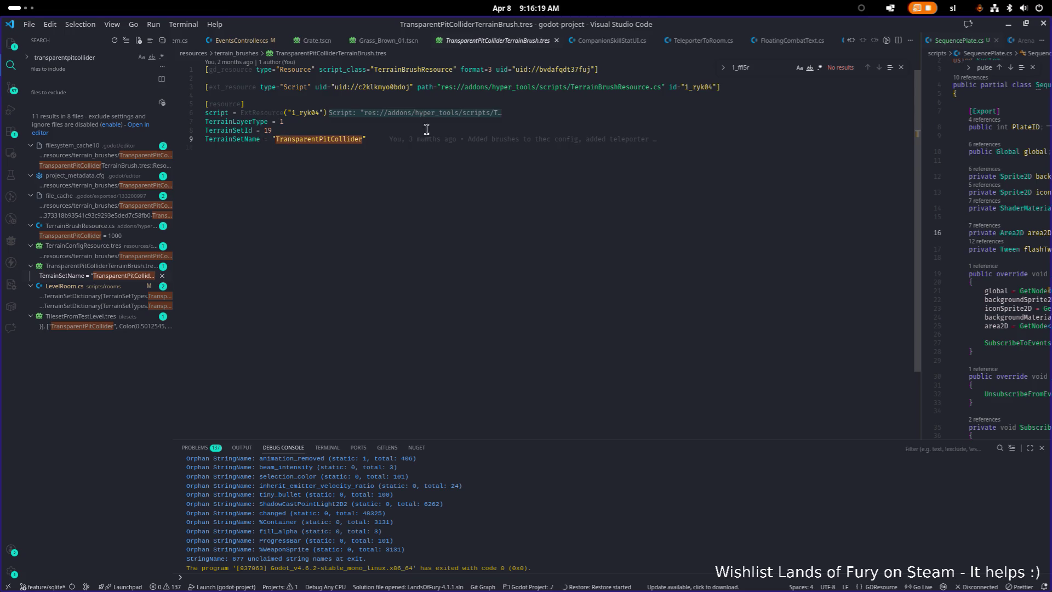
left_click(395, 206)
key("alt+Tab")
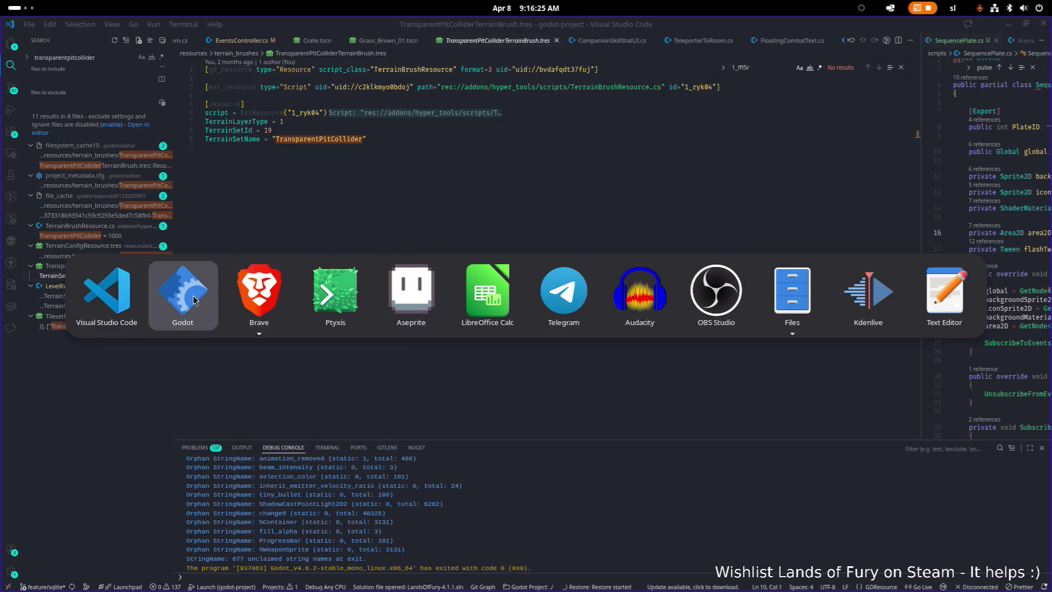
key("Escape")
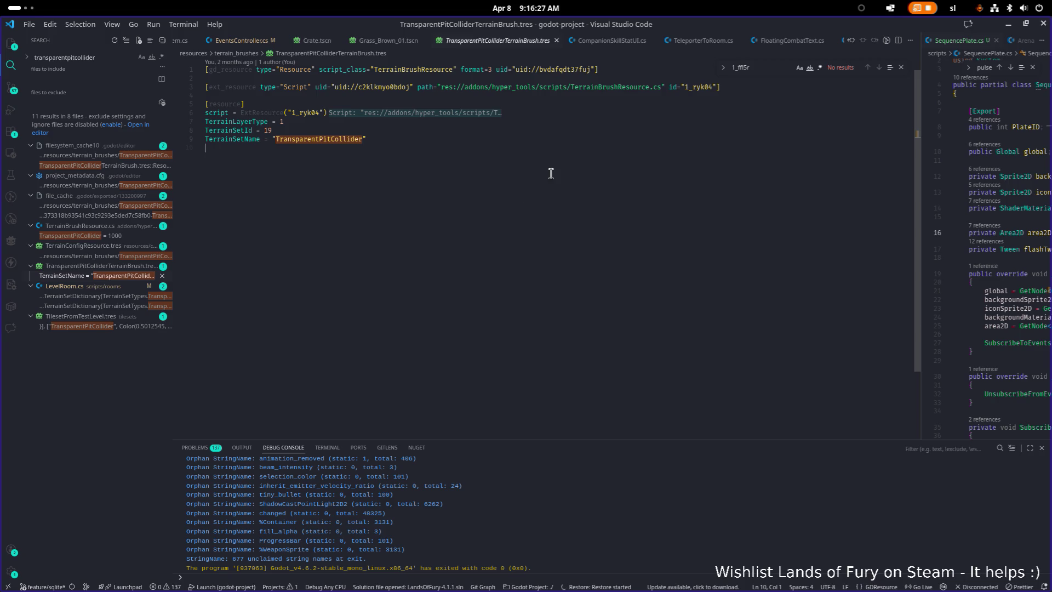
key("ctrl+p")
Open SequenceChallengeRoom.cs through the quick file search
type("challe")
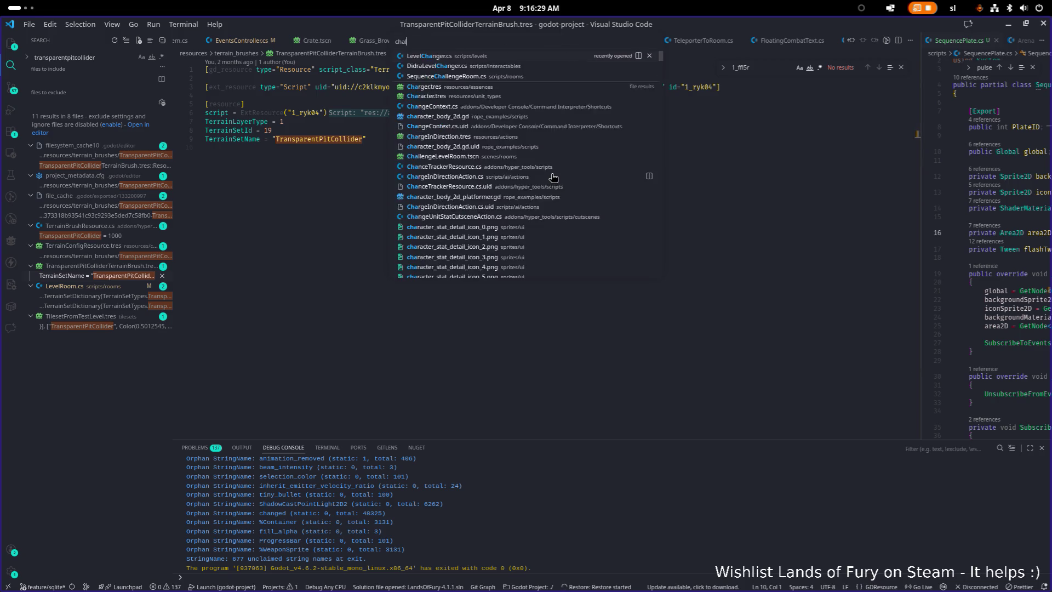
key("Return")
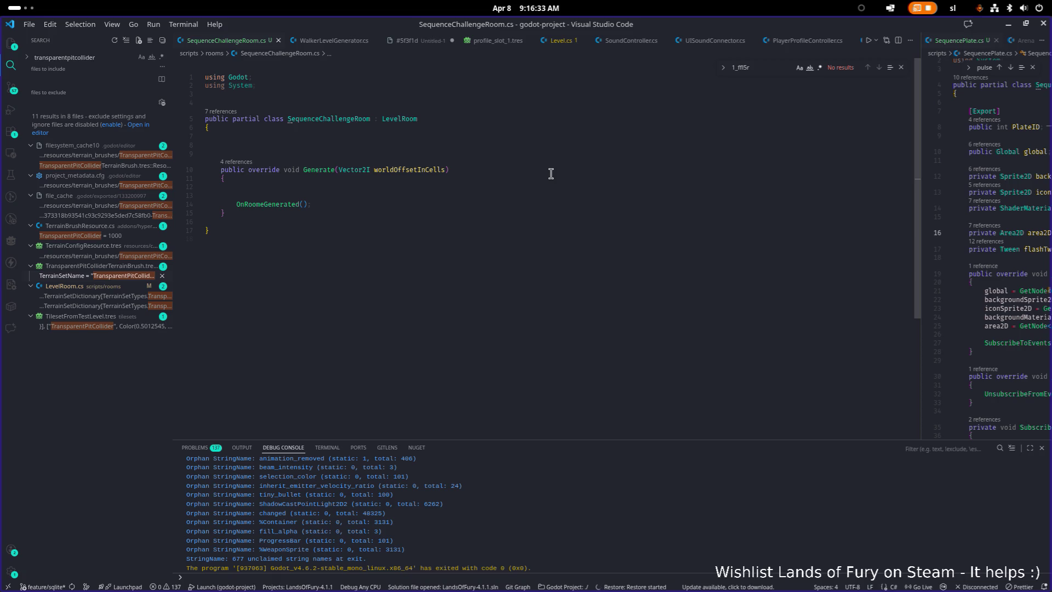
left_click(1009, 28)
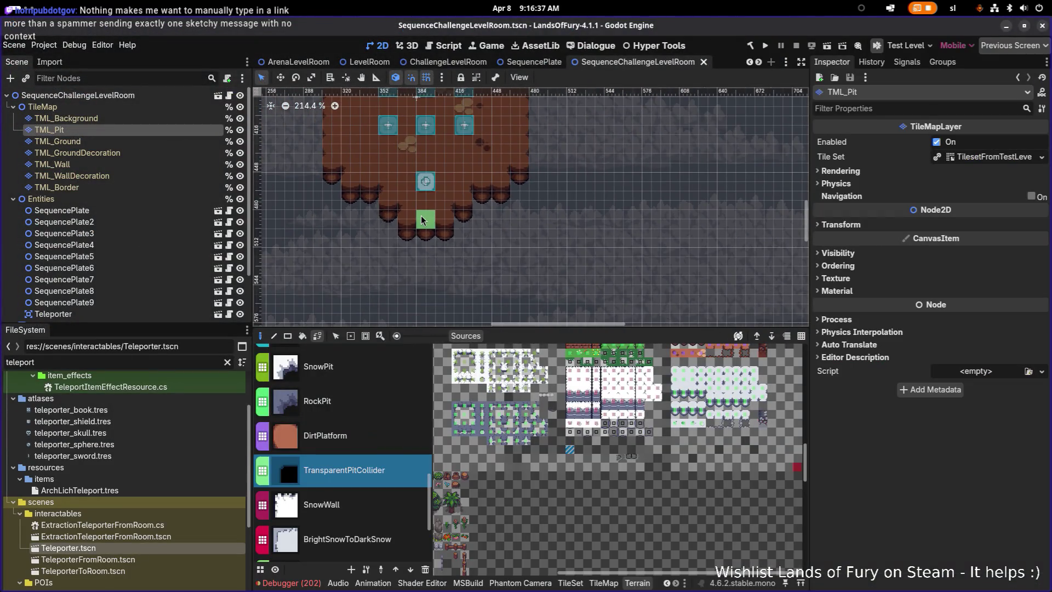
key("alt+Tab")
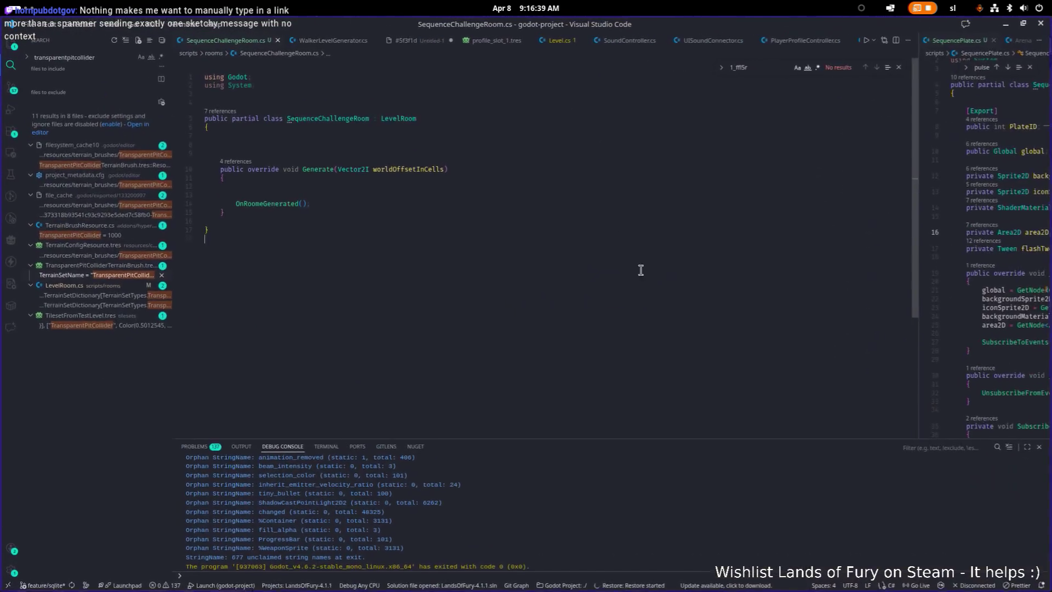
left_click(942, 216)
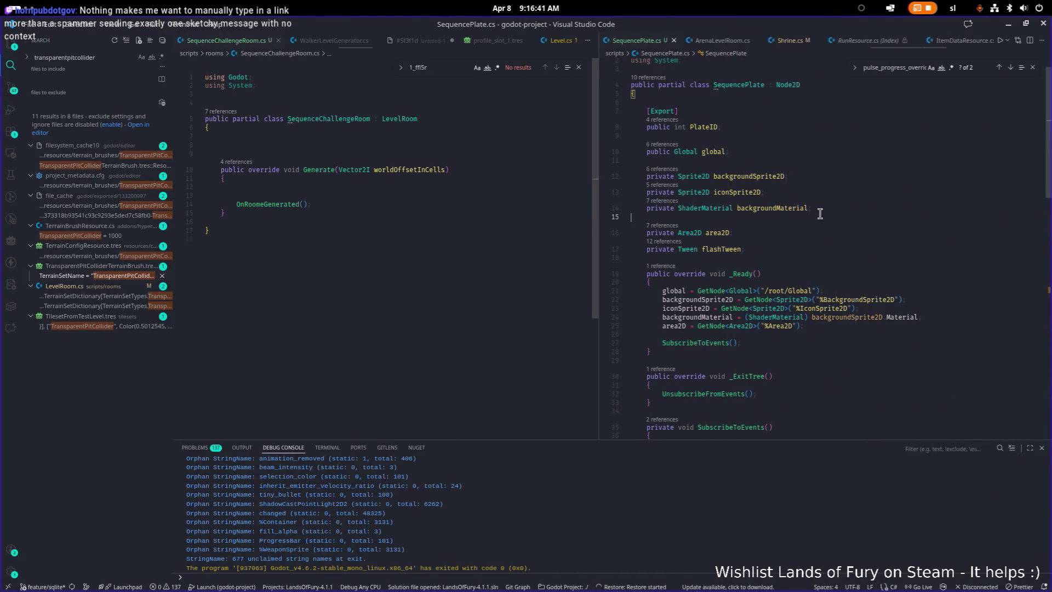
Open LevelRoom.cs in the right pane and scroll through its code
key("ctrl+p")
type("level")
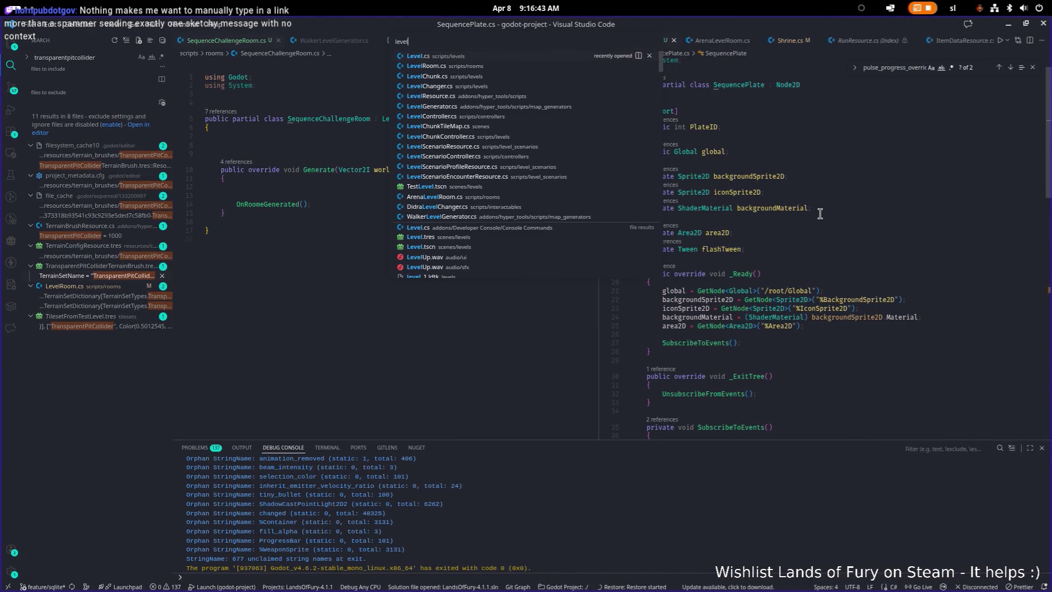
type("room")
key("Return")
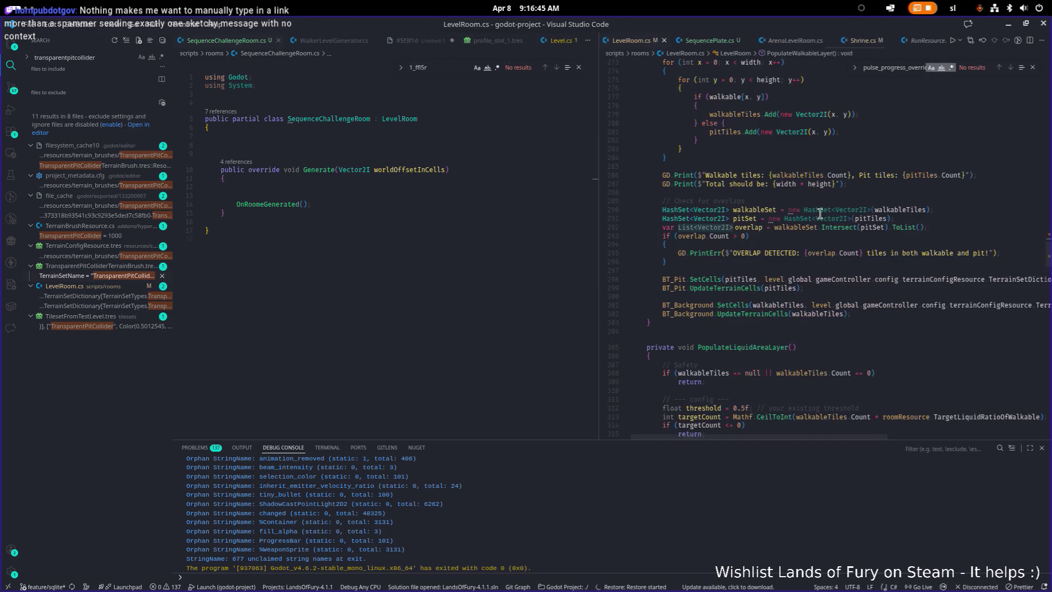
type("clear")
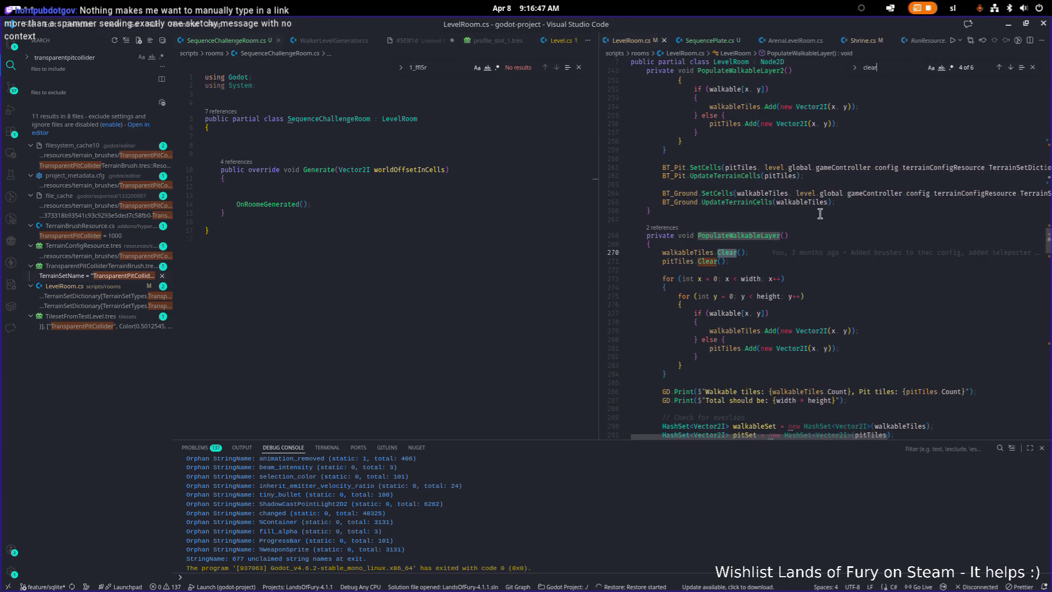
scroll(819, 215, "down", 8)
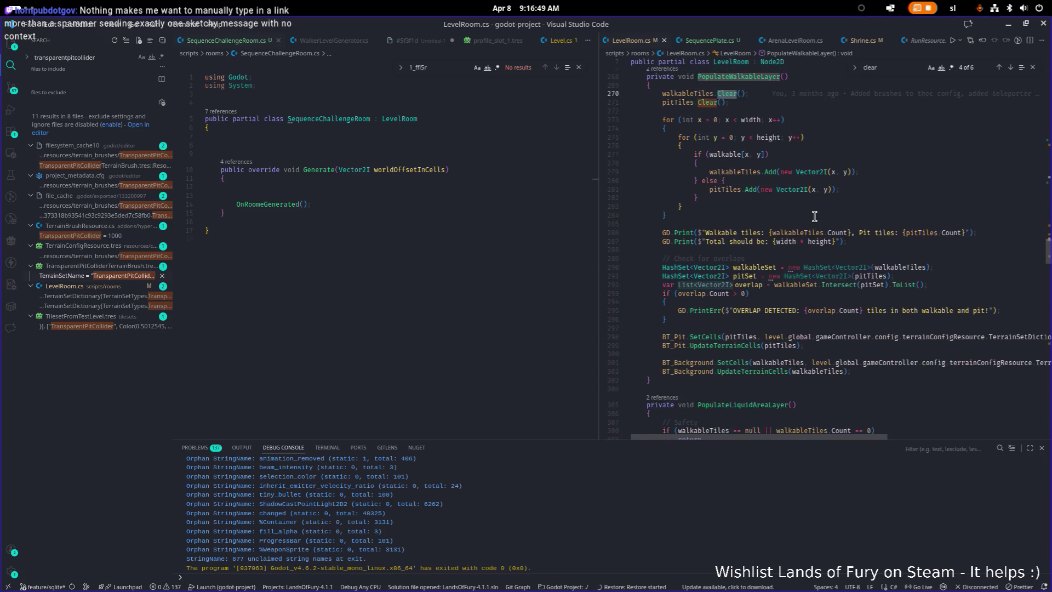
scroll(800, 223, "up", 15)
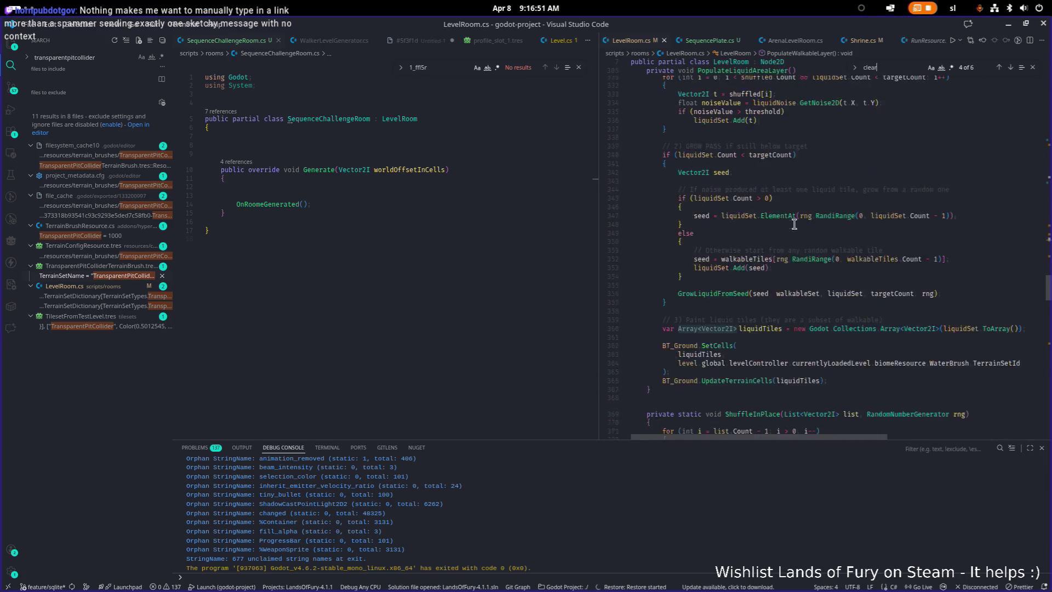
scroll(804, 224, "down", 20)
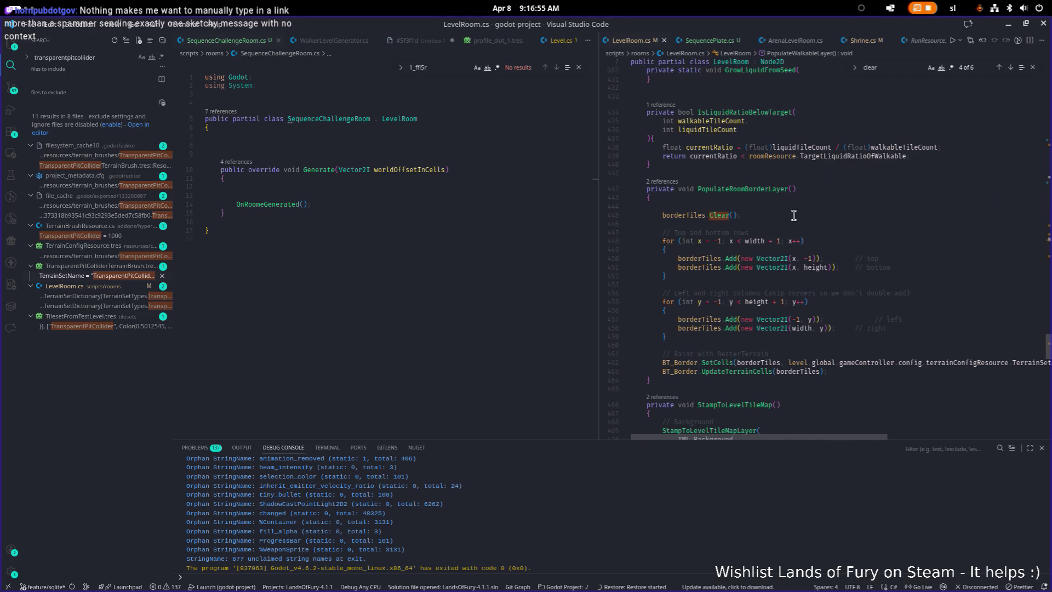
scroll(793, 215, "down", 5)
scroll(791, 212, "down", 4)
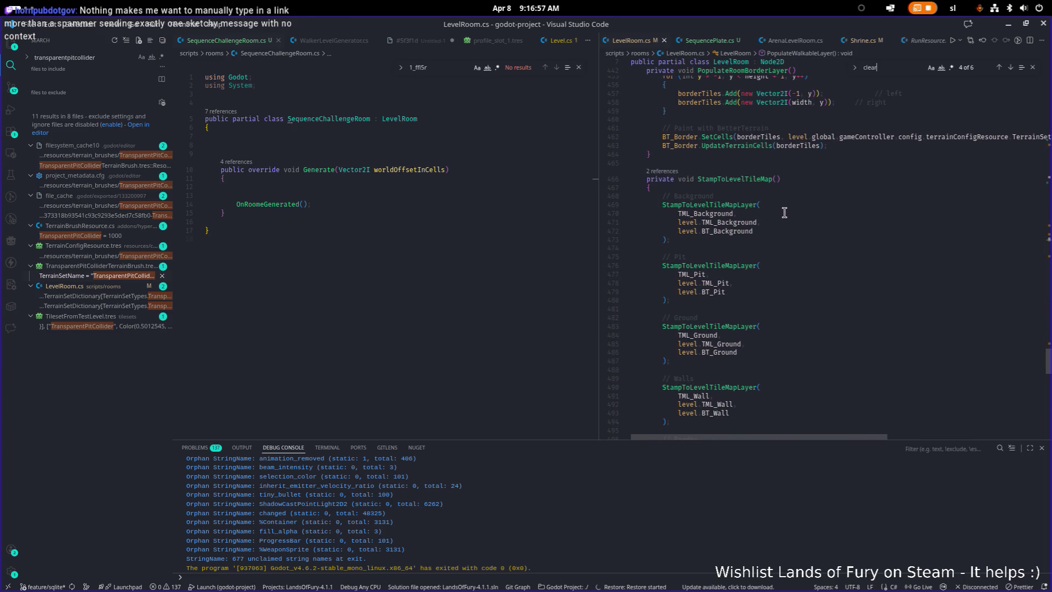
Cycle StampToLevelTileMap matches to its call on line 176 in Generate()
double_click(757, 181)
key("ctrl+f")
key("Return")
key("Return")
key("Return")
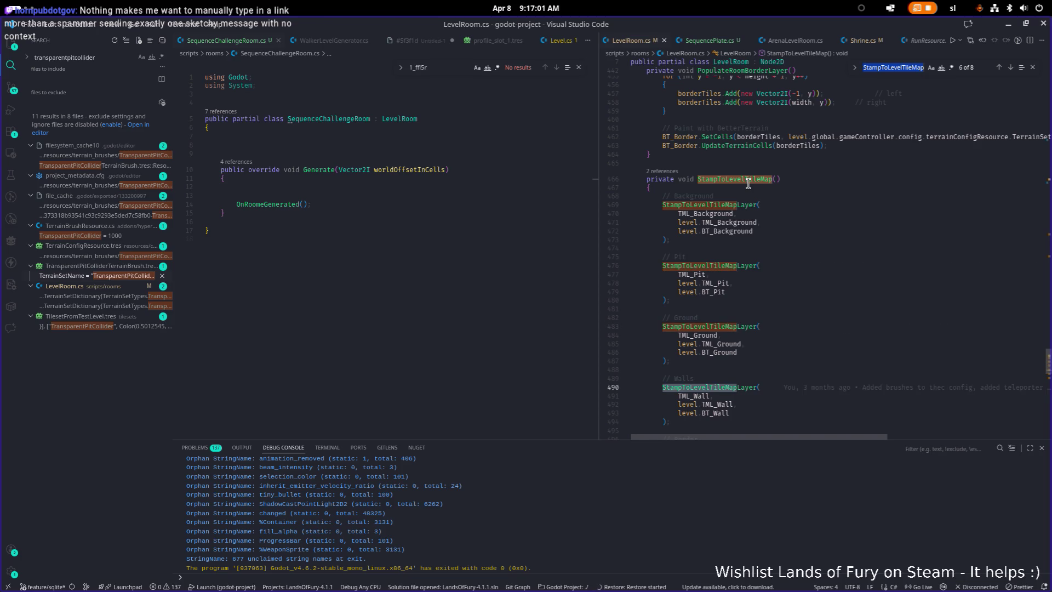
key("Return")
key("Return")
key("Return")
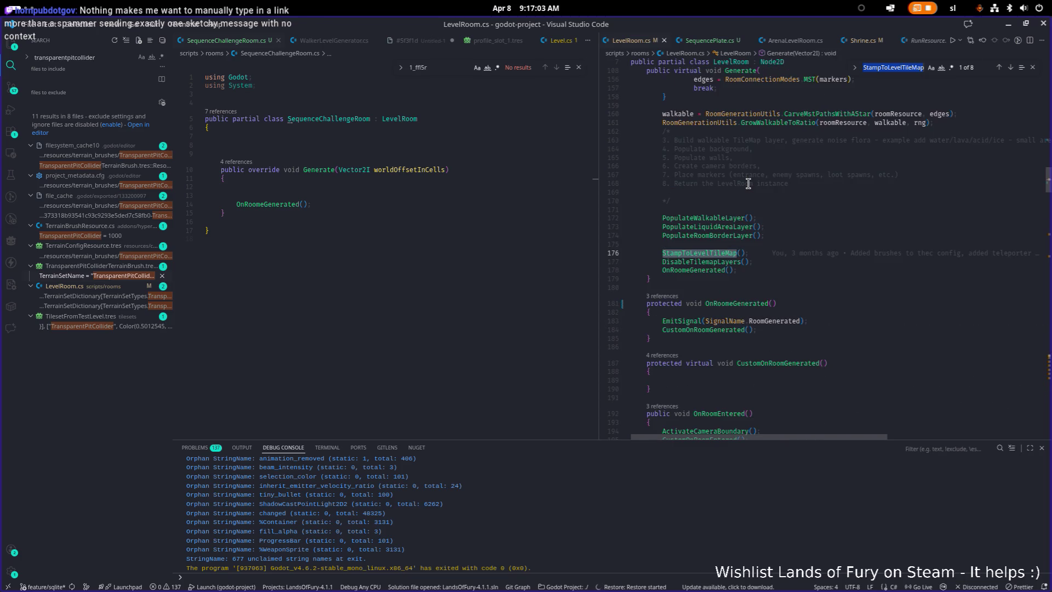
scroll(680, 186, "up", 4)
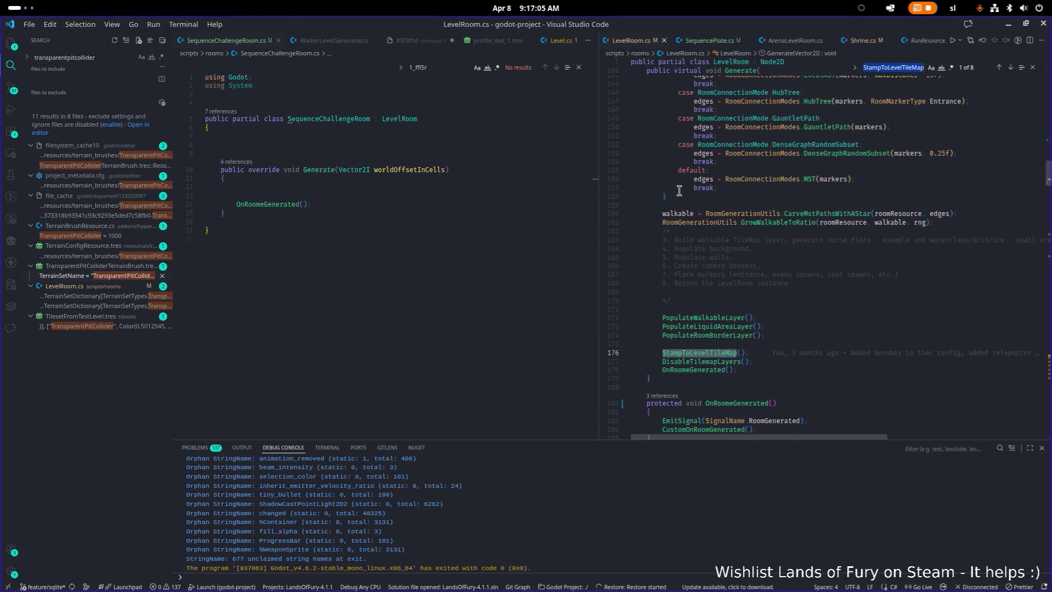
scroll(687, 217, "up", 15)
Peek references to Generate and open RoomController.cs from the list
left_click(742, 162)
key("ctrl+f")
key("Return")
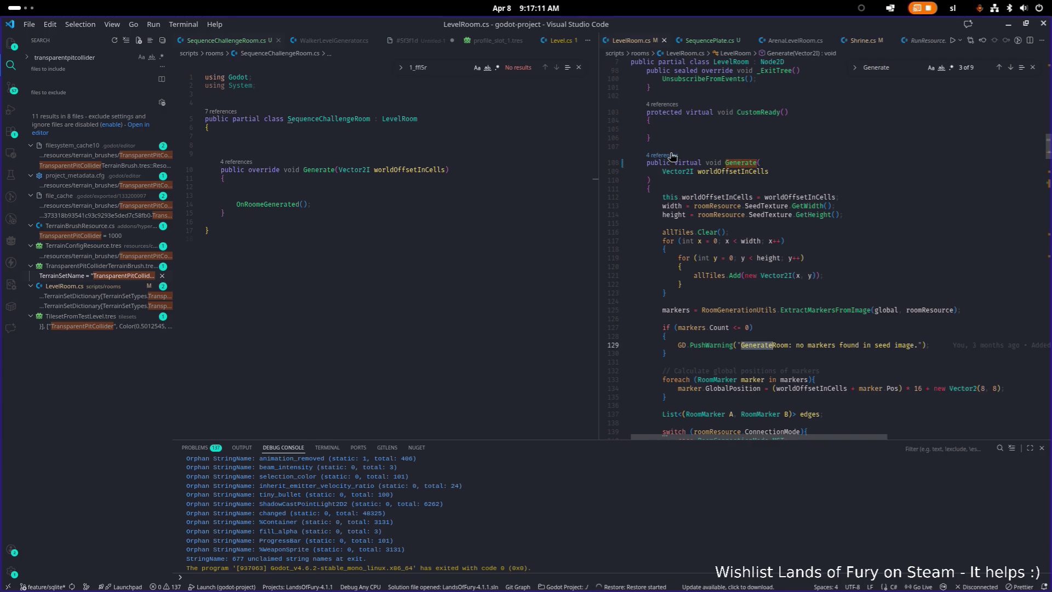
left_click(725, 162, "ctrl")
left_click(938, 211)
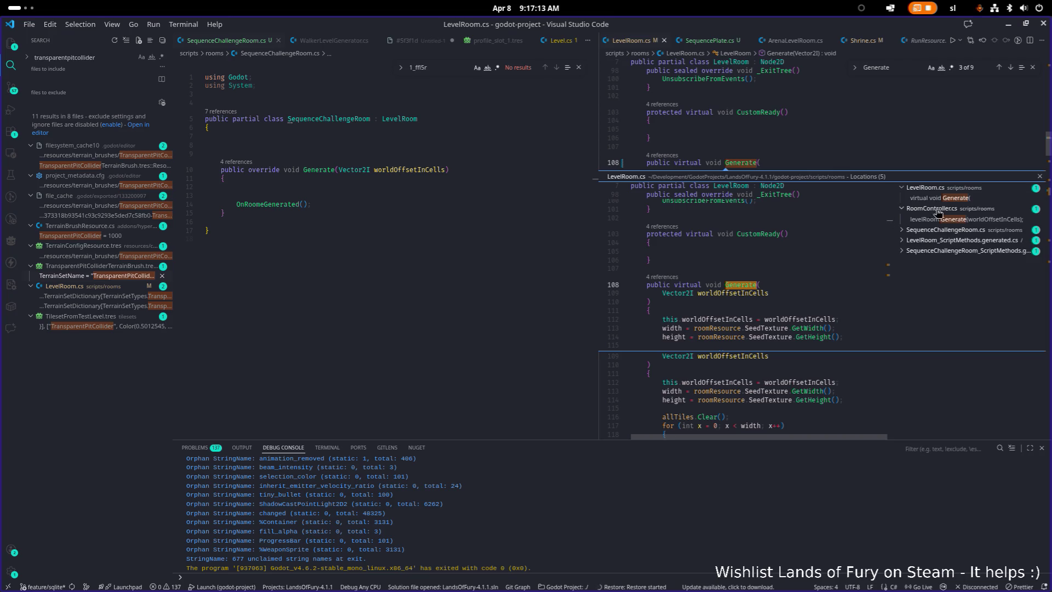
left_click(938, 223)
scroll(801, 256, "up", 2)
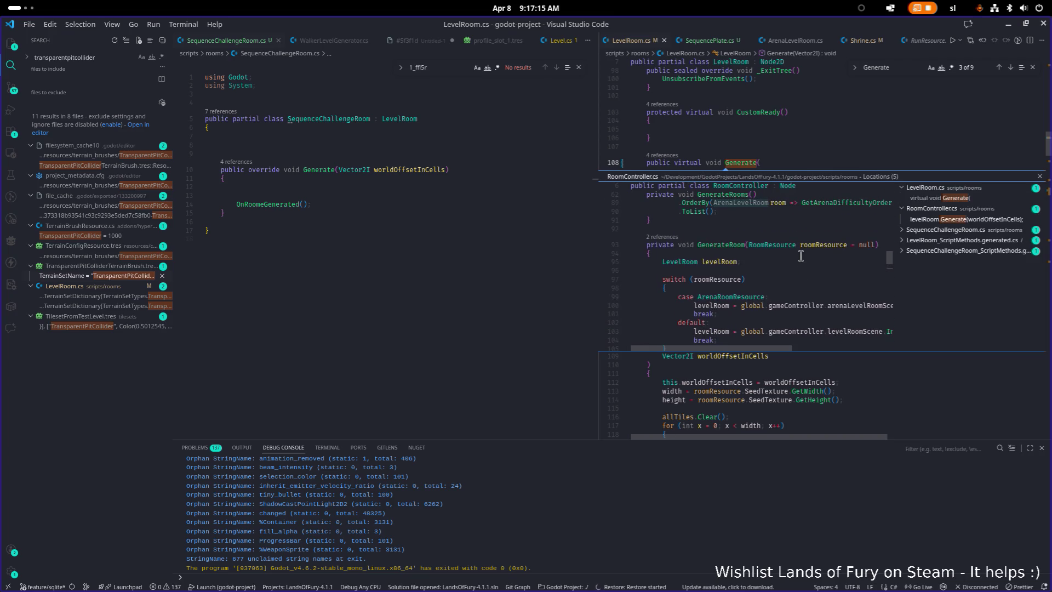
scroll(801, 256, "down", 1)
double_click(748, 241)
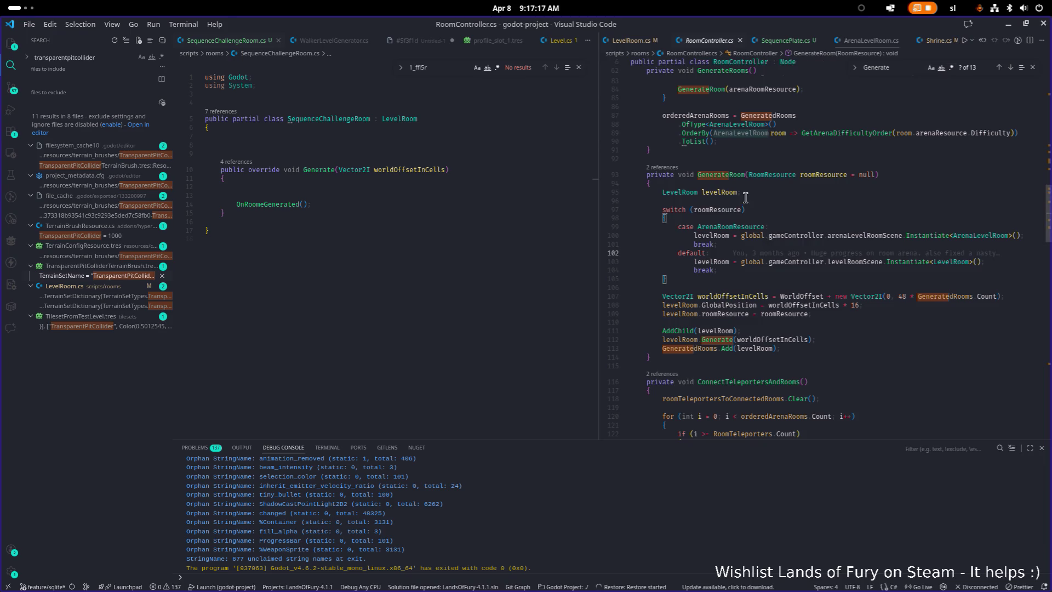
Inspect GenerateRoom's roomResource assignment, room-type switch, and callers
left_click(748, 315)
left_click(744, 278)
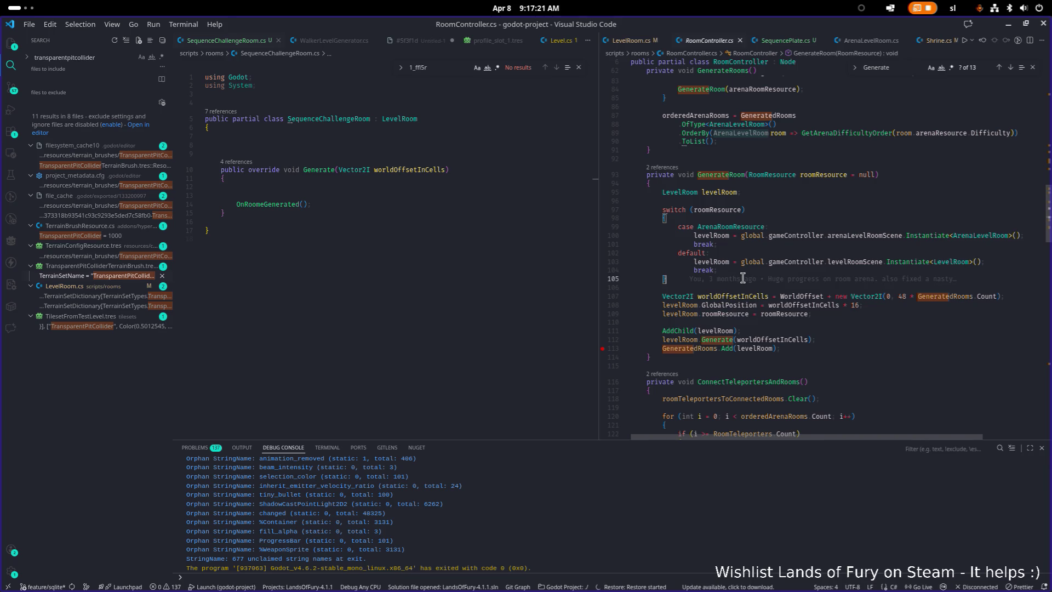
left_click(664, 168)
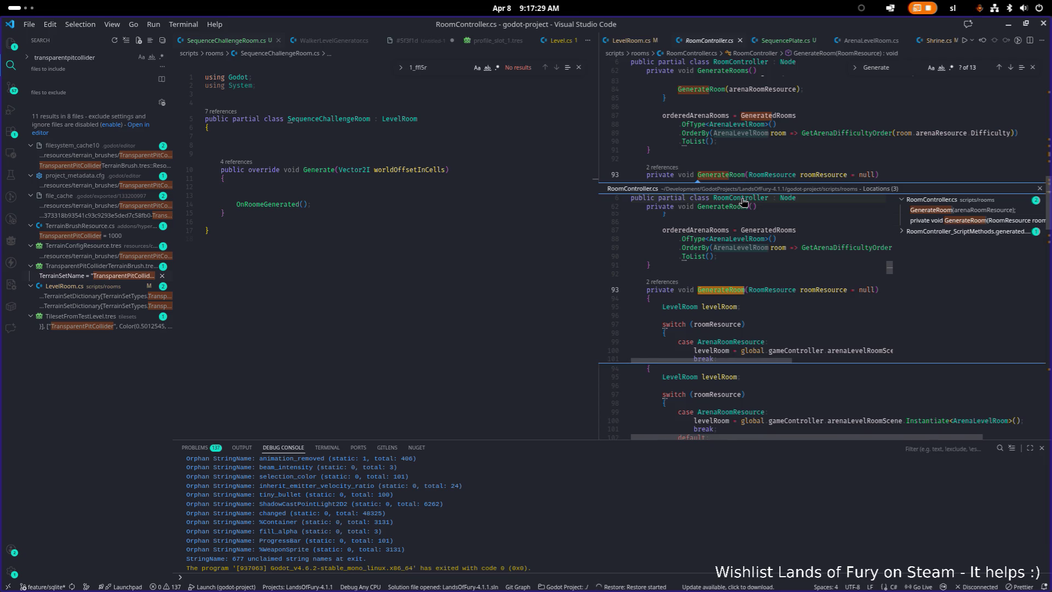
left_click(762, 165)
key("Escape")
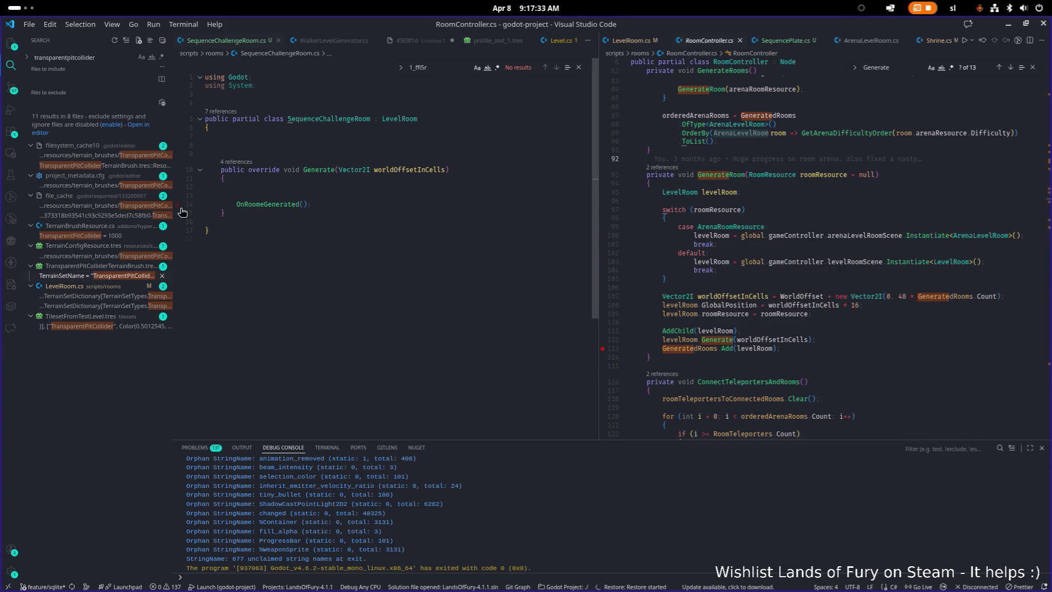
Delete the trailing blank line at the end of SequenceChallengeRoom.cs
left_click(377, 252)
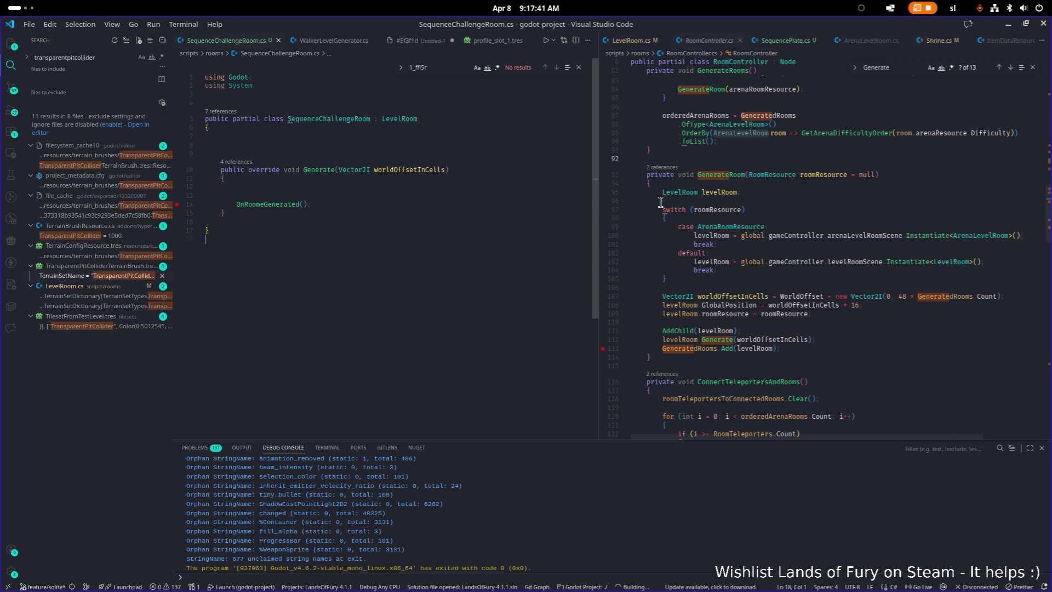
key("BackSpace")
scroll(505, 264, "down", 1)
Run the game under the debugger with F5 and start on the first save profile
scroll(503, 263, "up", 1)
key("F5")
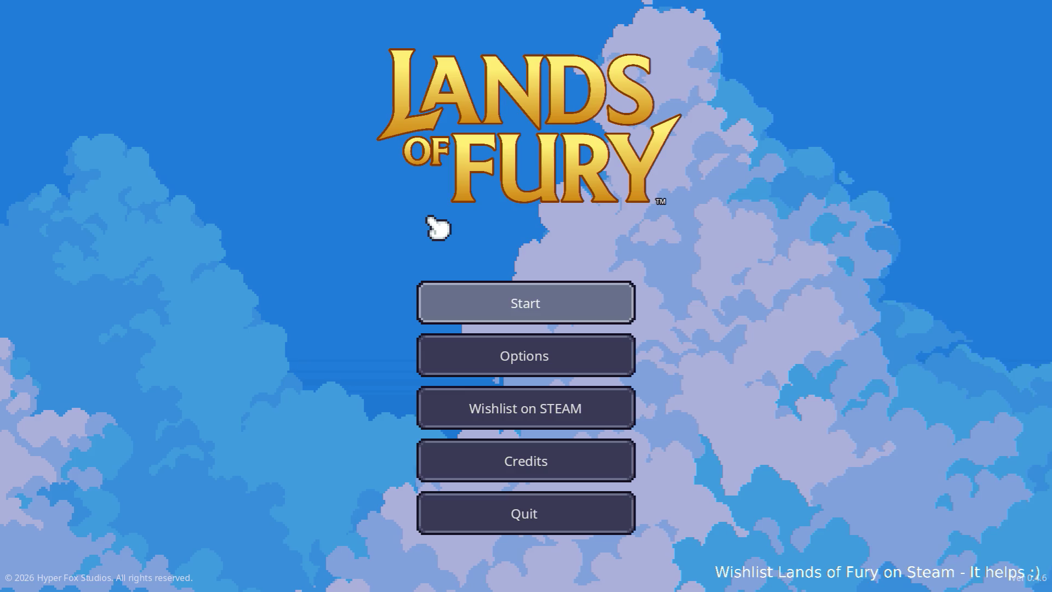
left_click(499, 306)
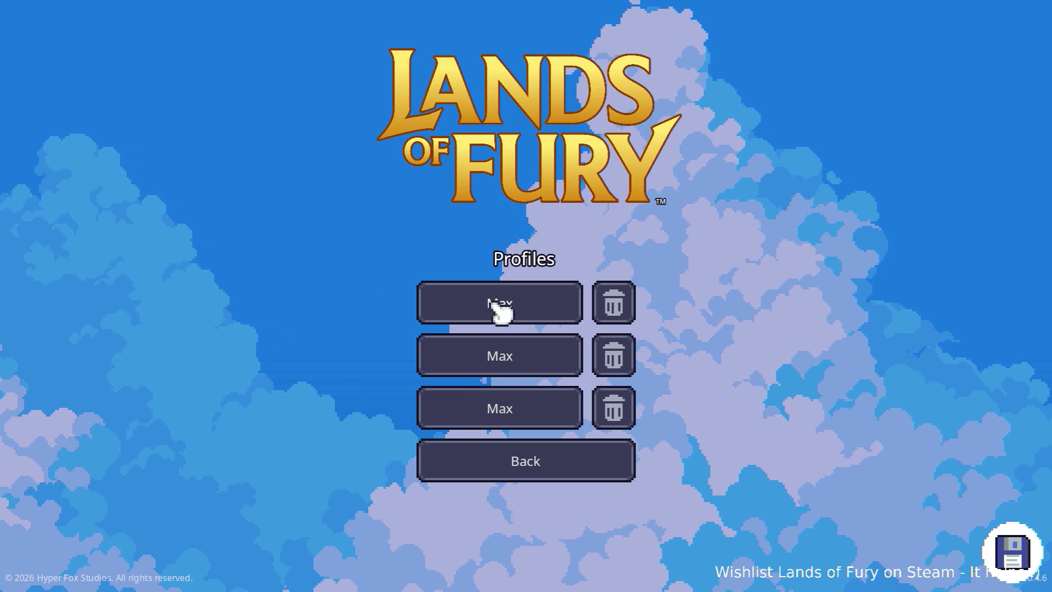
left_click(495, 302)
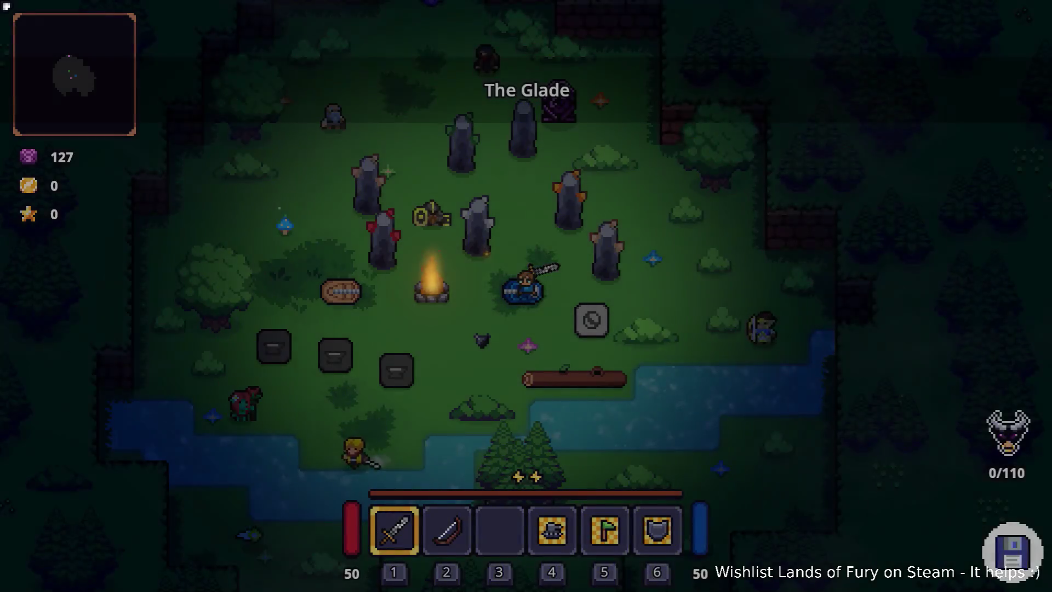
left_click(303, 288)
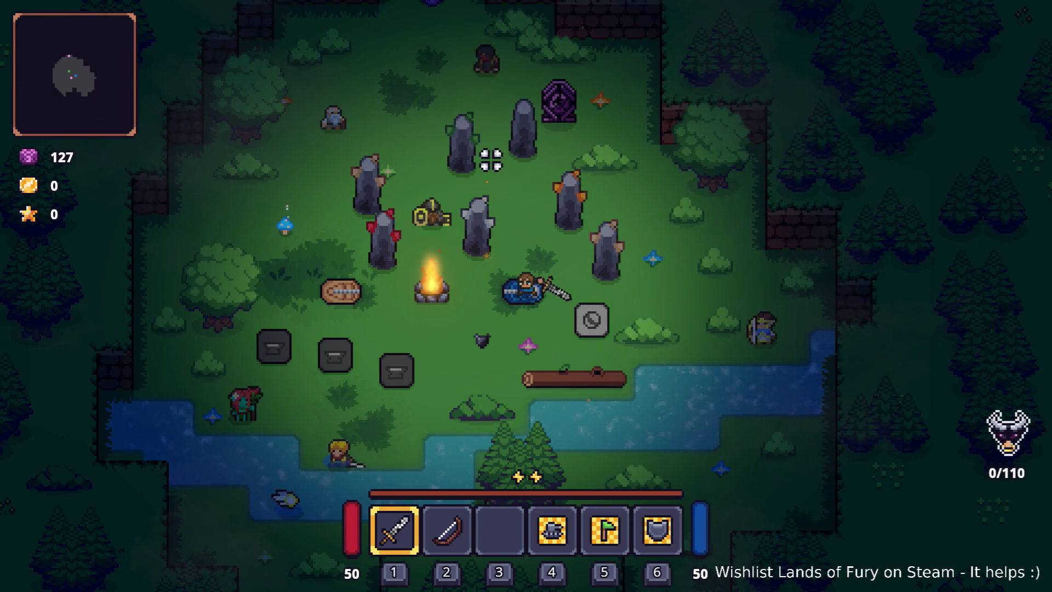
Teleport into the plate room, walk through it, then pause and quit to desktop
key("d")
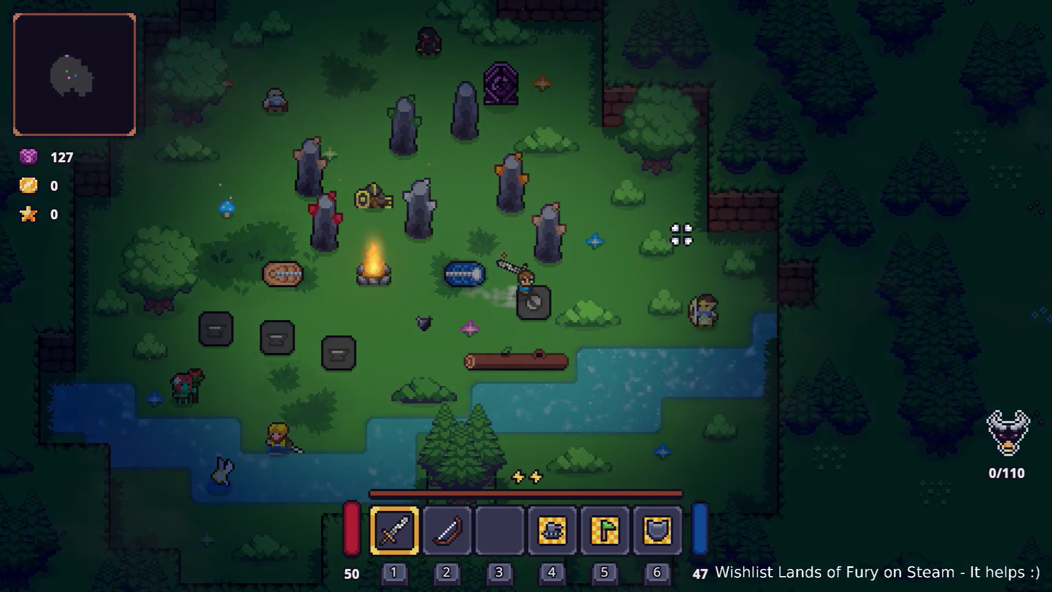
key("e")
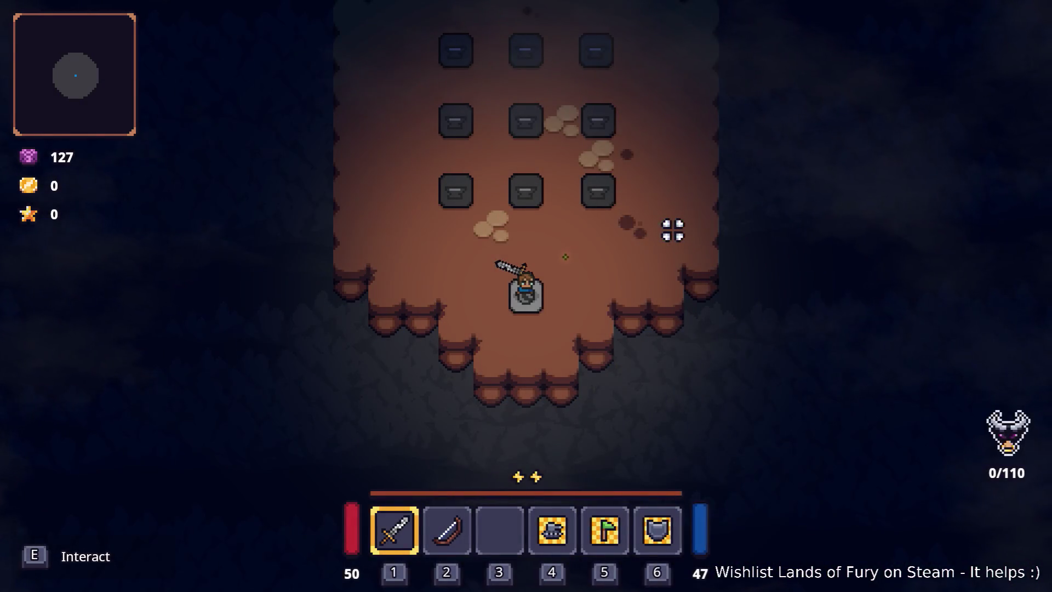
key("w")
key("s")
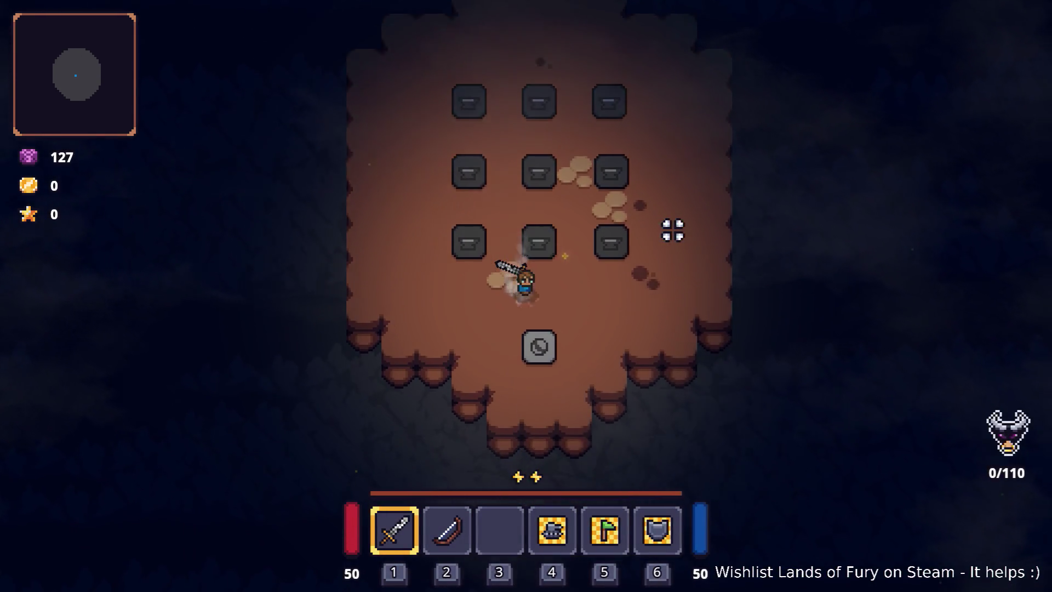
key("e")
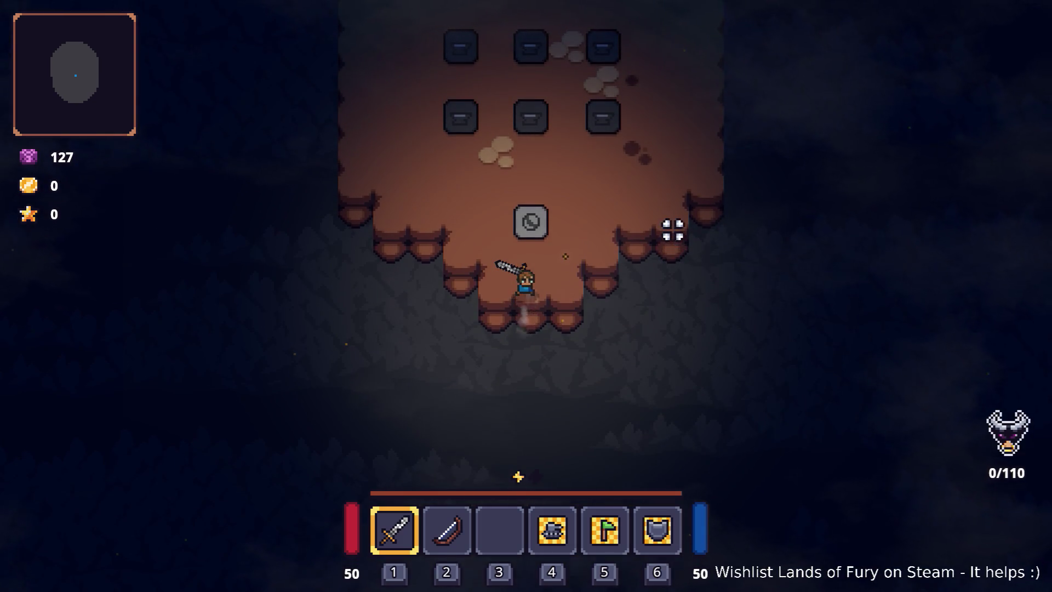
key("s")
left_click(677, 228)
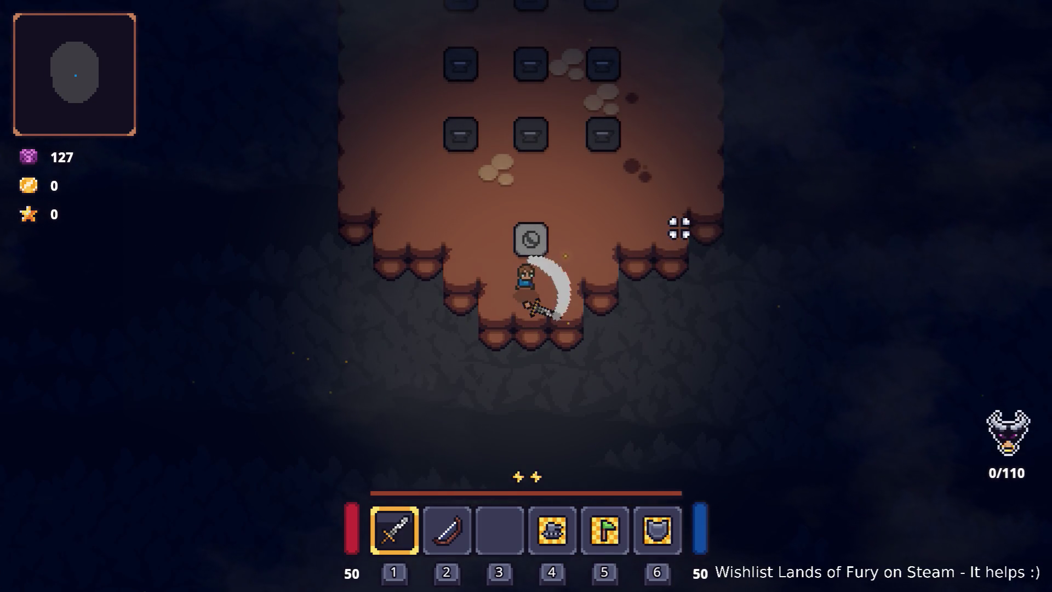
key("Escape")
left_click(606, 513)
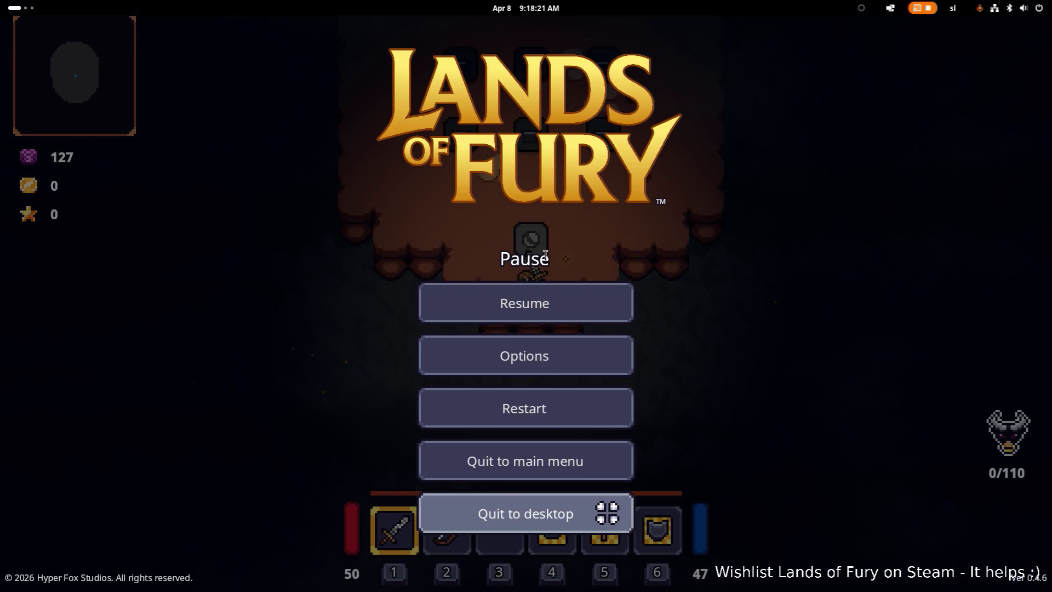
Look over SequenceChallengeRoom's Generate and the room-type switch in RoomController.cs
left_click(804, 216)
left_click(304, 170)
left_click(601, 211)
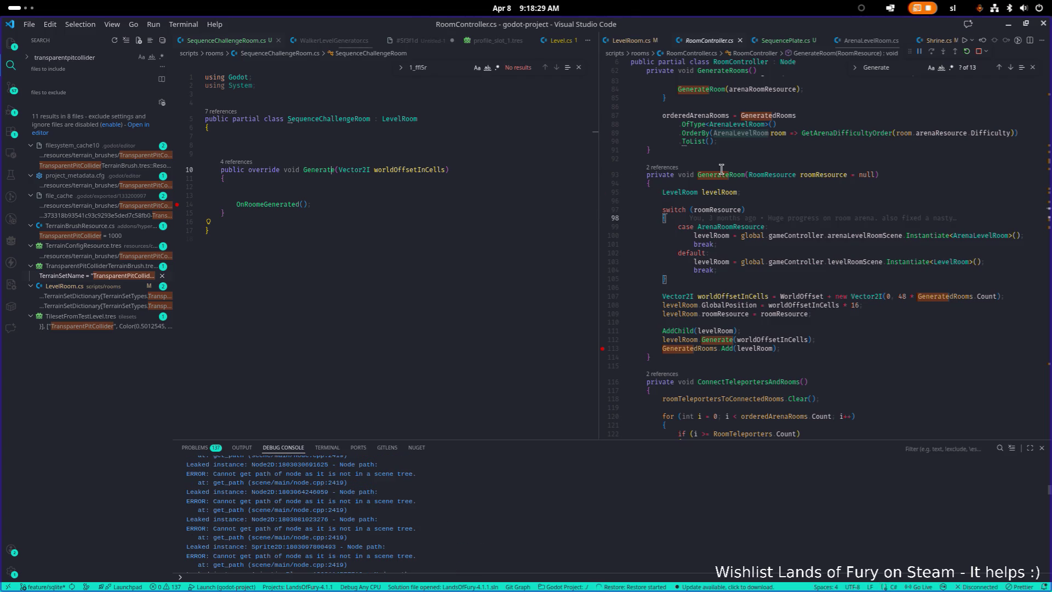
left_click(659, 164)
left_click(792, 210)
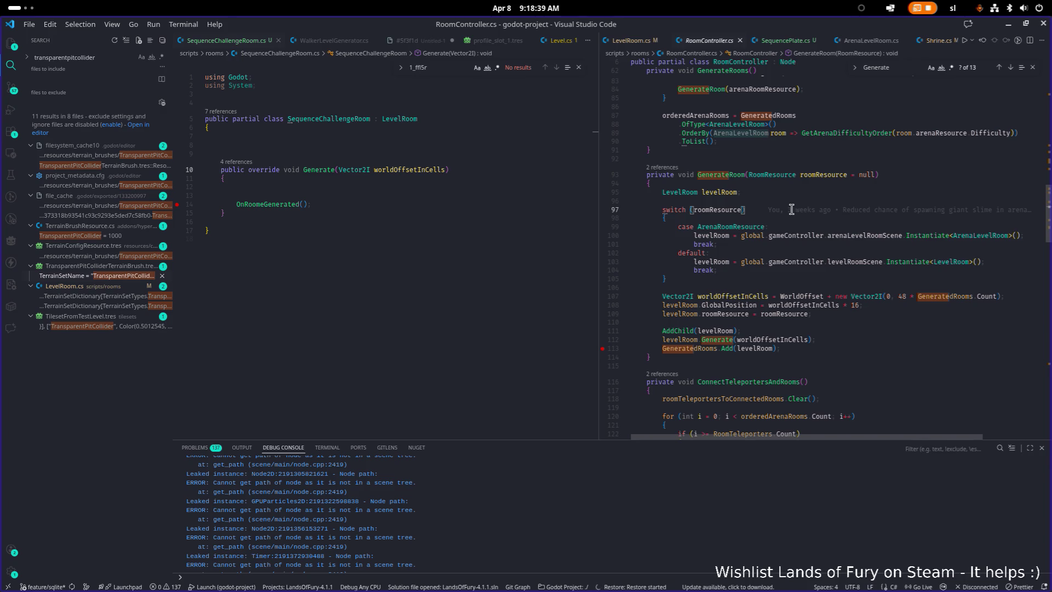
key("Down")
key("Down")
key("Down")
Inspect the levelRoom Generate call and list GenerateRoom's references
left_click(724, 174)
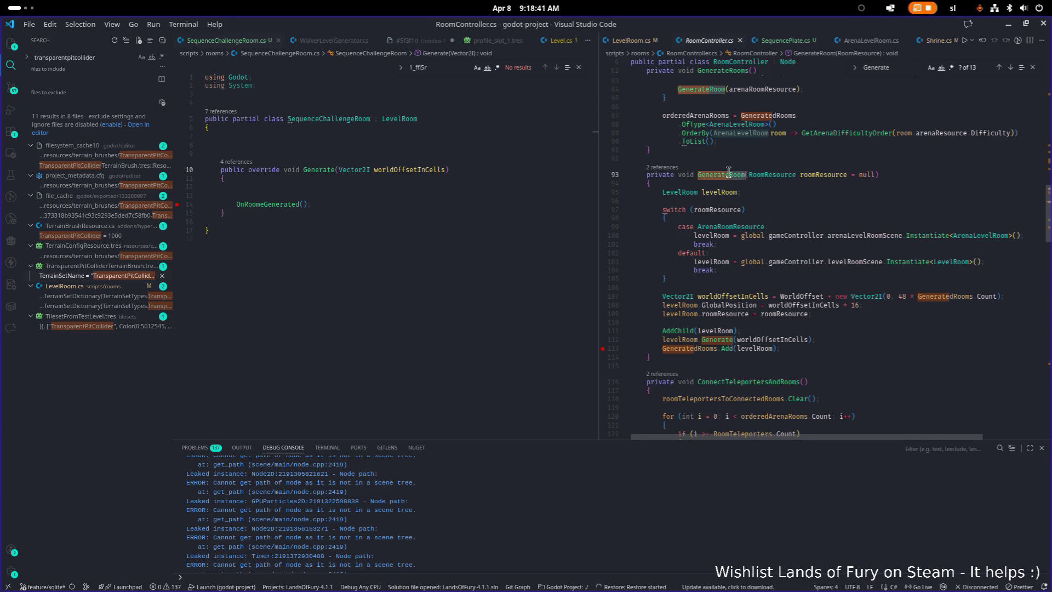
scroll(728, 171, "up", 5)
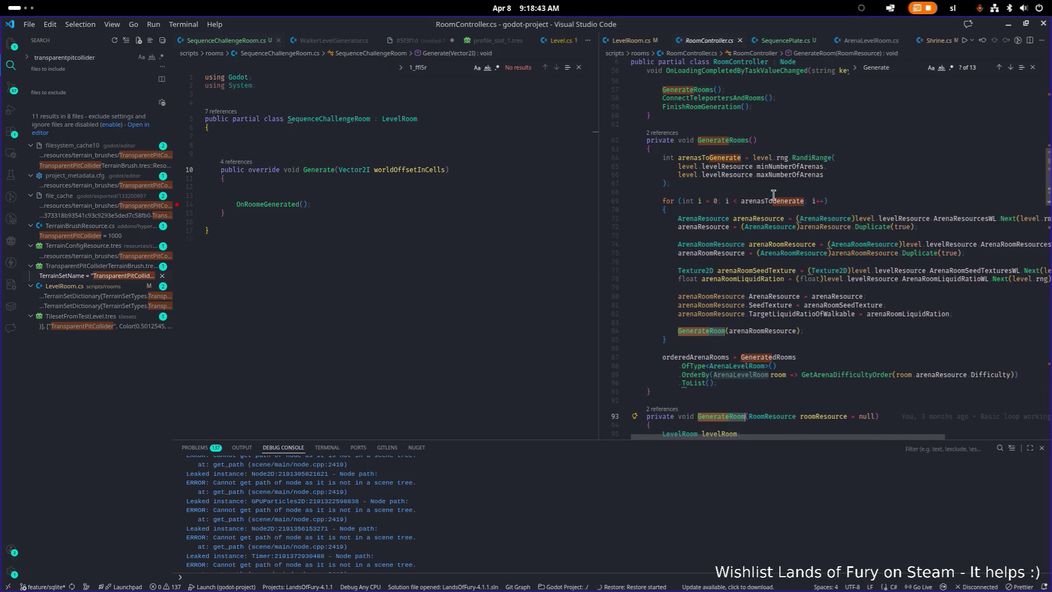
scroll(759, 218, "down", 6)
left_click(733, 300)
left_click(725, 309)
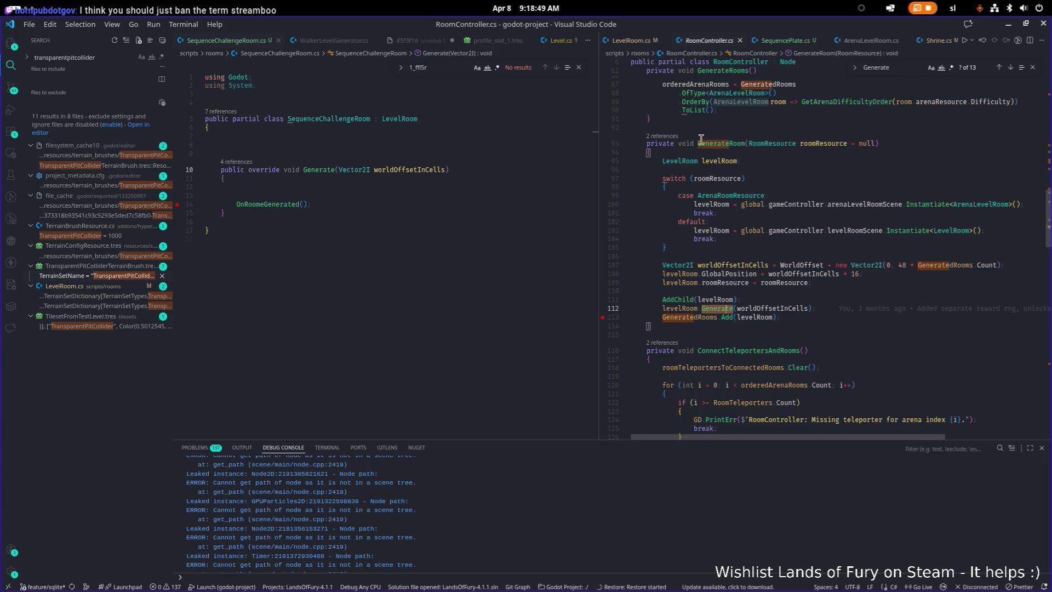
left_click(667, 137)
scroll(752, 236, "up", 1)
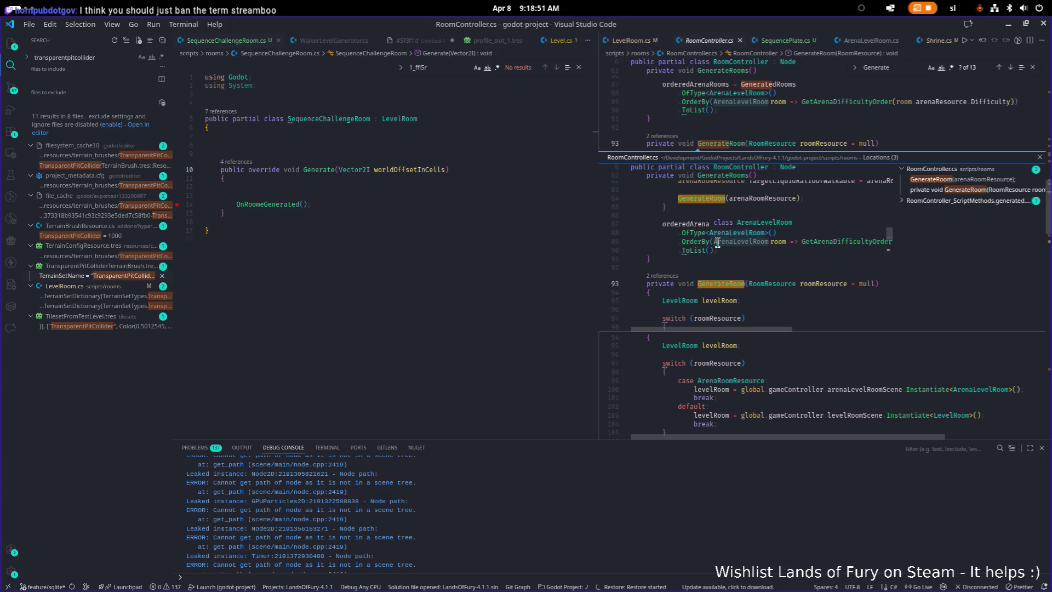
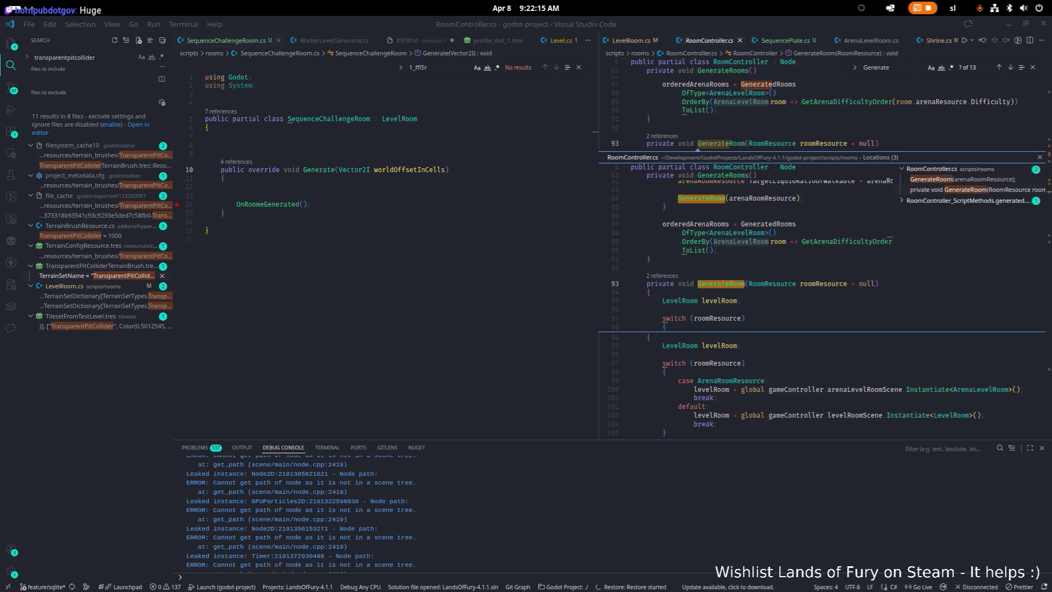
Find the GenerateRooms() call at line 57 of RoomController.cs and put a breakpoint on it
key("Escape")
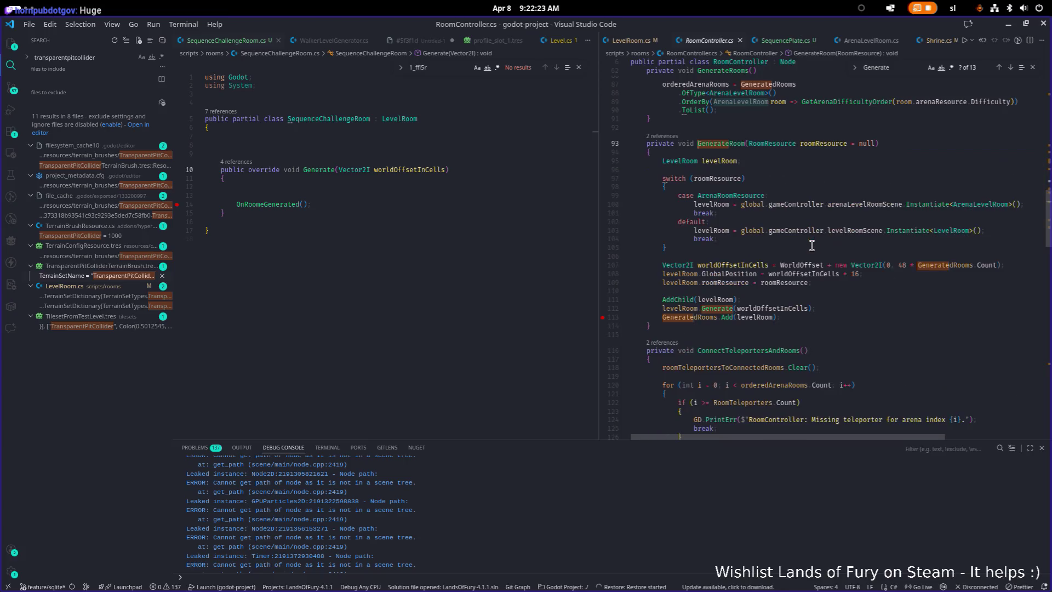
double_click(718, 144)
key("ctrl+f")
key("Return")
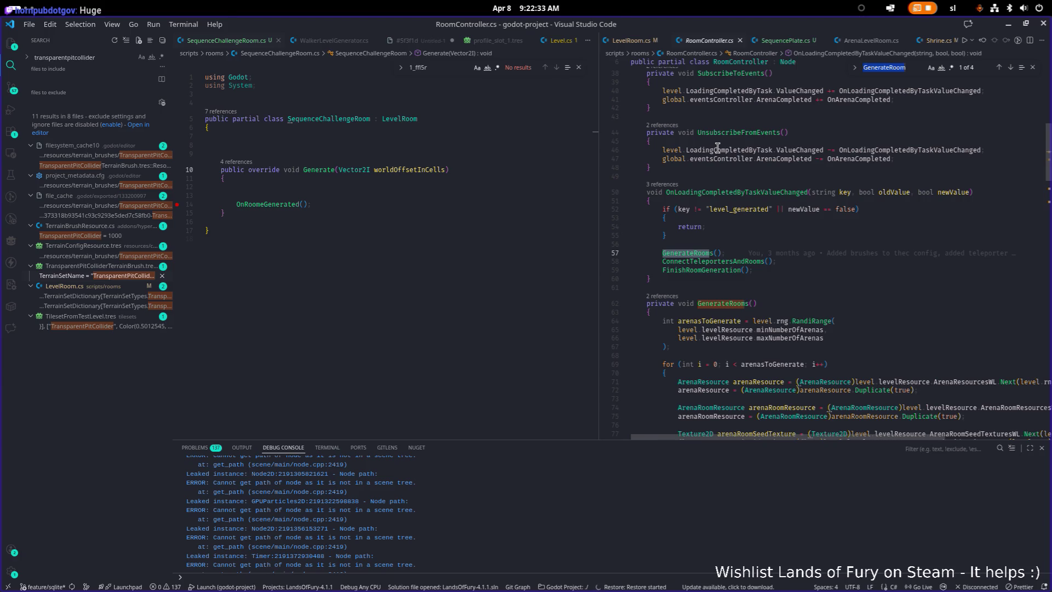
scroll(608, 254, "up", 1)
left_click(602, 260)
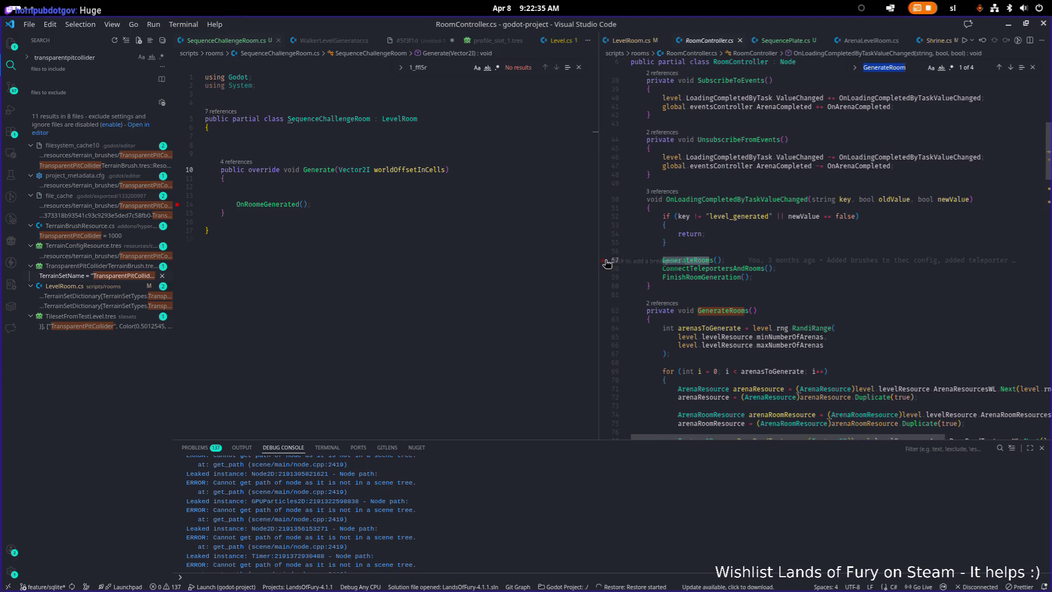
left_click(711, 251)
mouse_move(711, 251)
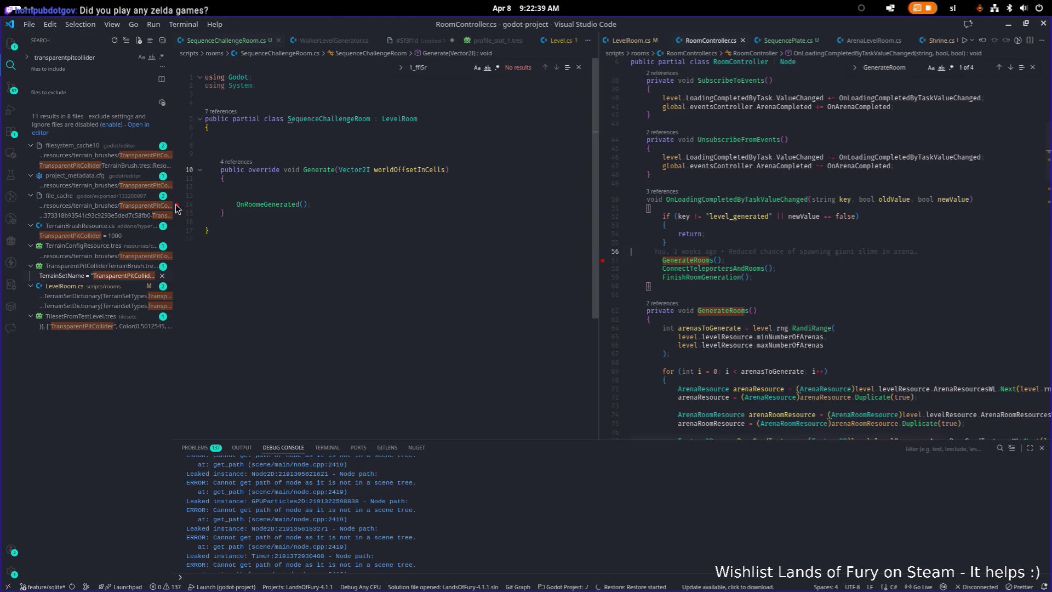
Set a breakpoint in SequenceChallengeRoom's Generate method, then start a game on the first profile
left_click(773, 241)
left_click(177, 205)
left_click(428, 259)
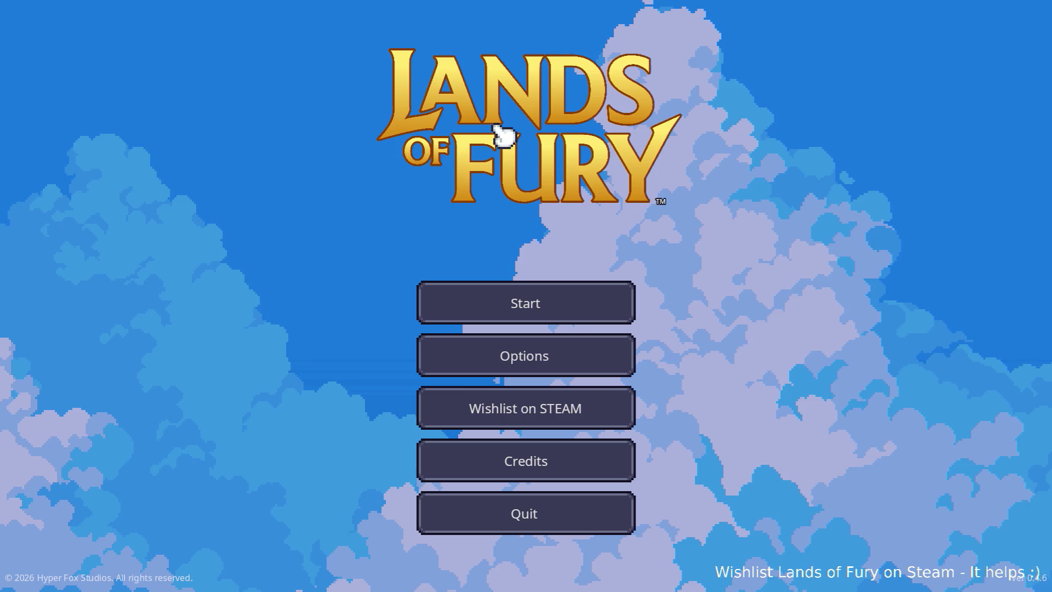
left_click(543, 301)
left_click(494, 303)
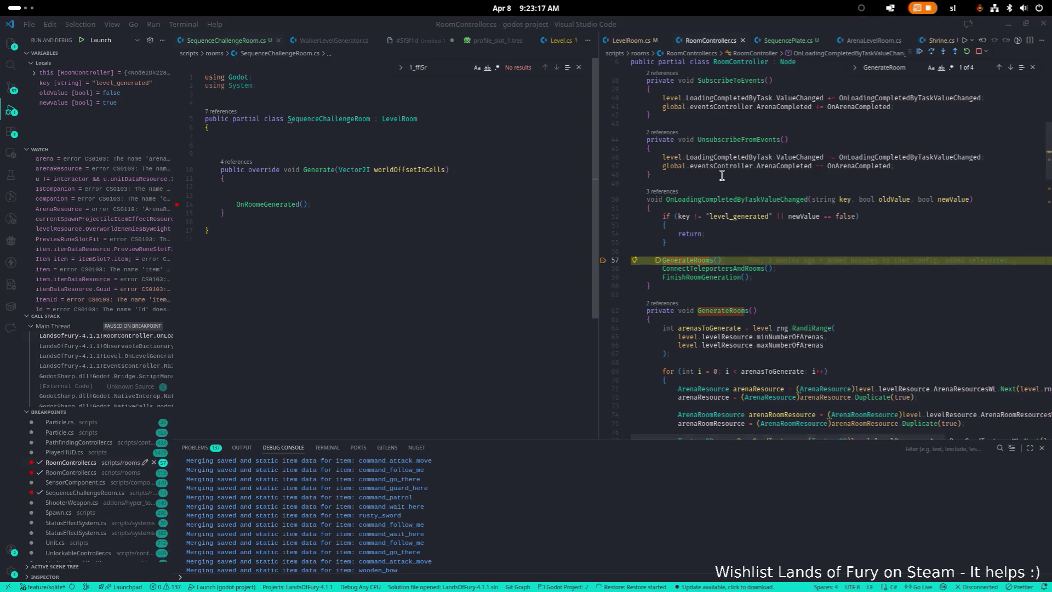
scroll(786, 193, "down", 5)
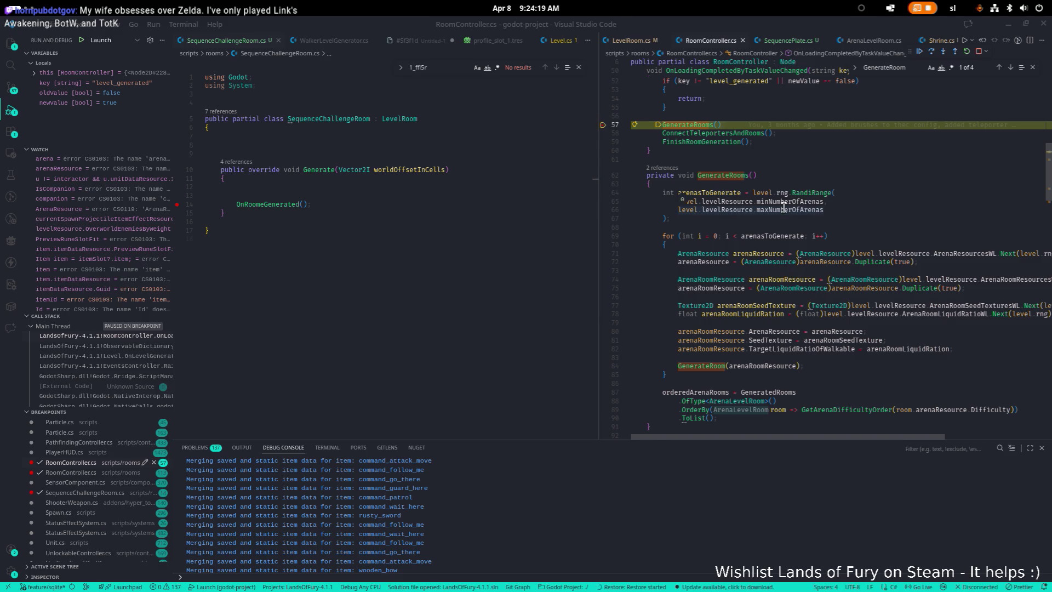
left_click(837, 219)
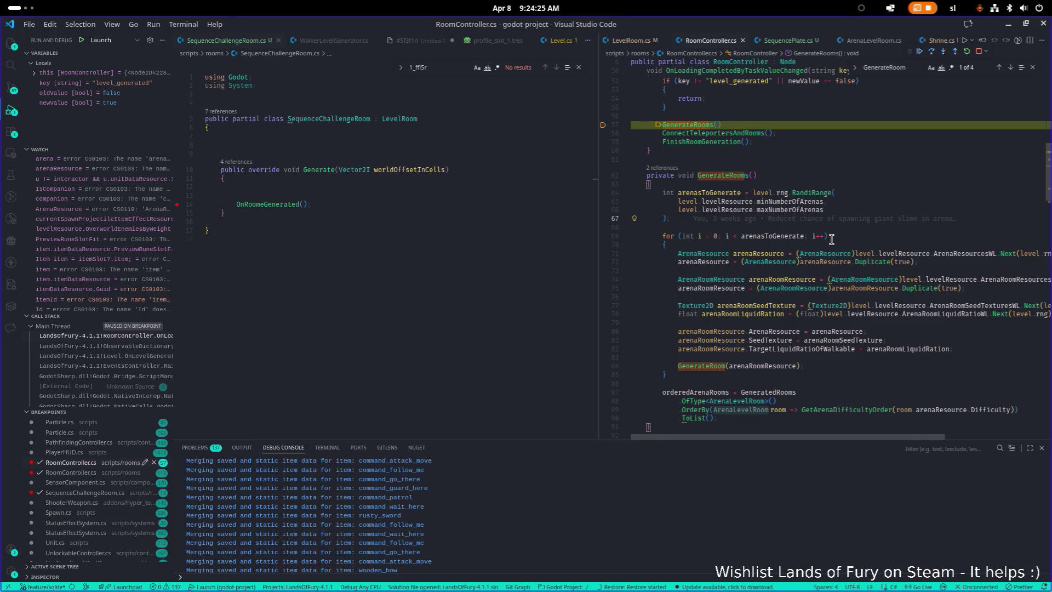
mouse_move(802, 239)
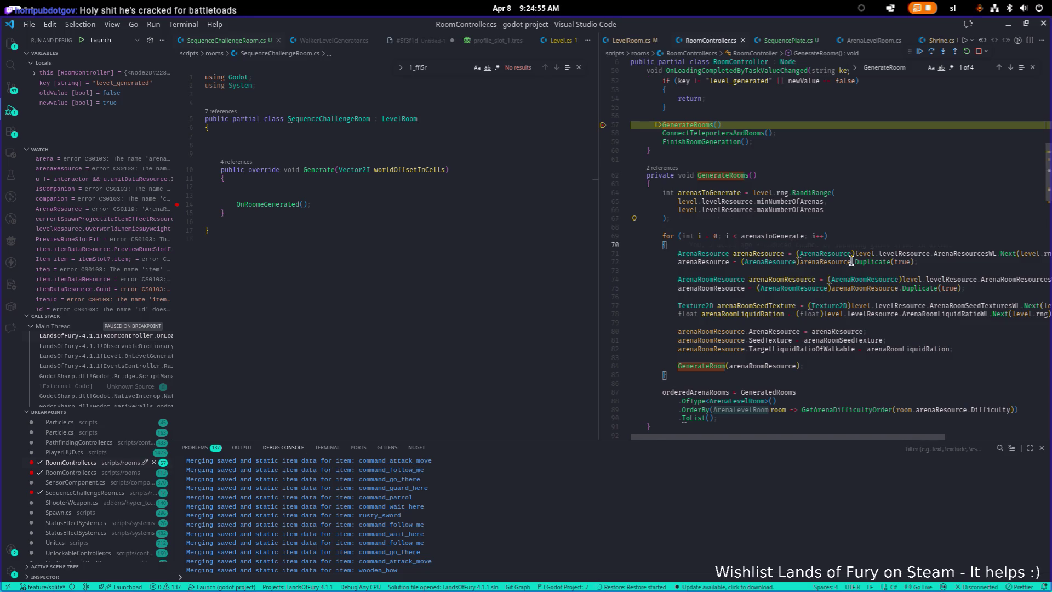
scroll(835, 280, "down", 3)
left_click(834, 280)
left_click(871, 309)
left_click(840, 288)
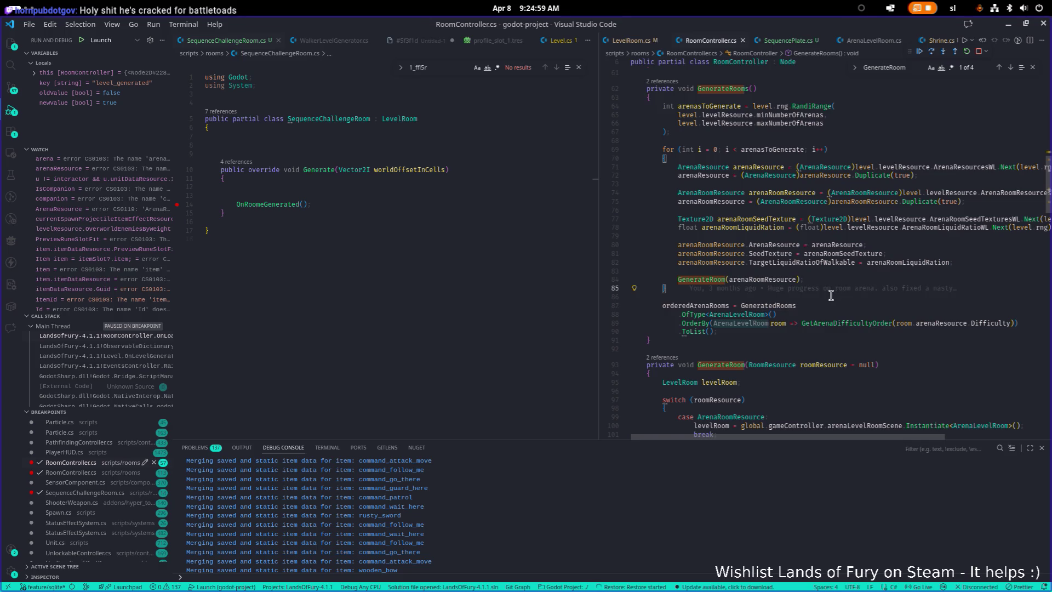
left_click(843, 293)
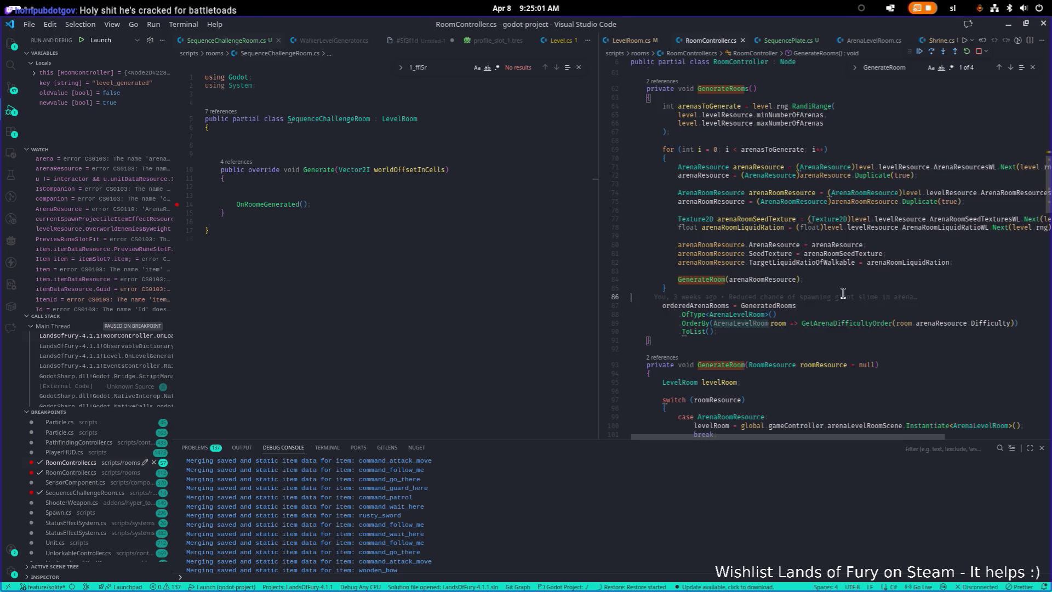
mouse_move(857, 254)
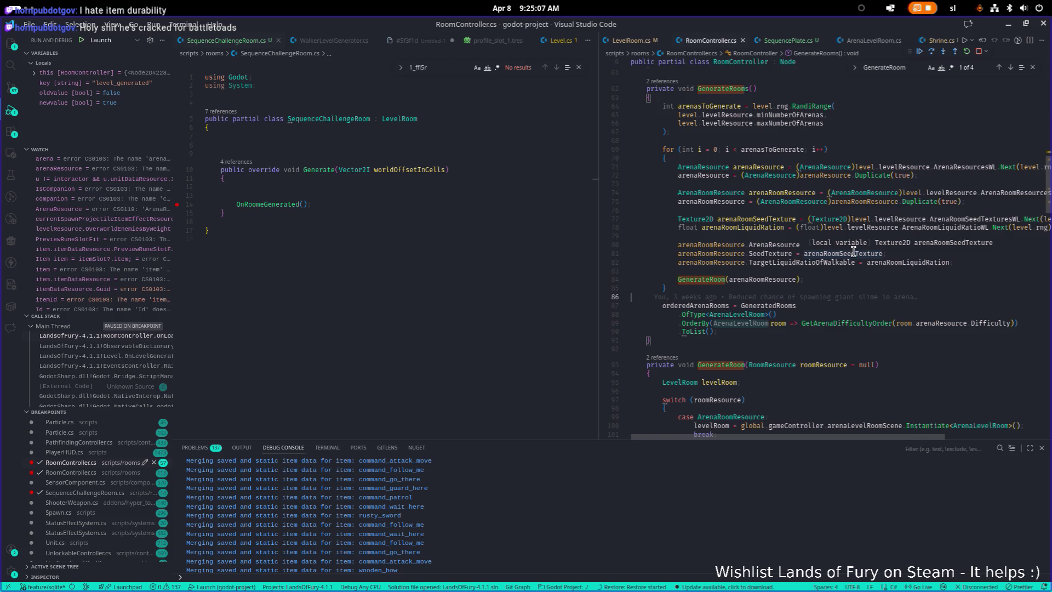
left_click(875, 280)
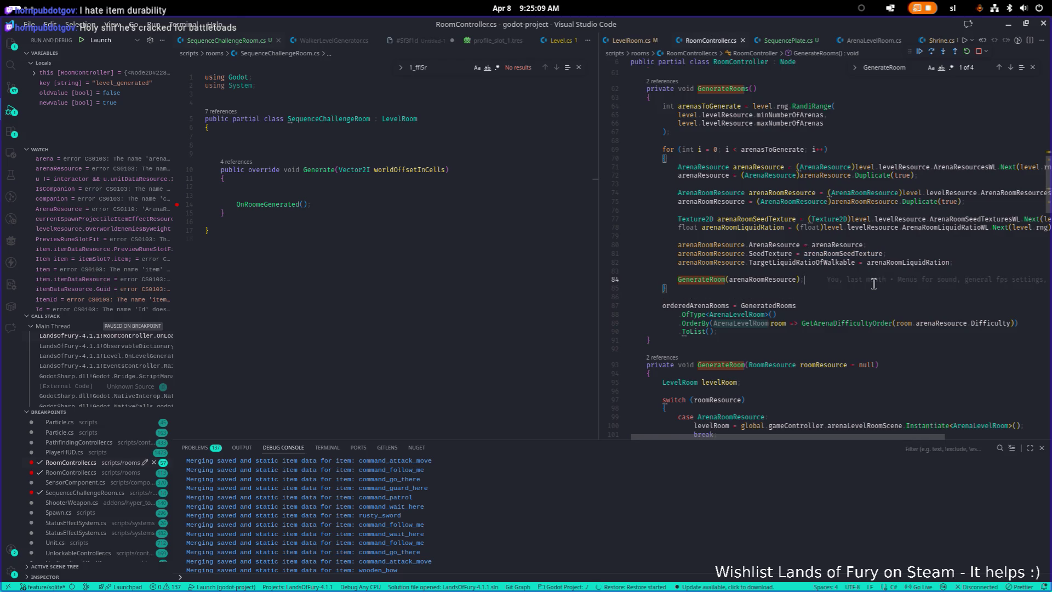
key("F5")
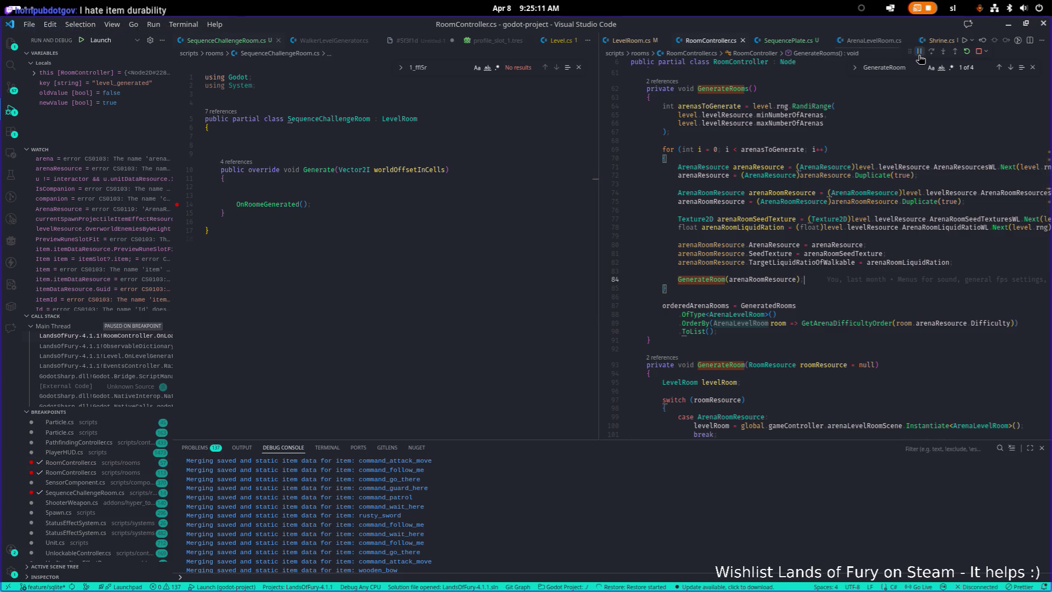
Review the arena setup code and its arenasToGenerate and minNumberOfArenas variables
left_click(895, 202)
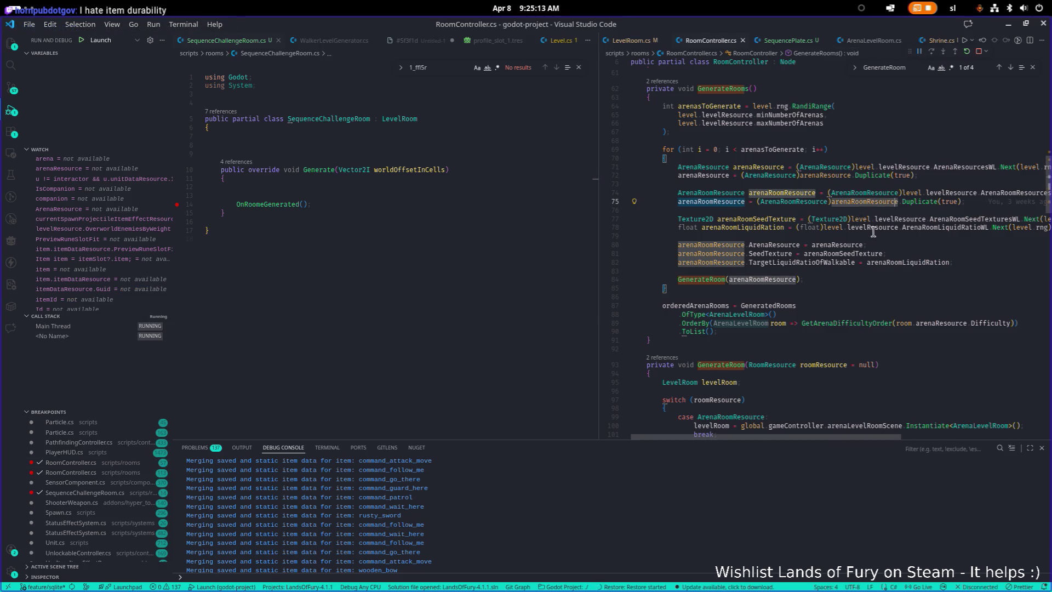
scroll(873, 232, "up", 3)
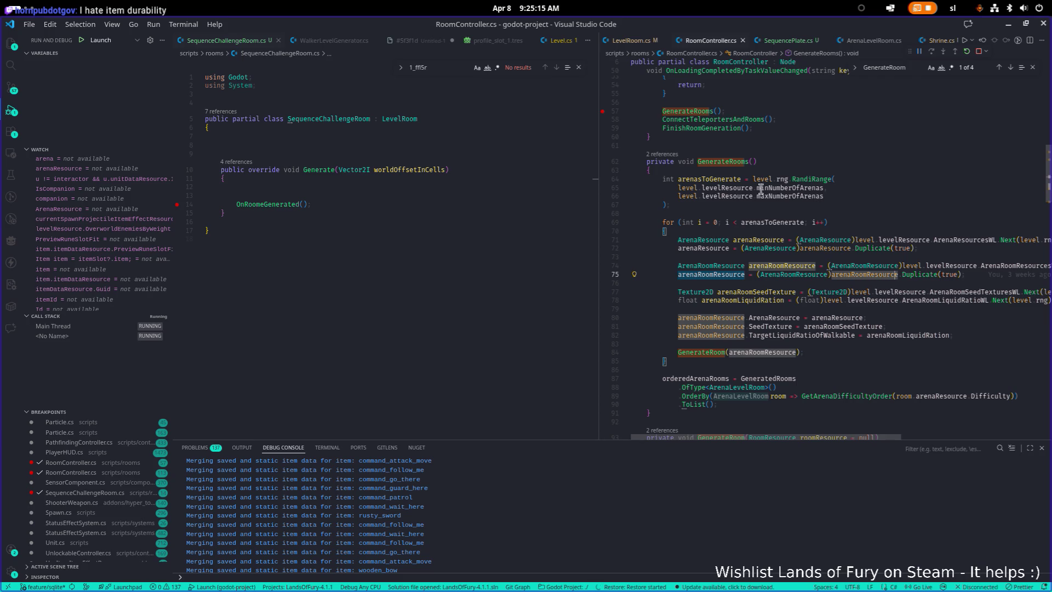
double_click(711, 180)
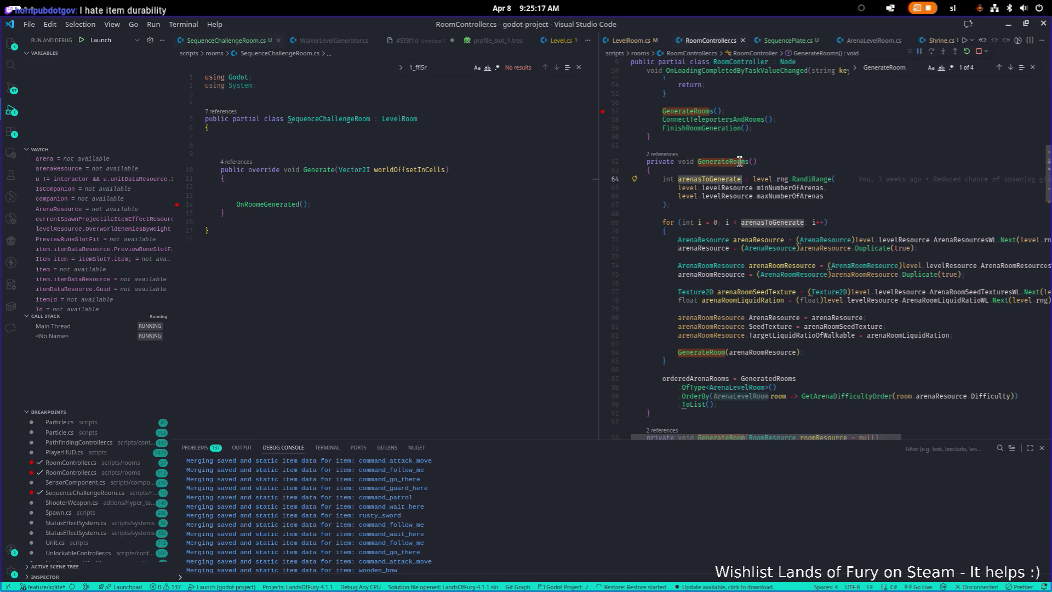
double_click(790, 188)
scroll(784, 192, "down", 4)
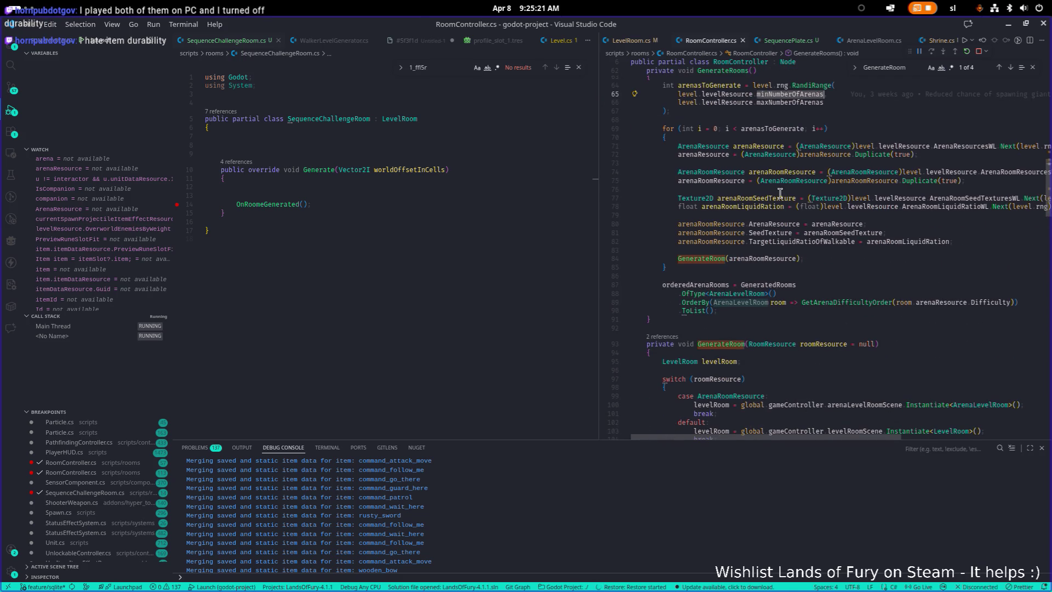
scroll(781, 193, "up", 2)
scroll(778, 195, "down", 2)
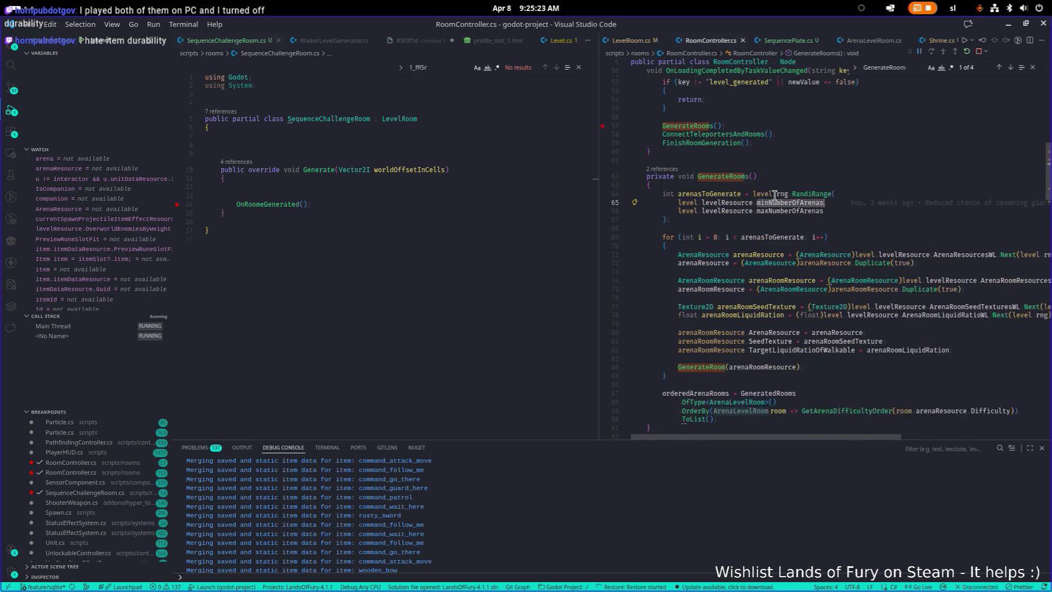
scroll(699, 283, "up", 2)
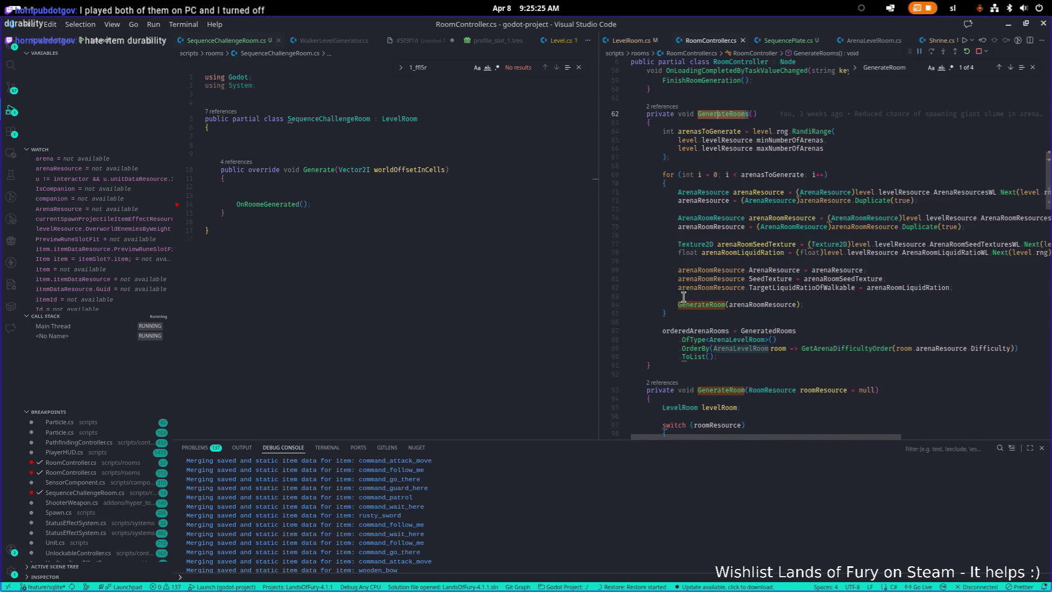
Declare a new private void GenerateArenaRooms() method below GenerateRooms
left_click(672, 365)
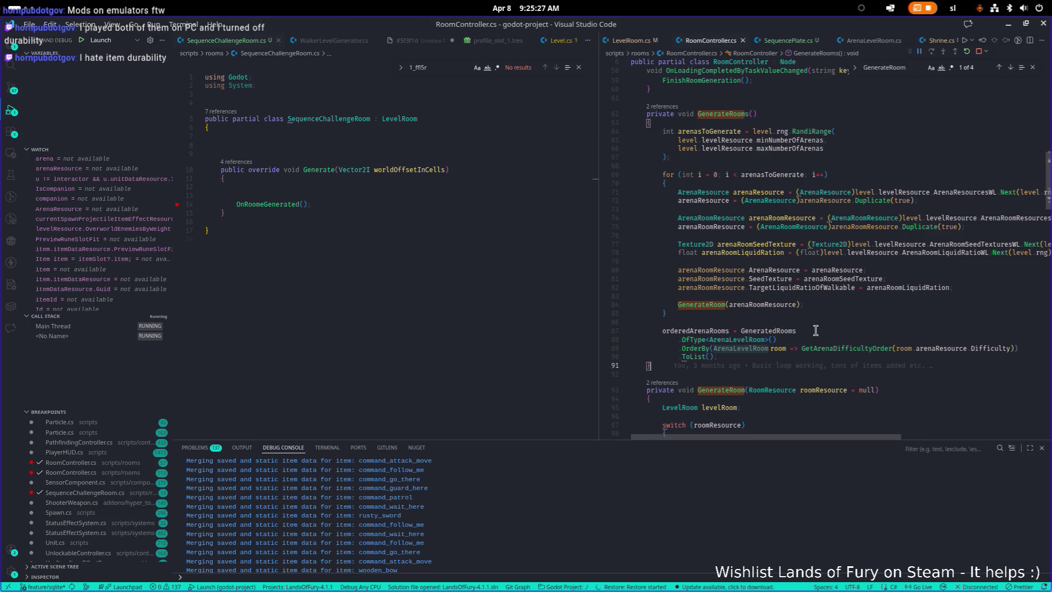
key("Return")
key("Return")
type("private void Gen")
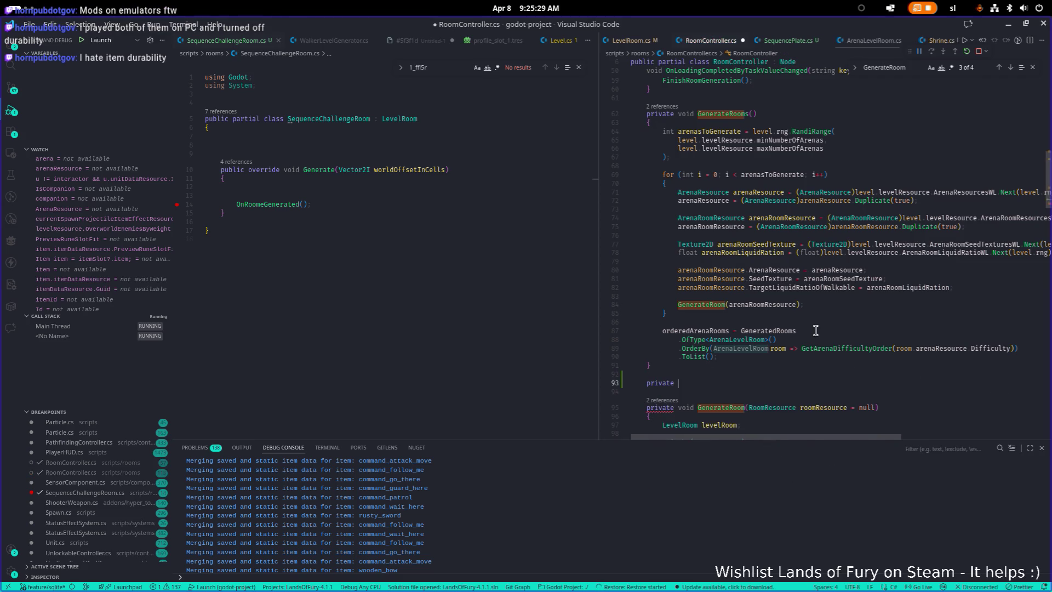
type("erat")
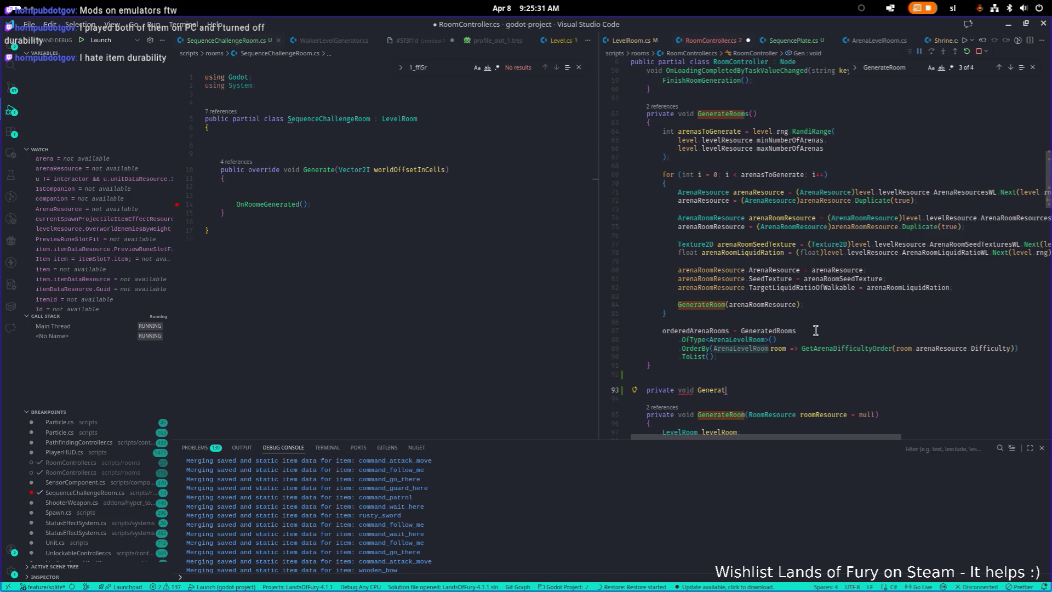
type("eArenaRooms()")
key("Return")
type("{")
key("Return")
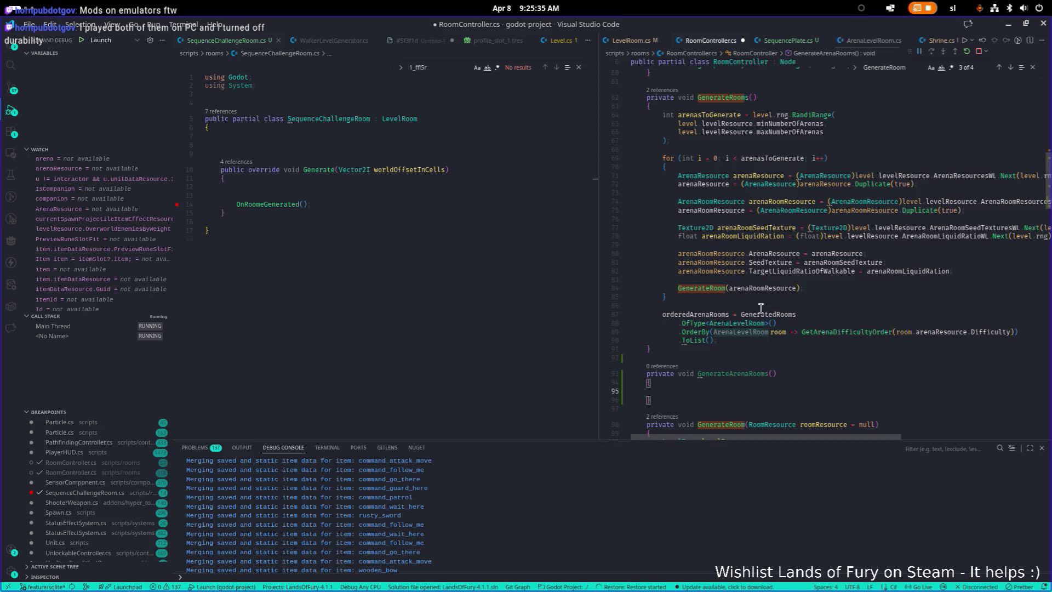
Move the arena generation code out of GenerateRooms into GenerateArenaRooms
left_click(740, 339)
key("shift+alt+Right")
key("shift+alt+Right")
key("shift+alt+Right")
key("Delete")
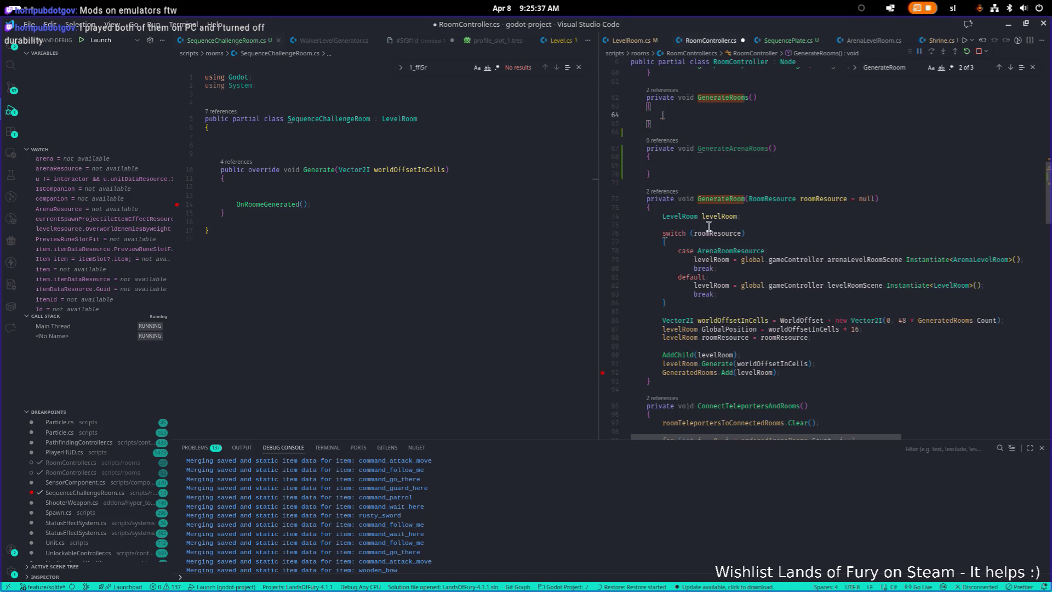
left_click(677, 170)
key("ctrl+v")
Call GenerateArenaRooms(); from GenerateRooms, save, and add blank lines below GenerateArenaRooms
left_click(704, 118)
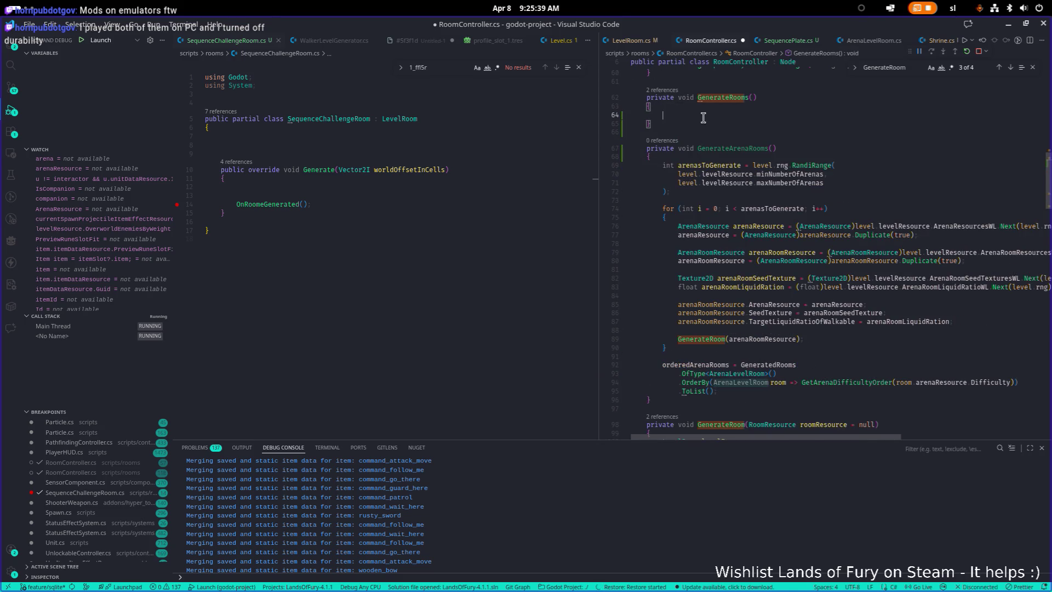
type("Genera")
key("Down")
key("Down")
key("Down")
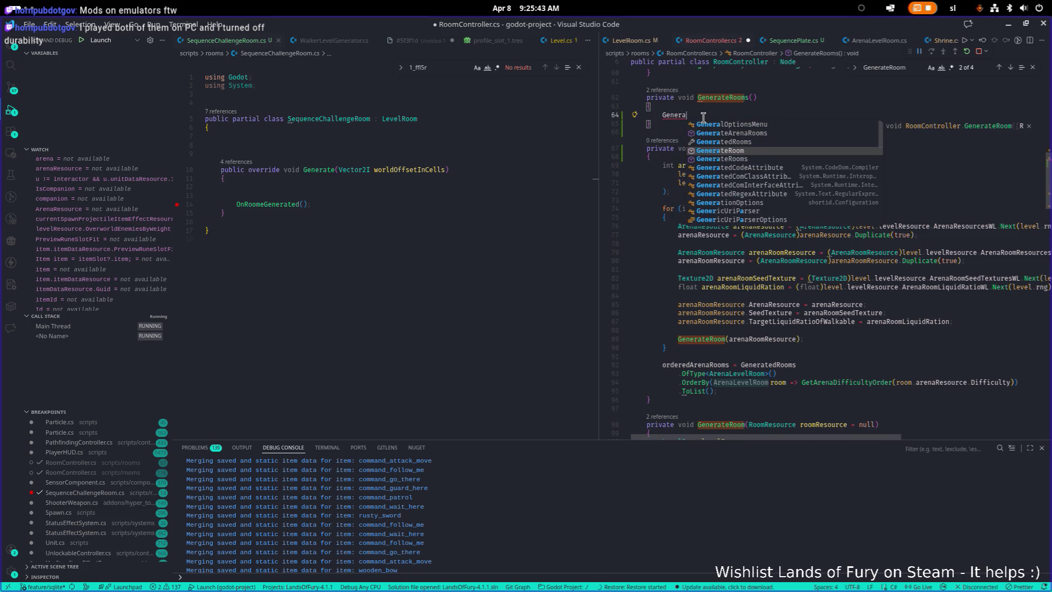
key("Up")
key("Up")
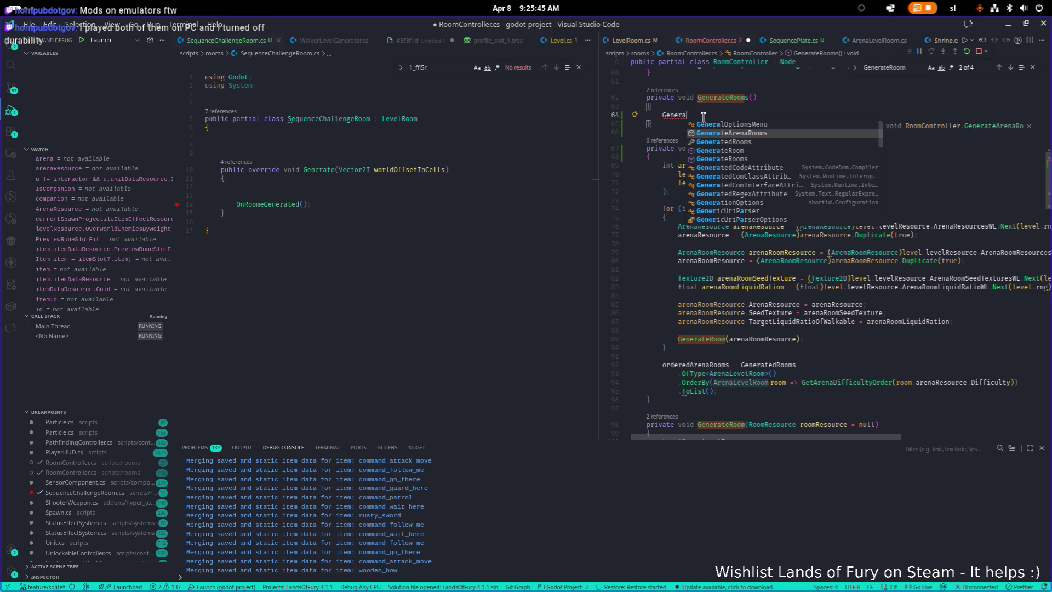
key("Tab")
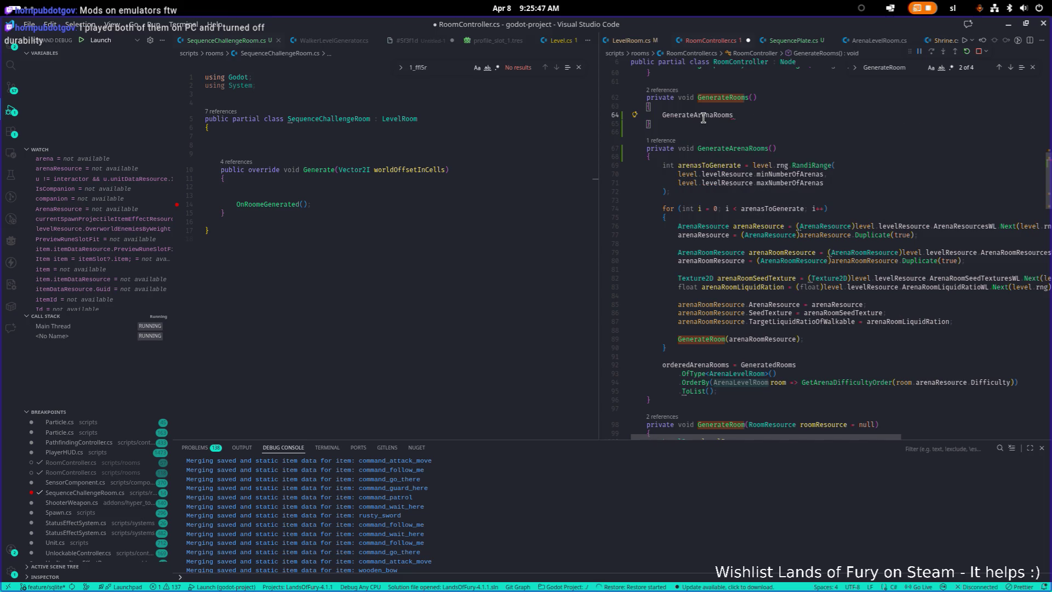
type("();")
key("ctrl+s")
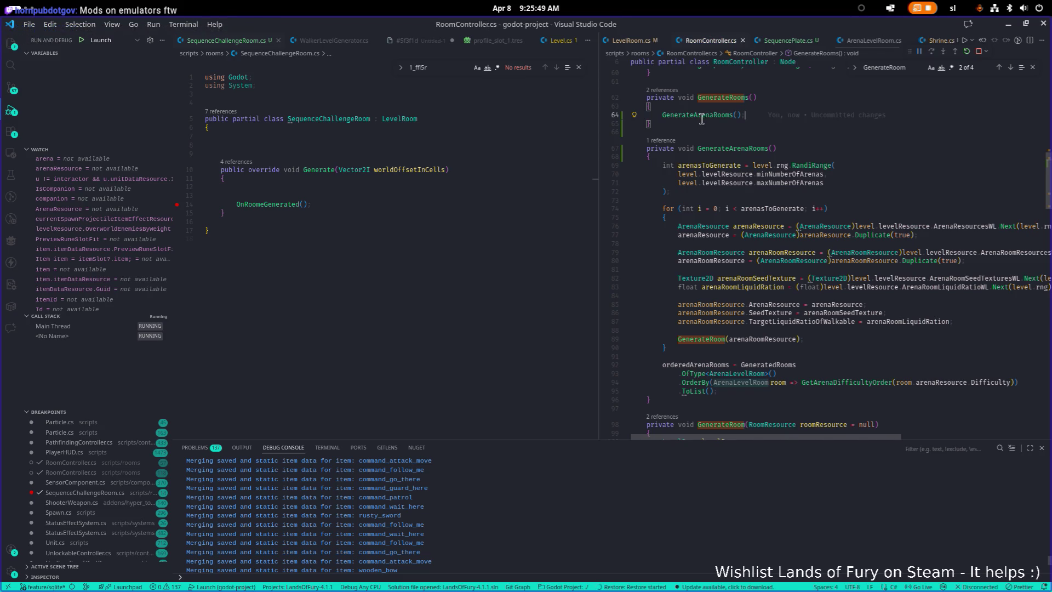
left_click(664, 395)
key("Return")
key("Return")
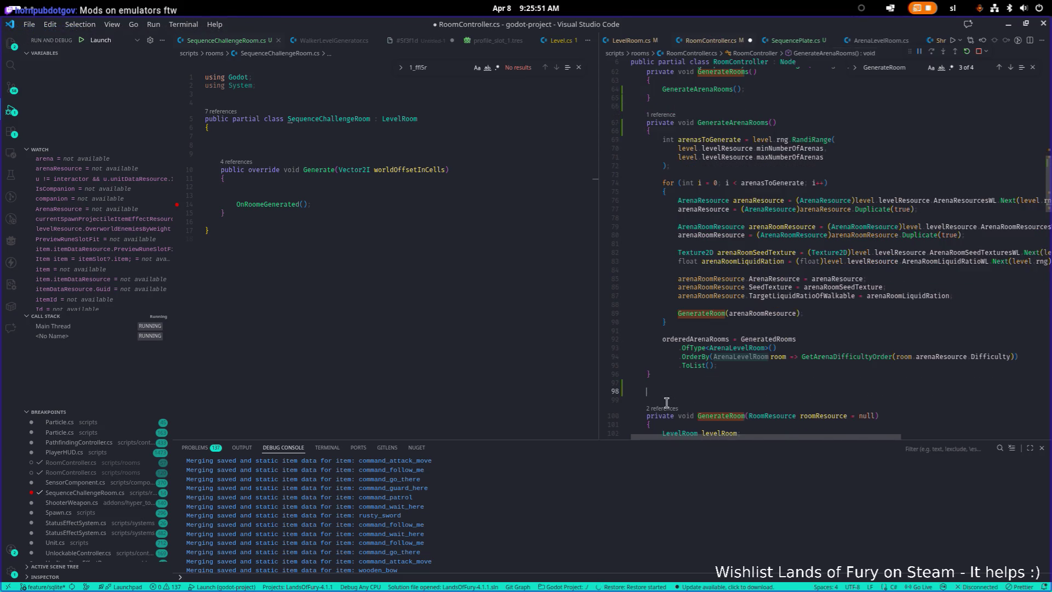
Declare an empty private void GenerateChallengeRooms() method with braces
type("priva")
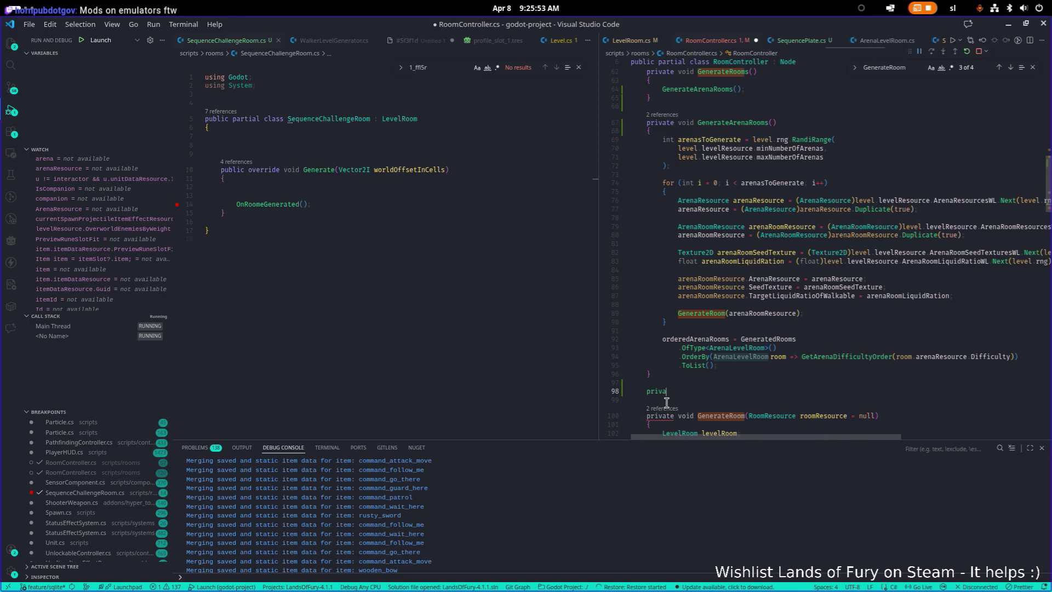
type("te void Generate")
type("Seq")
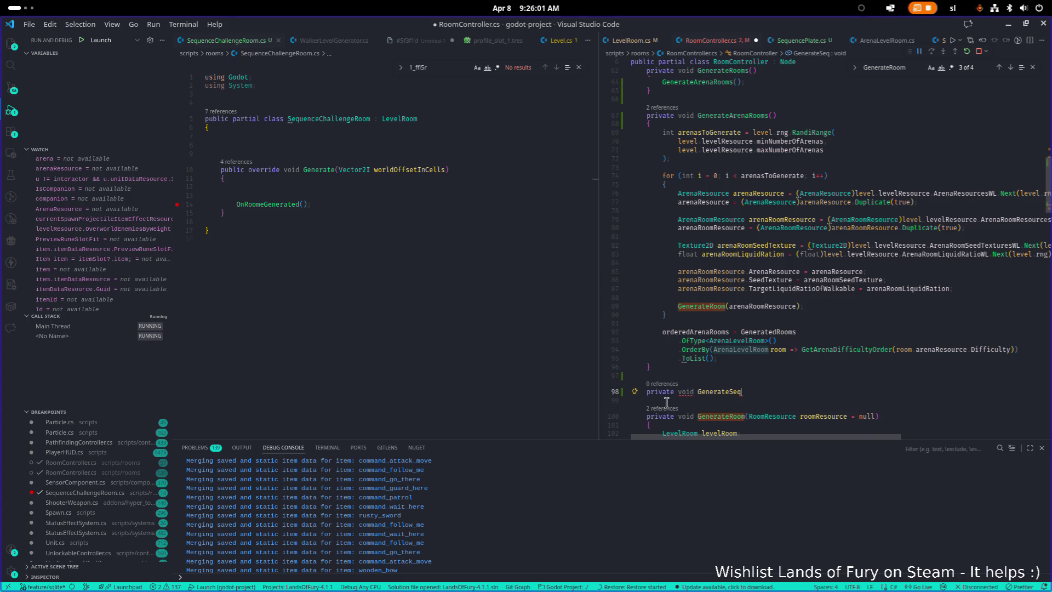
type("ChallengeRooms")
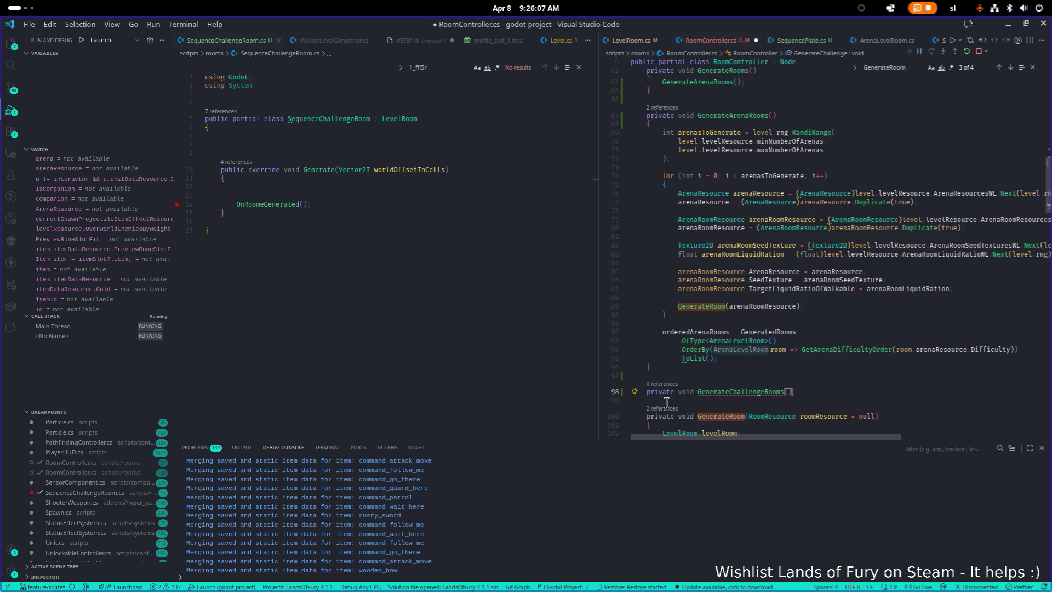
type("()")
key("Return")
type("{")
key("Return")
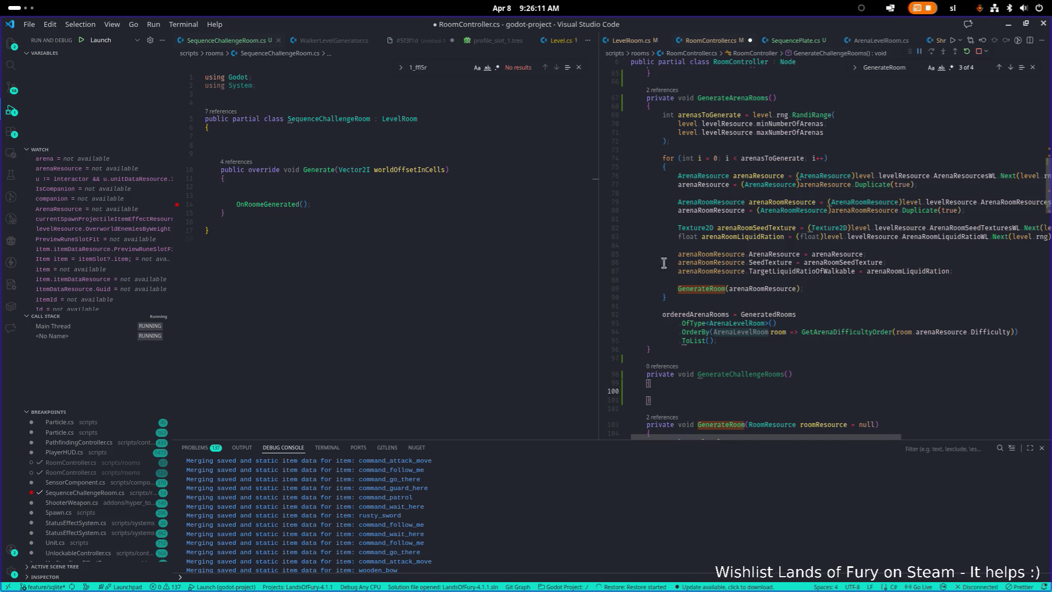
Add GenerateChallengeRooms(); under GenerateArenaRooms(); in GenerateRooms and save the file
scroll(684, 427, "up", 5)
left_click(763, 167)
scroll(767, 192, "down", 2)
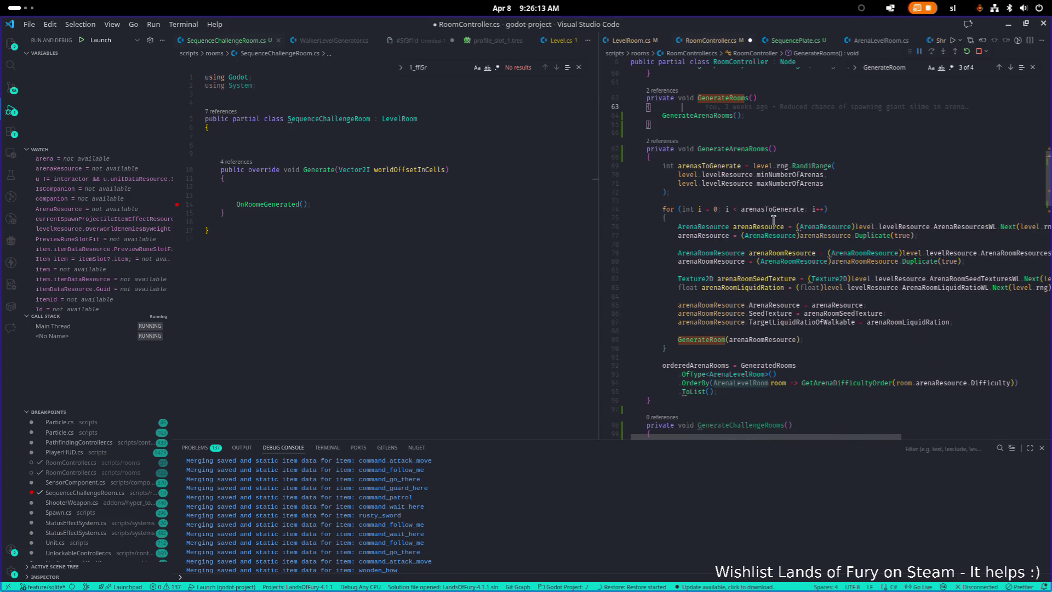
mouse_move(803, 210)
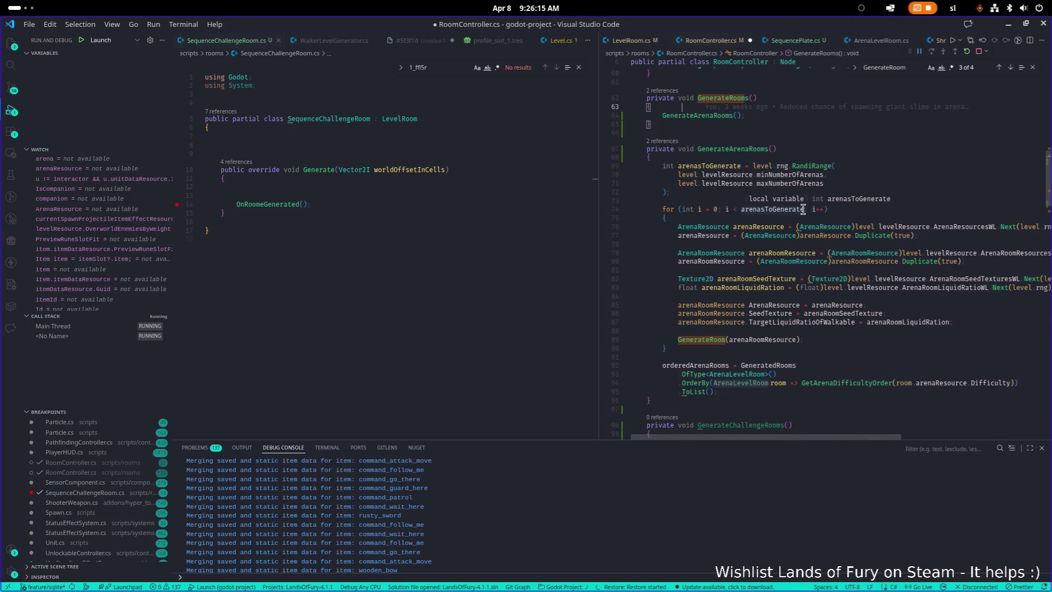
left_click(775, 120)
key("Return")
type("Gener")
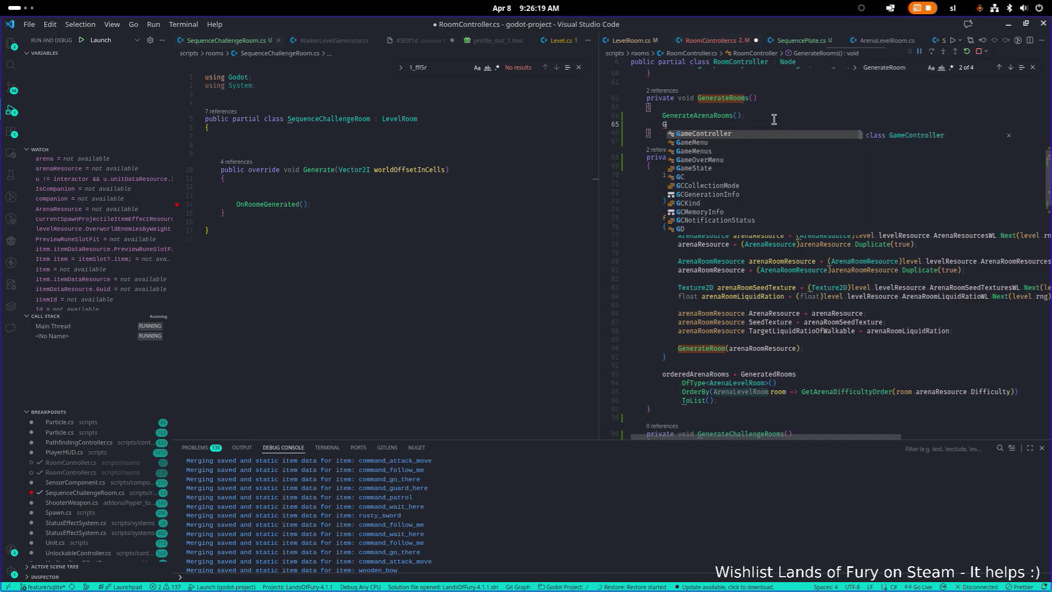
key("Down")
key("Down")
key("Return")
type("();")
key("ctrl+s")
Check the GenerateChallengeRooms declaration and add the missing semicolon after the OnRoomeGenerated call
scroll(775, 120, "down", 3)
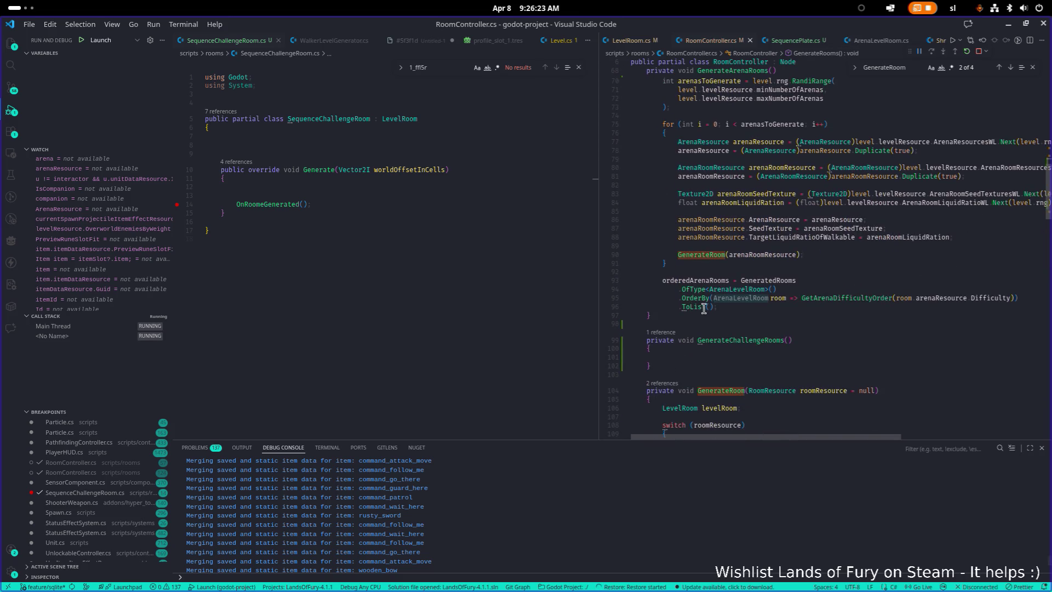
left_click(686, 361)
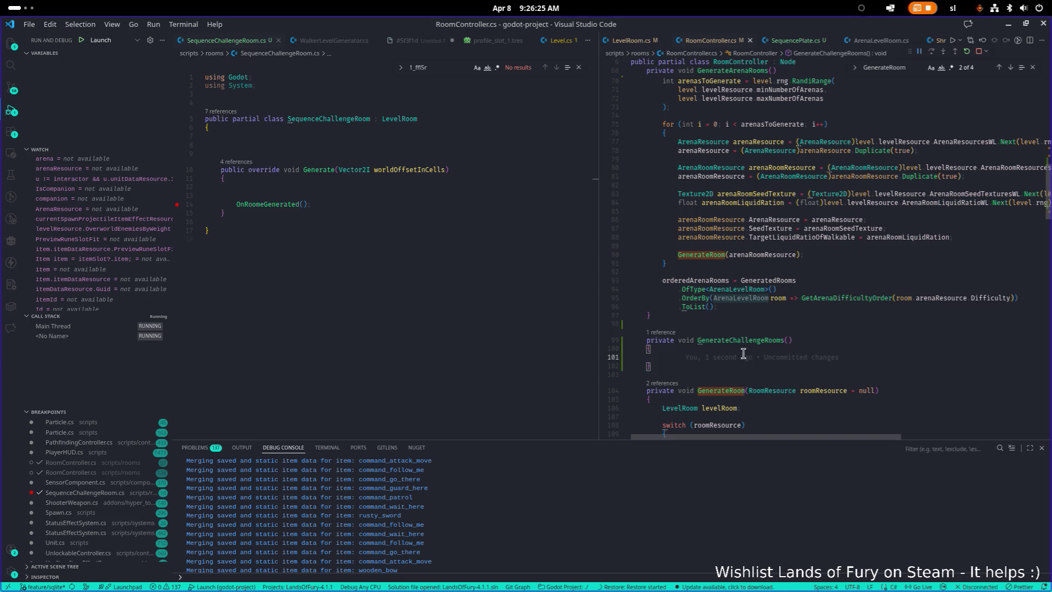
scroll(776, 274, "up", 3)
scroll(802, 219, "down", 3)
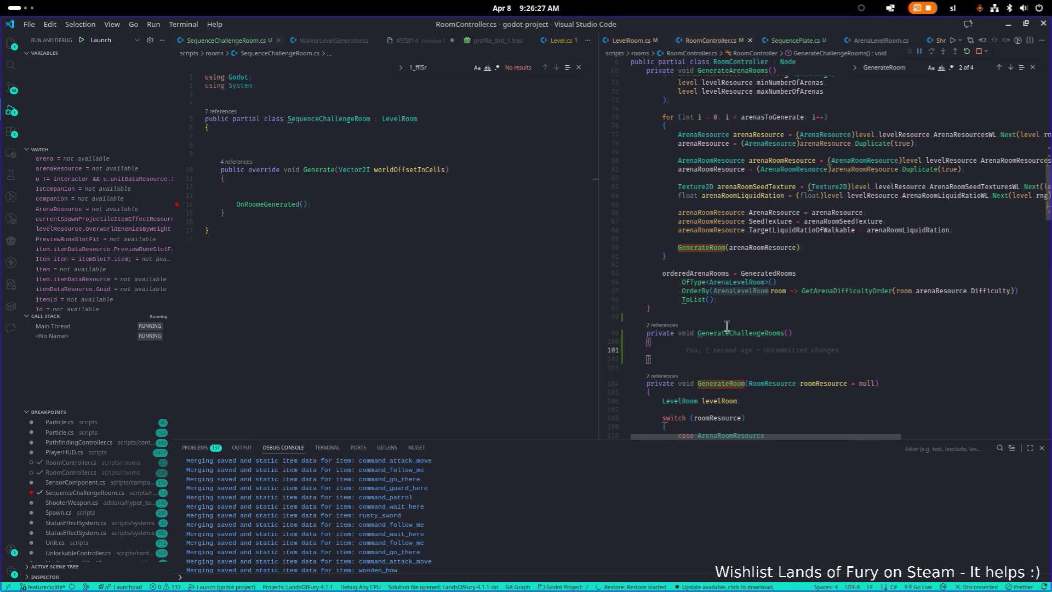
left_click(785, 333)
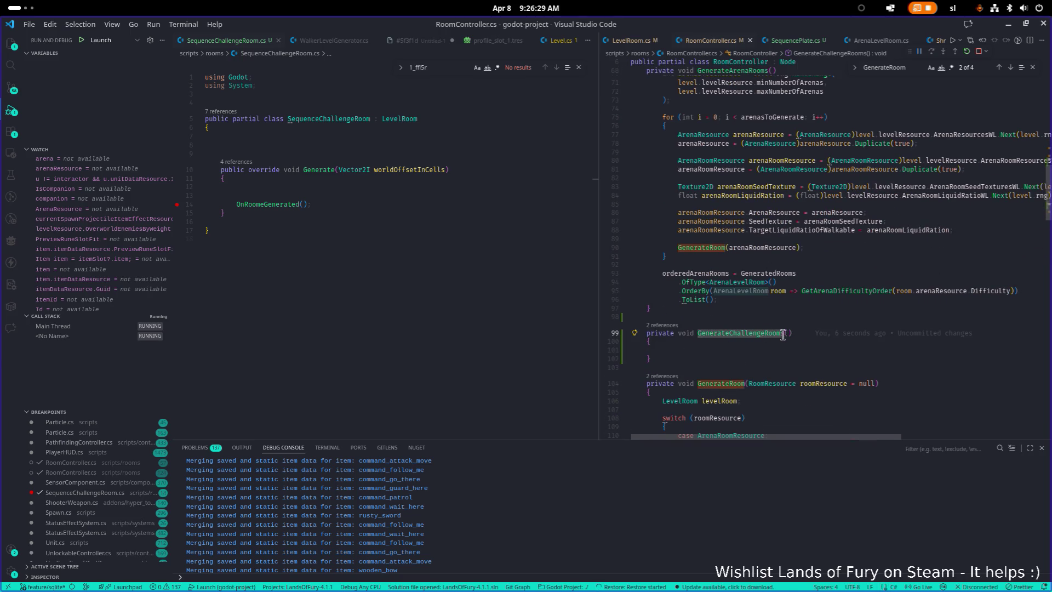
left_click(351, 204)
type(";")
left_click(761, 341)
mouse_move(409, 253)
left_mouse_down()
mouse_move(378, 120)
mouse_move(220, 126)
mouse_move(207, 154)
left_mouse_up()
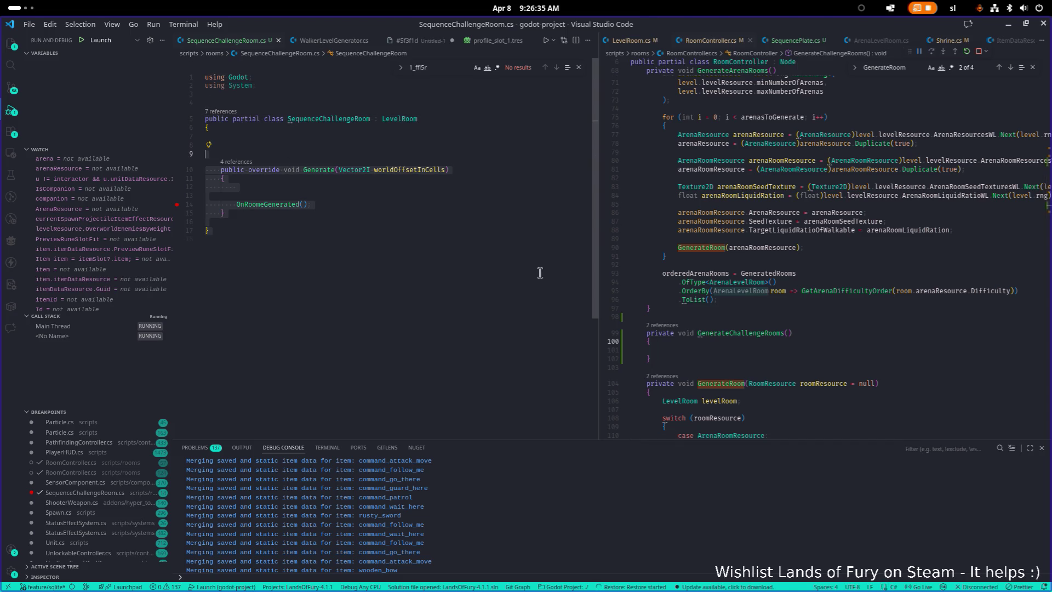
left_click(303, 144)
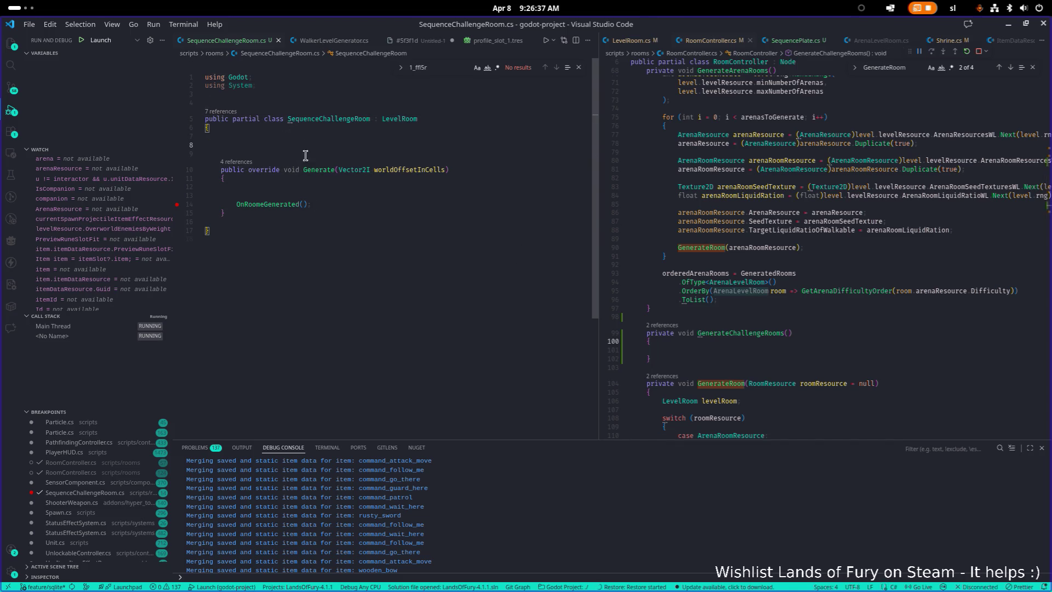
left_click(328, 186)
left_click(353, 230)
left_click(393, 210)
left_click(788, 205)
scroll(787, 208, "down", 4)
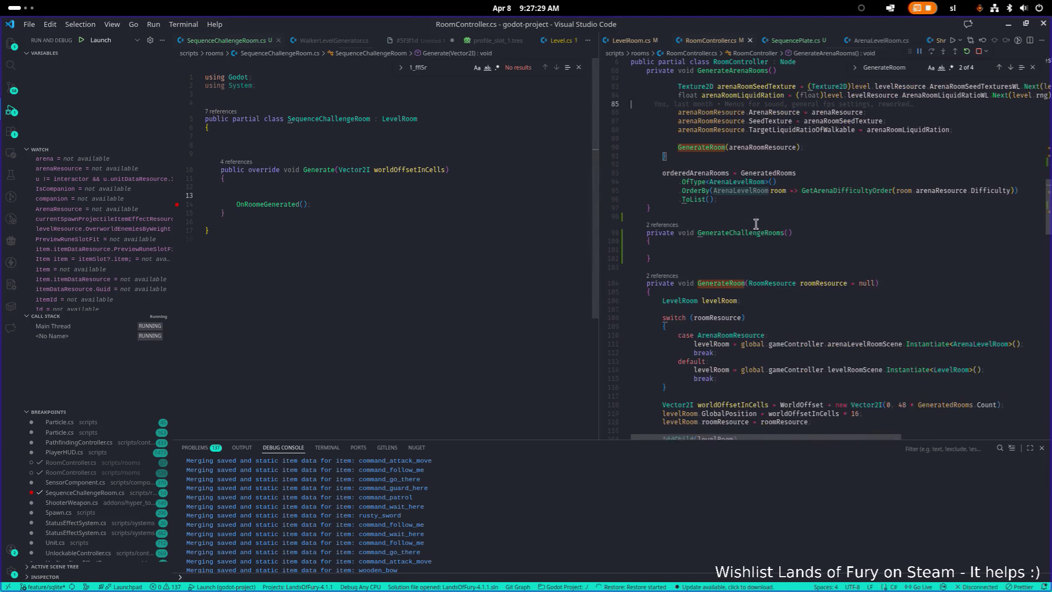
left_click(776, 234)
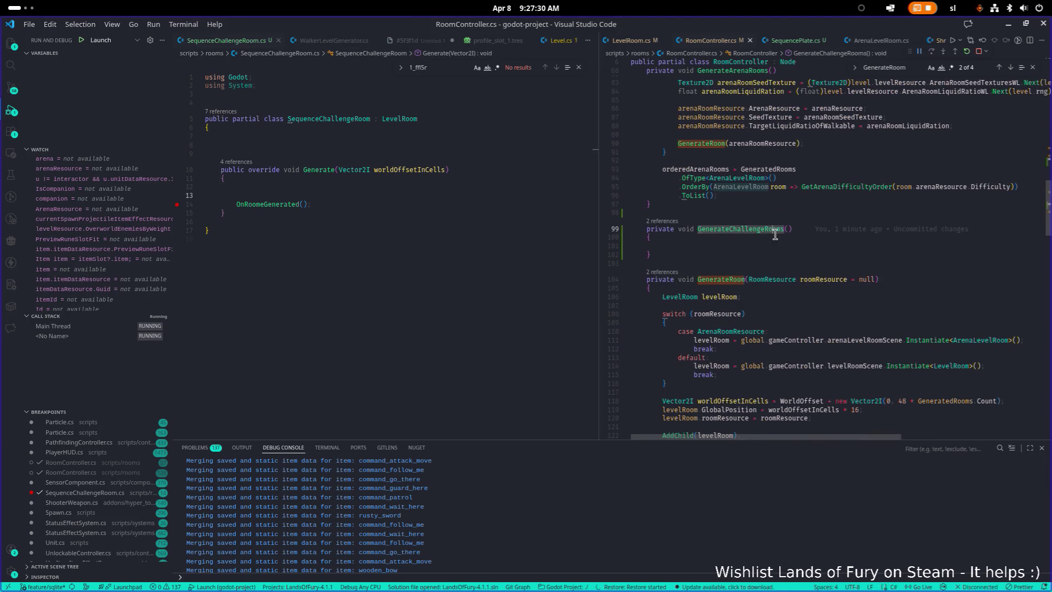
left_click(707, 246)
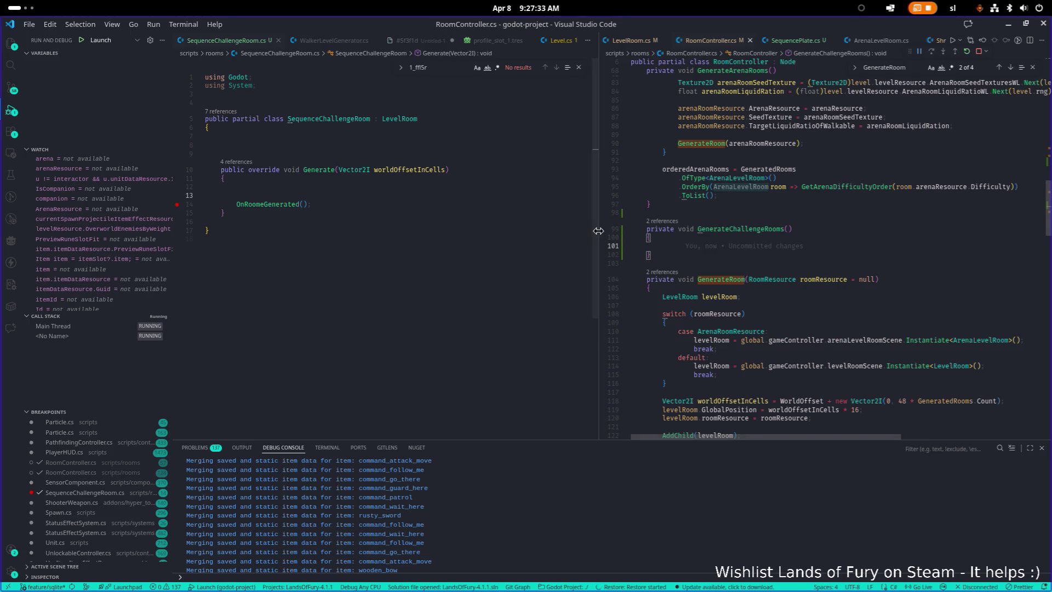
scroll(732, 248, "up", 2)
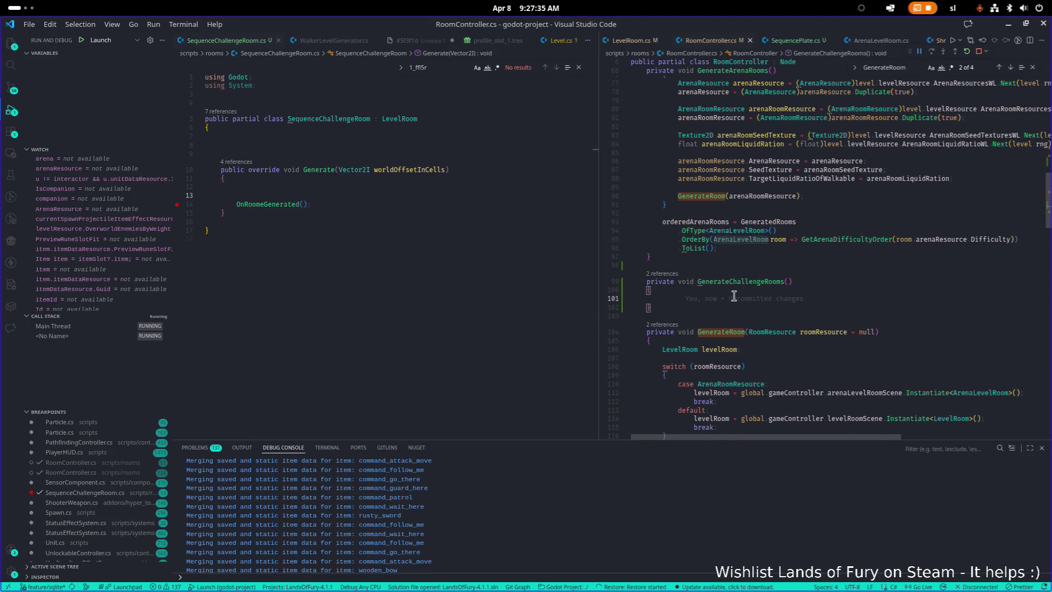
scroll(736, 296, "up", 4)
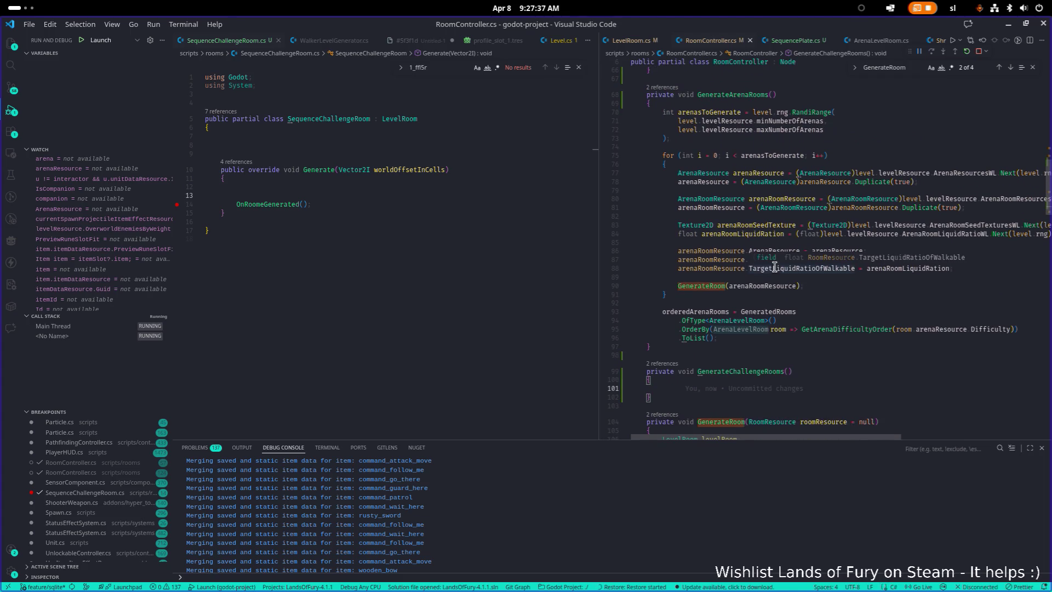
scroll(766, 335, "up", 10)
scroll(765, 334, "down", 9)
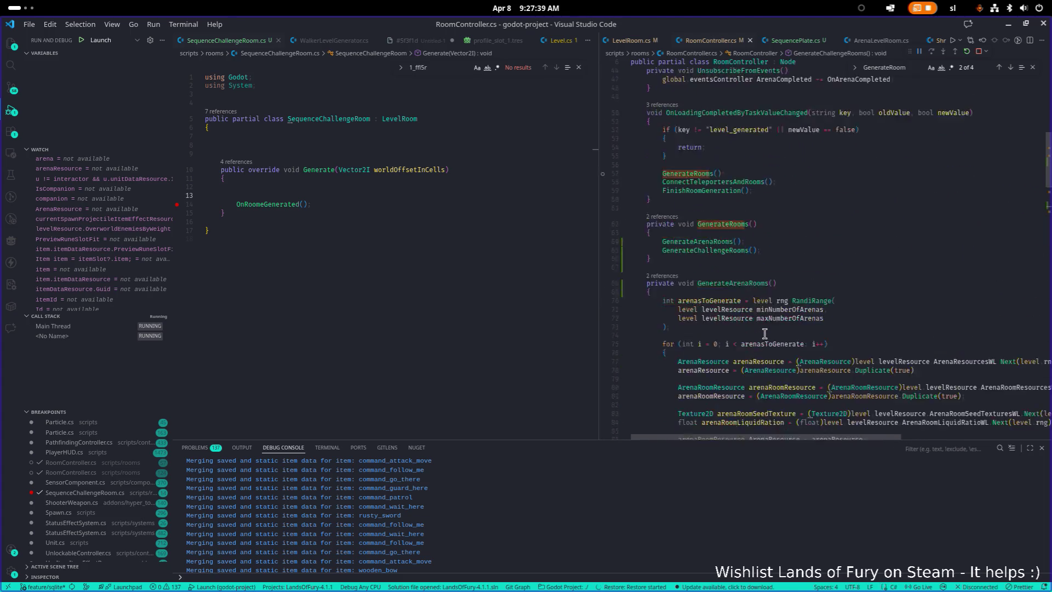
left_click(791, 171)
left_click(754, 215)
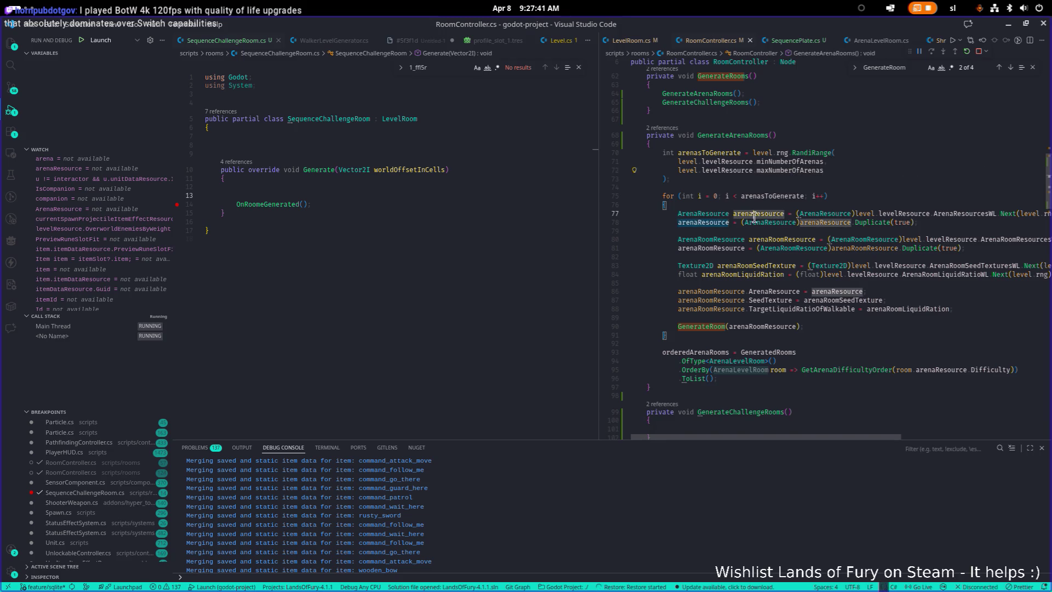
scroll(763, 244, "down", 3)
scroll(737, 321, "up", 10)
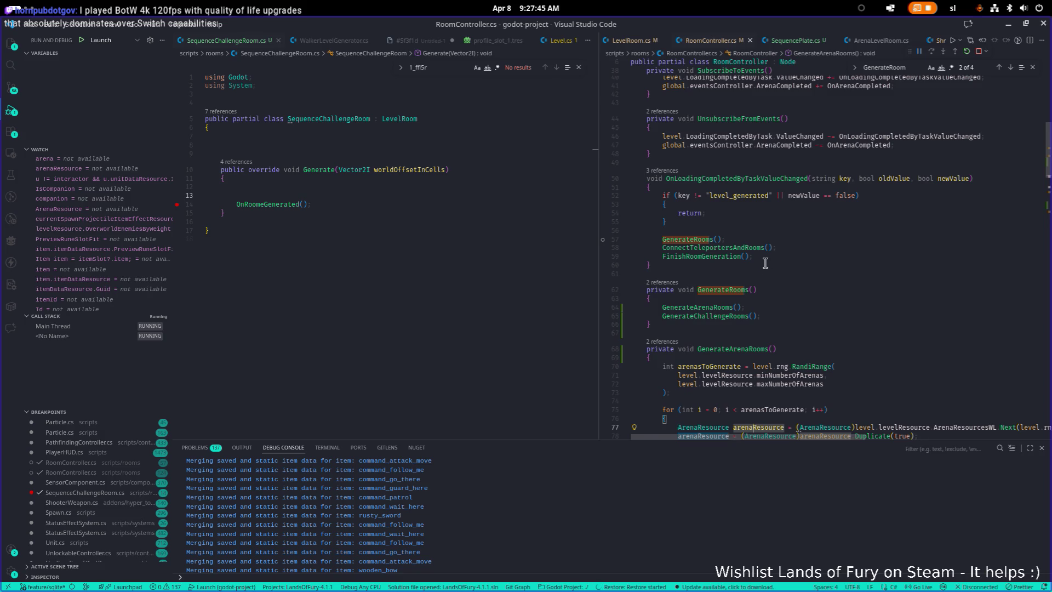
scroll(766, 263, "up", 2)
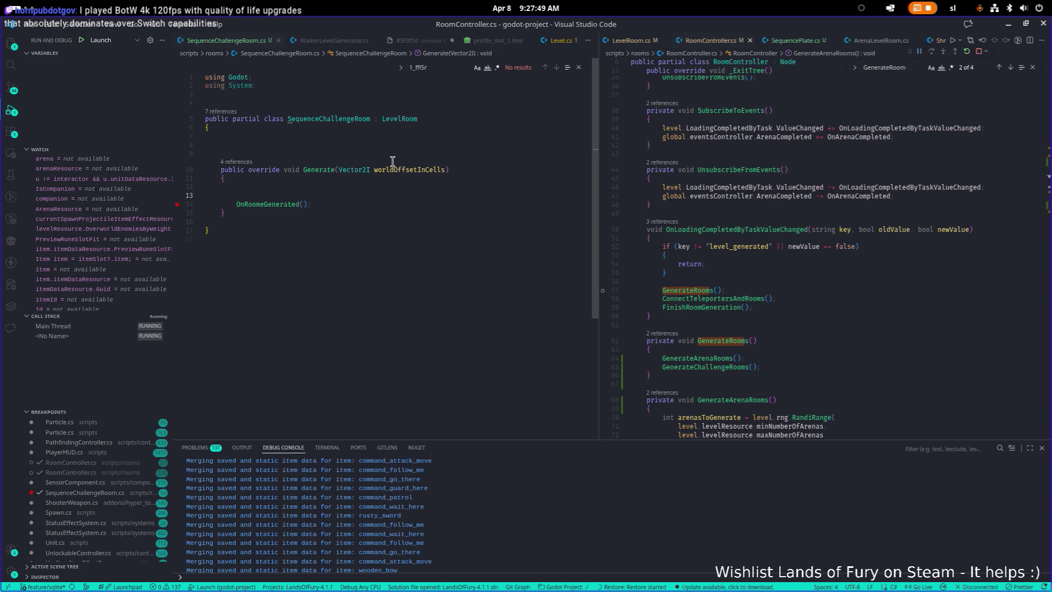
left_click_drag(367, 219, 266, 120)
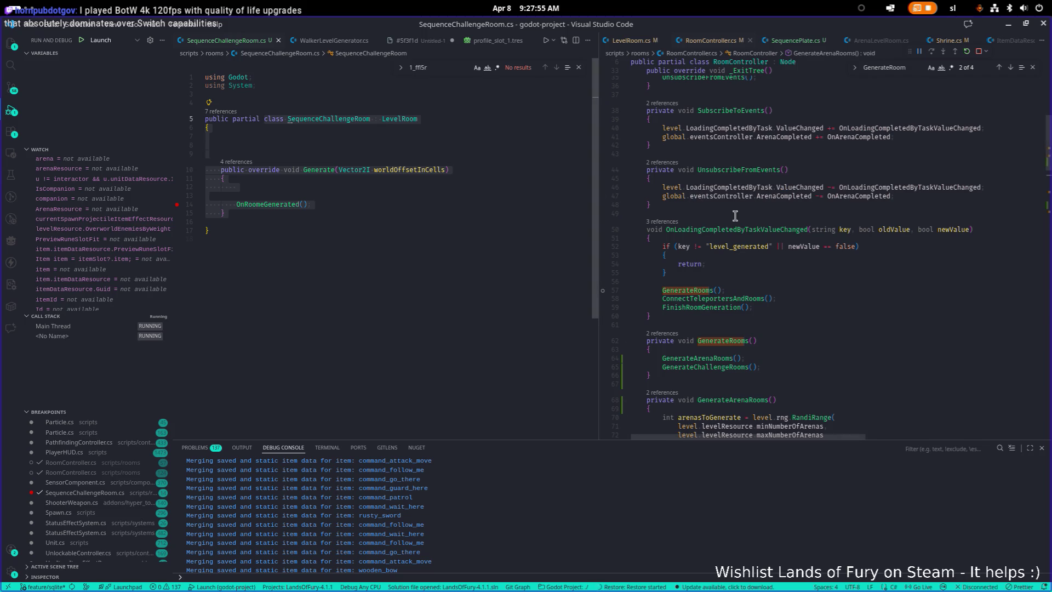
scroll(733, 216, "down", 5)
scroll(732, 215, "down", 8)
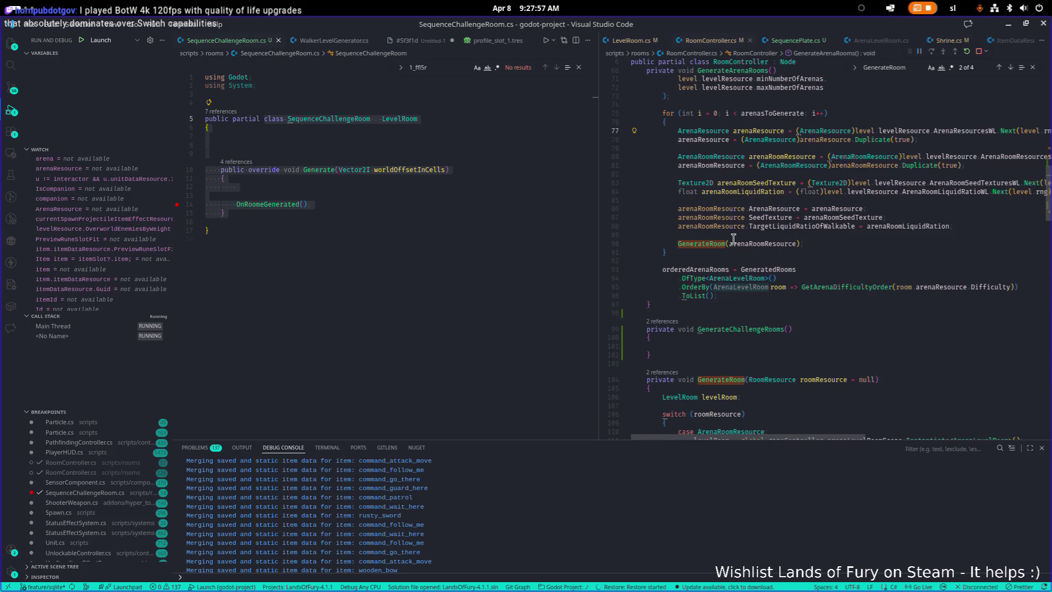
left_click(696, 345)
left_click(509, 213)
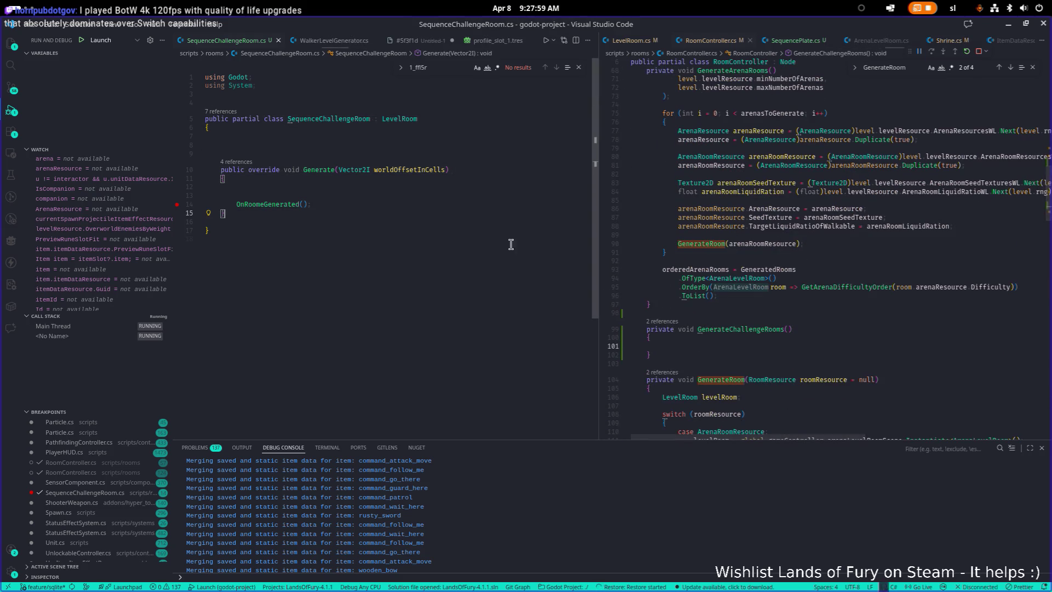
left_click(681, 337)
left_click(683, 346)
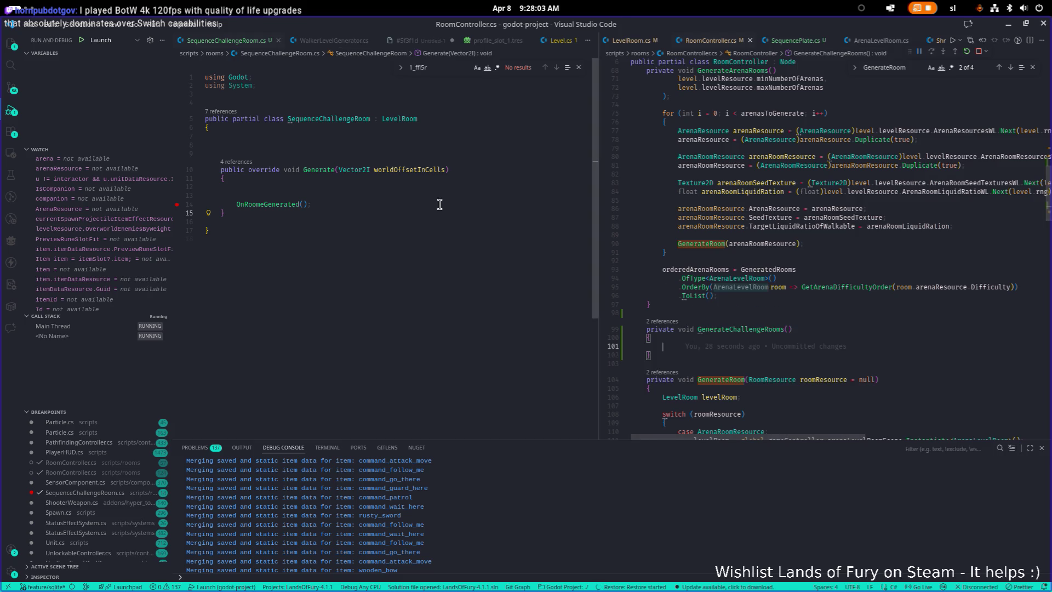
left_click(411, 187)
left_click(416, 141)
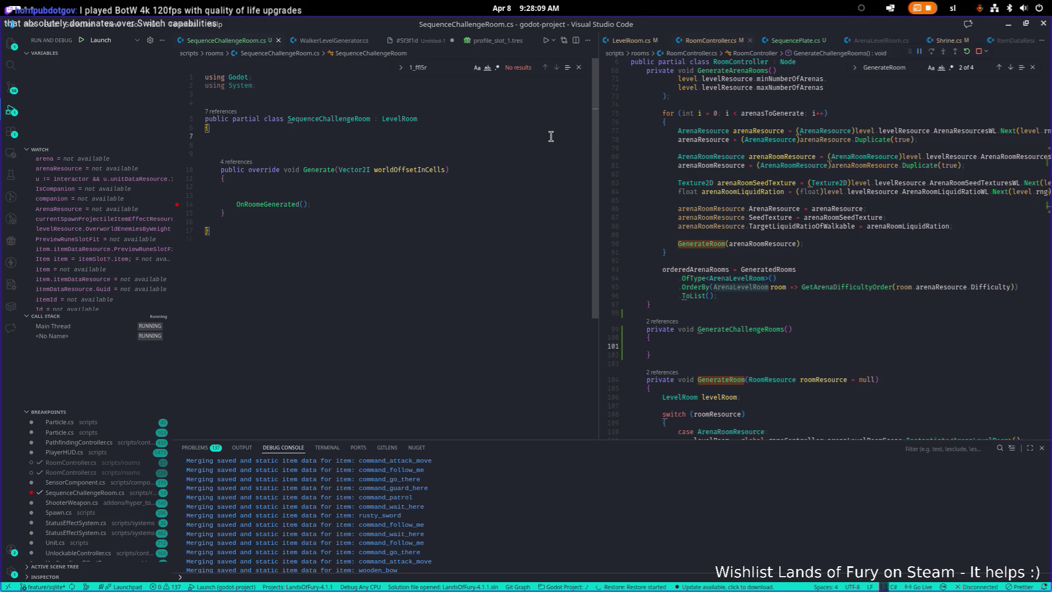
Declare the field private bool instantTest = true on a new line in the class
left_click(819, 355)
left_click(428, 141)
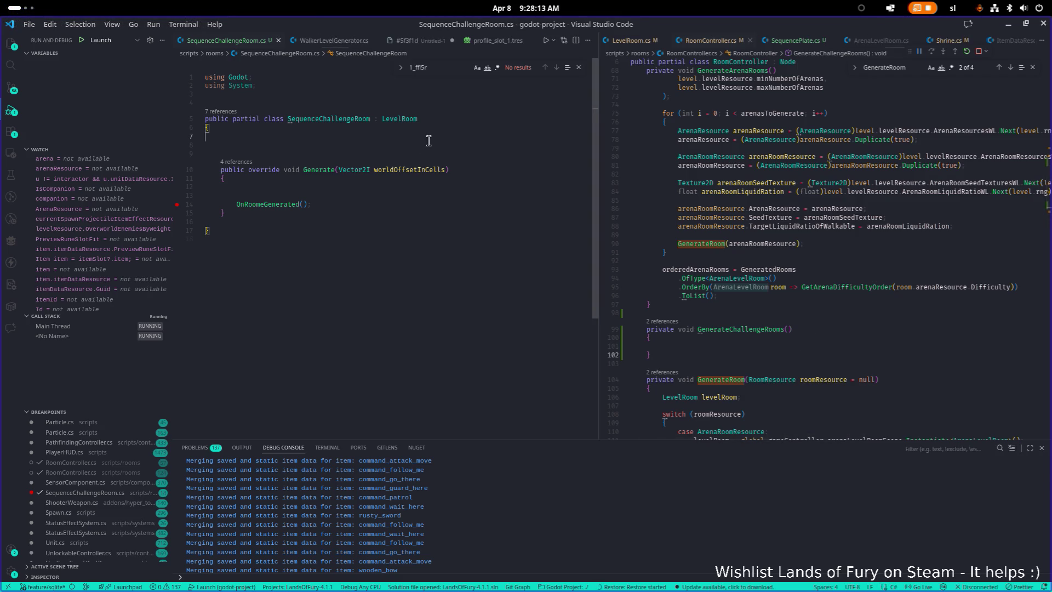
key("Return")
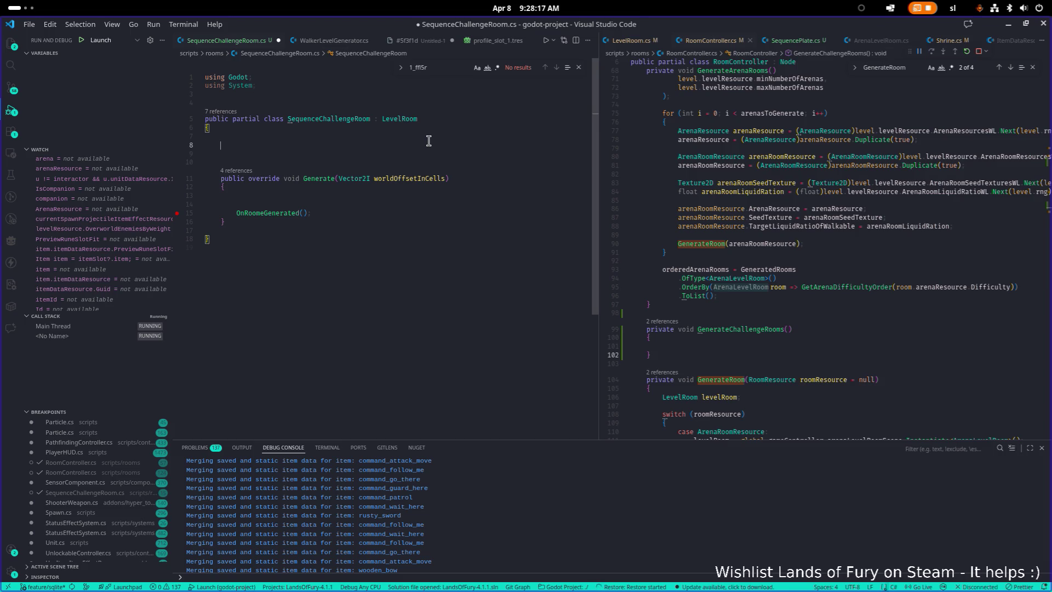
key("ctrl+space")
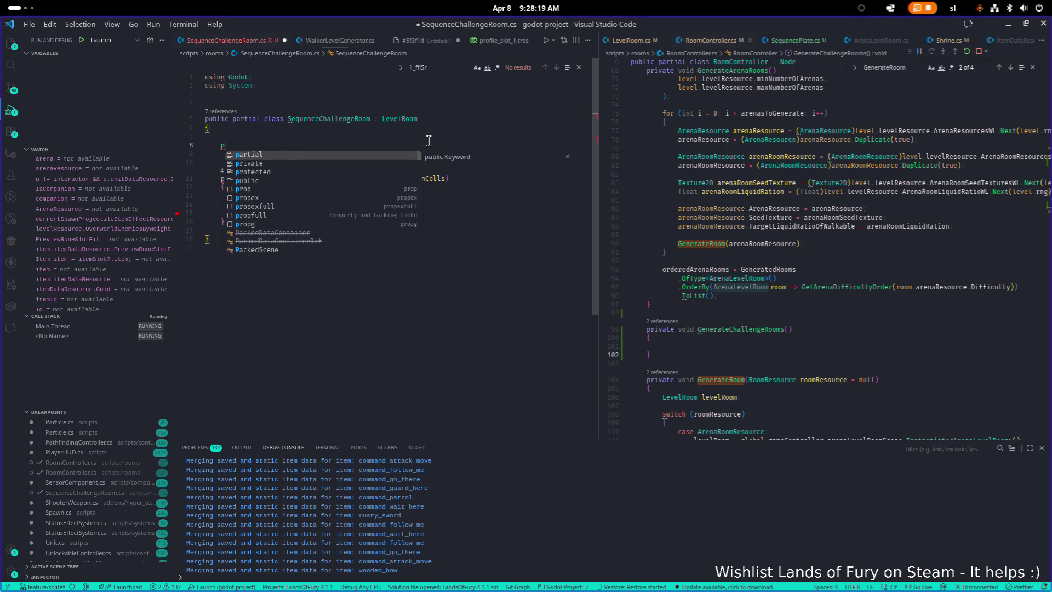
key("Escape")
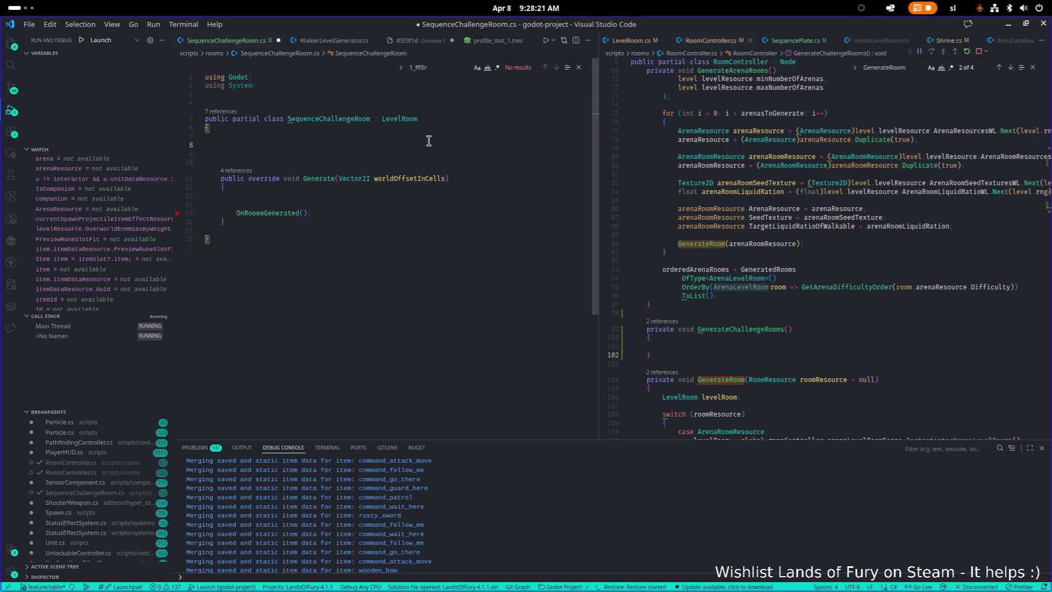
type("private bool tes")
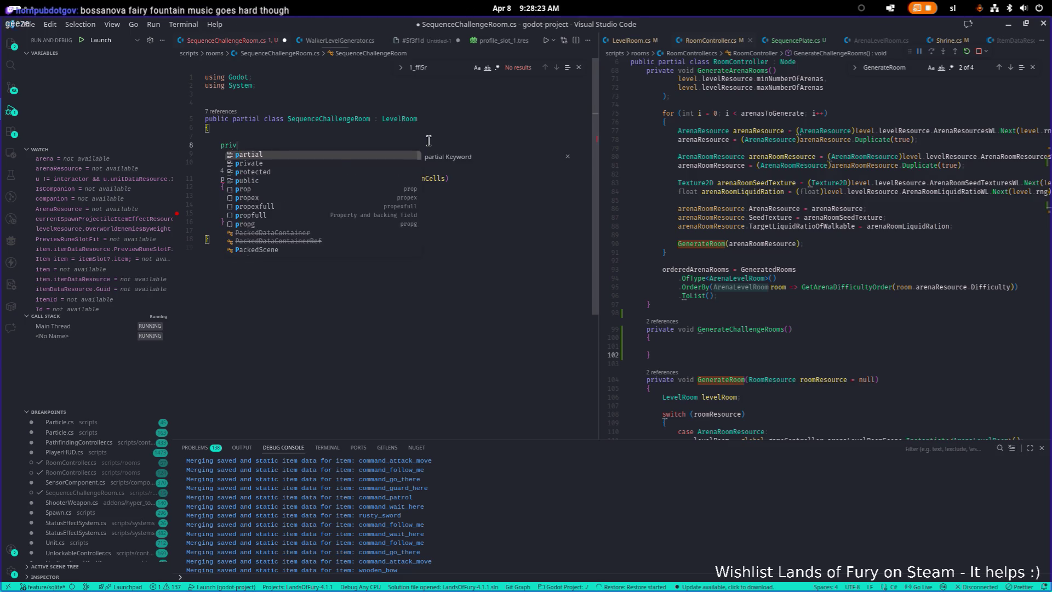
key("BackSpace")
key("BackSpace")
key("BackSpace")
type("instantTest = true")
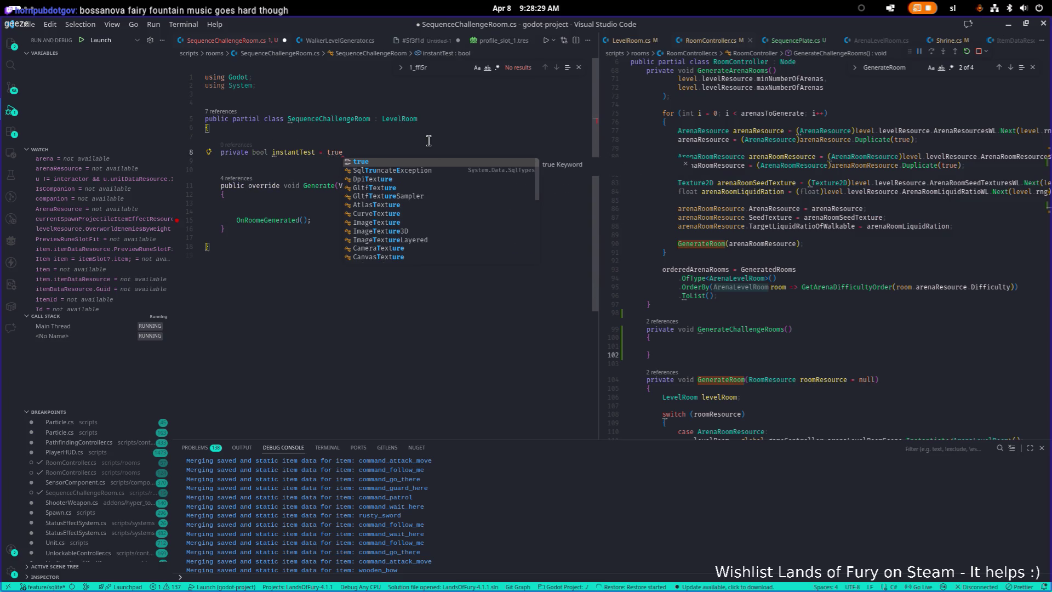
Start a new line below the field and search the project's symbols
key("Return")
key("Return")
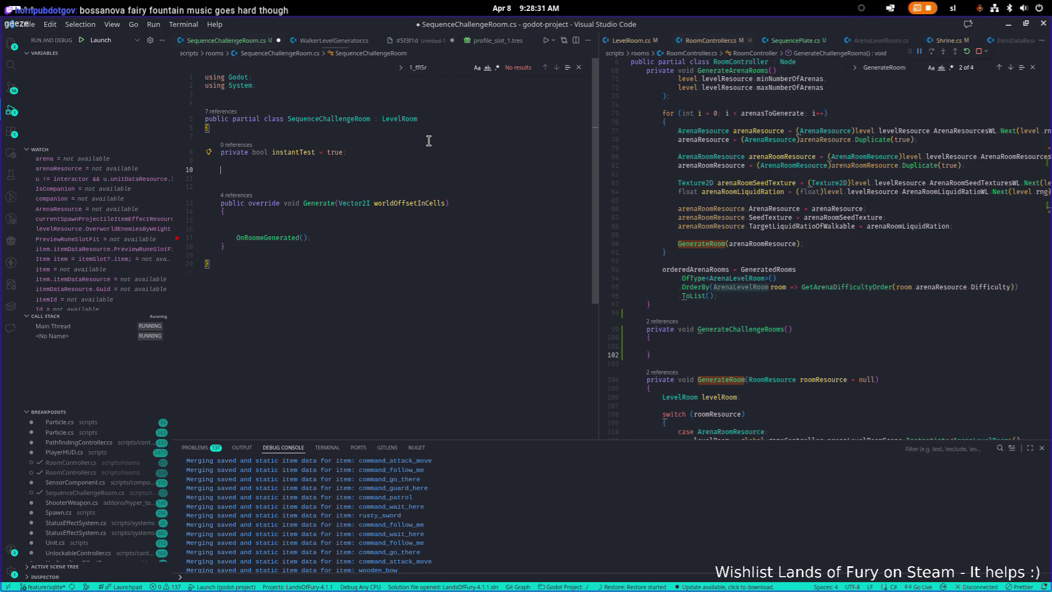
type("pub")
key("BackSpace")
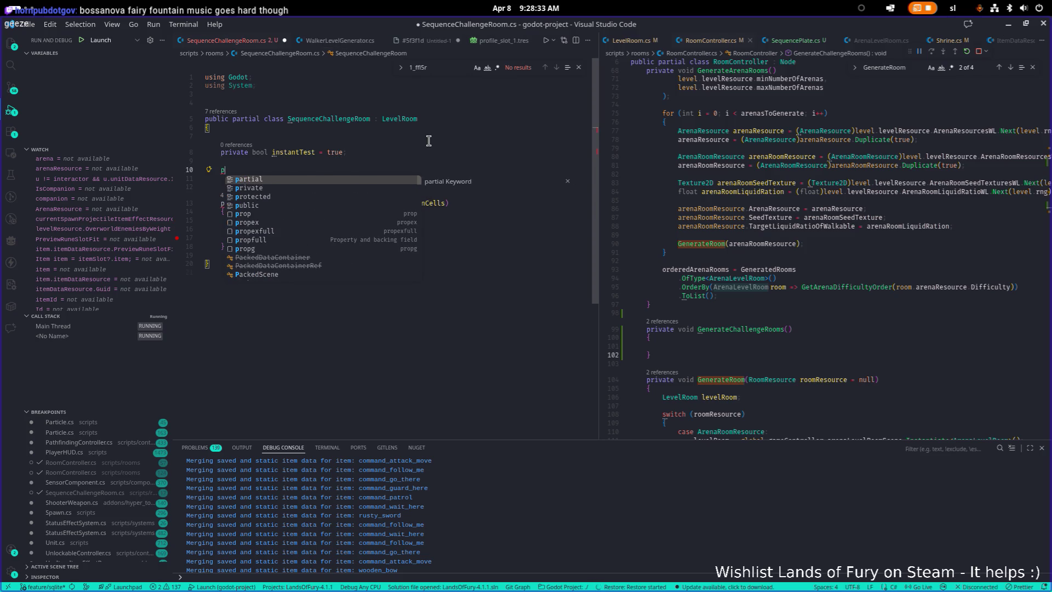
left_click(946, 183)
key("ctrl+t")
Look up the Generate and CustomReady definitions in LevelRoom
type("Generated();")
type("levelroom")
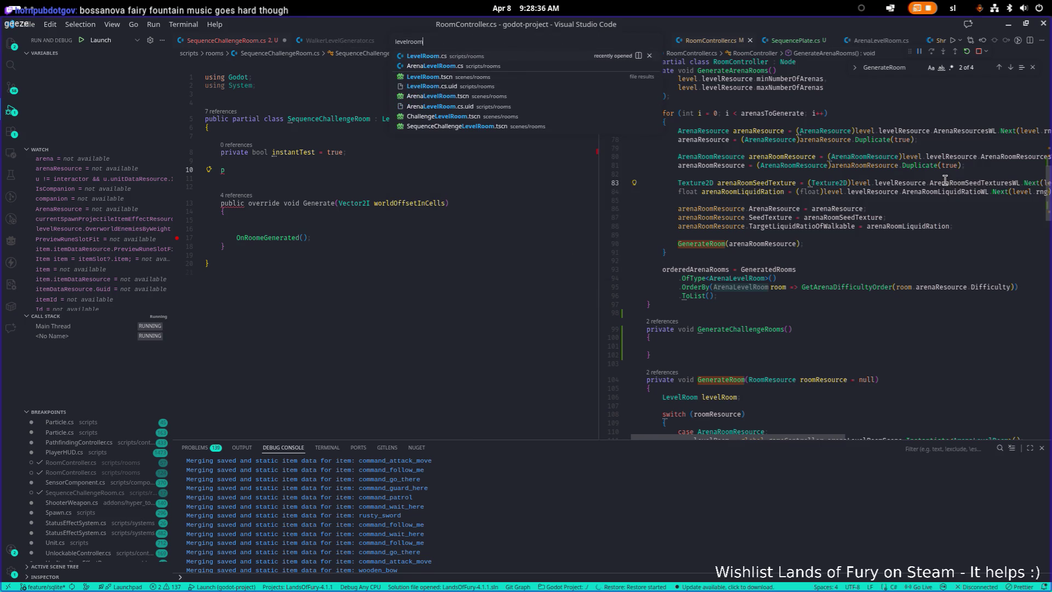
key("Return")
scroll(932, 181, "up", 15)
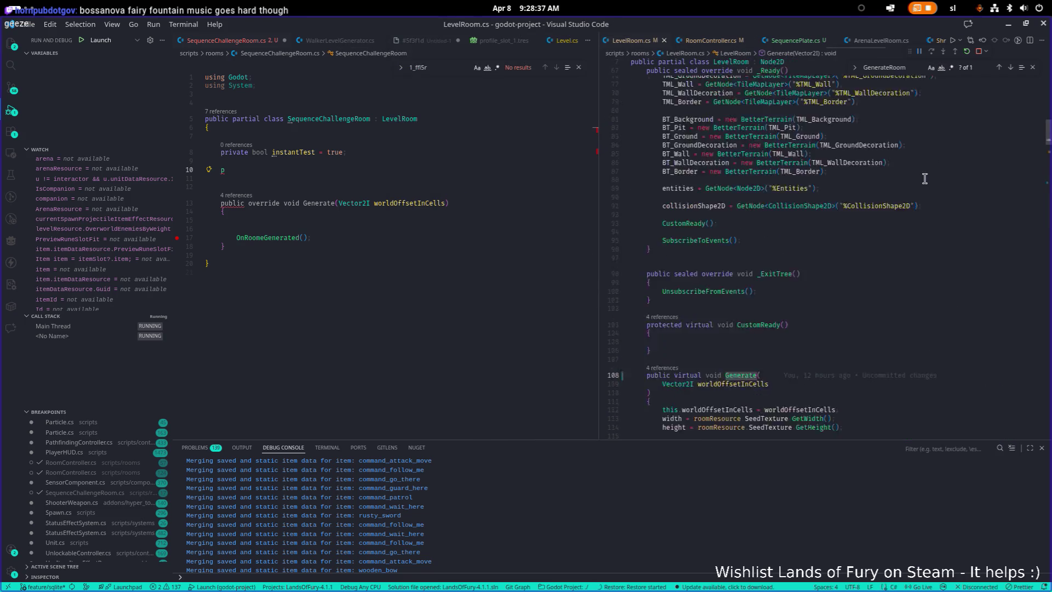
scroll(877, 181, "down", 2)
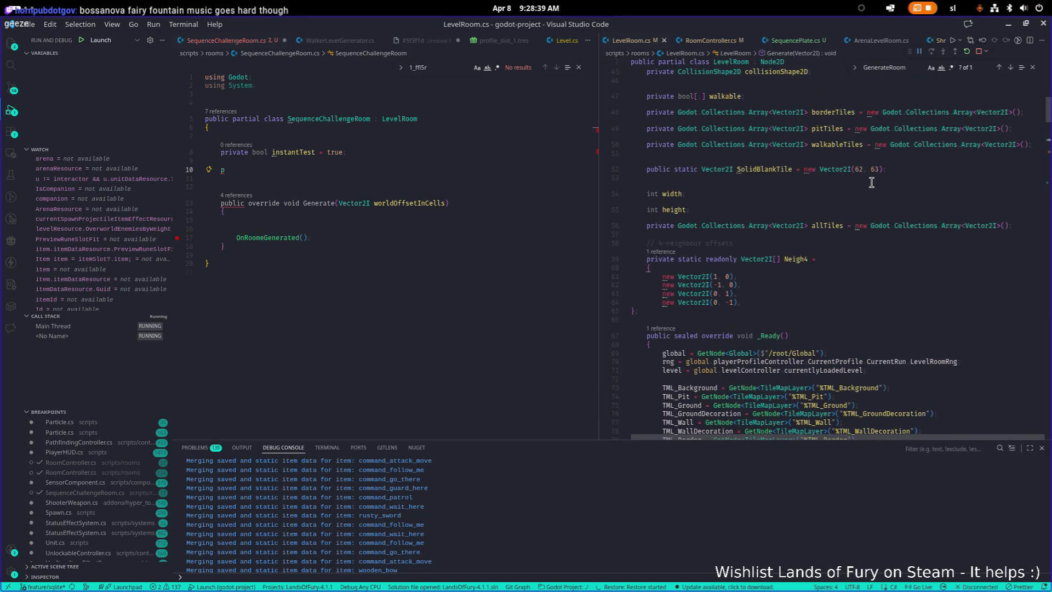
scroll(803, 267, "down", 4)
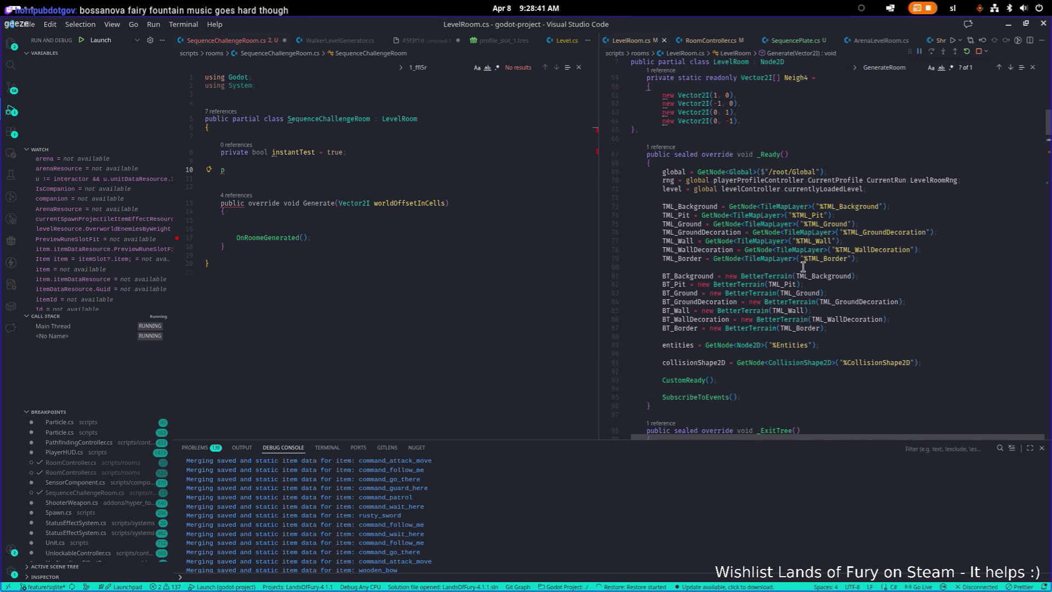
scroll(803, 267, "up", 4)
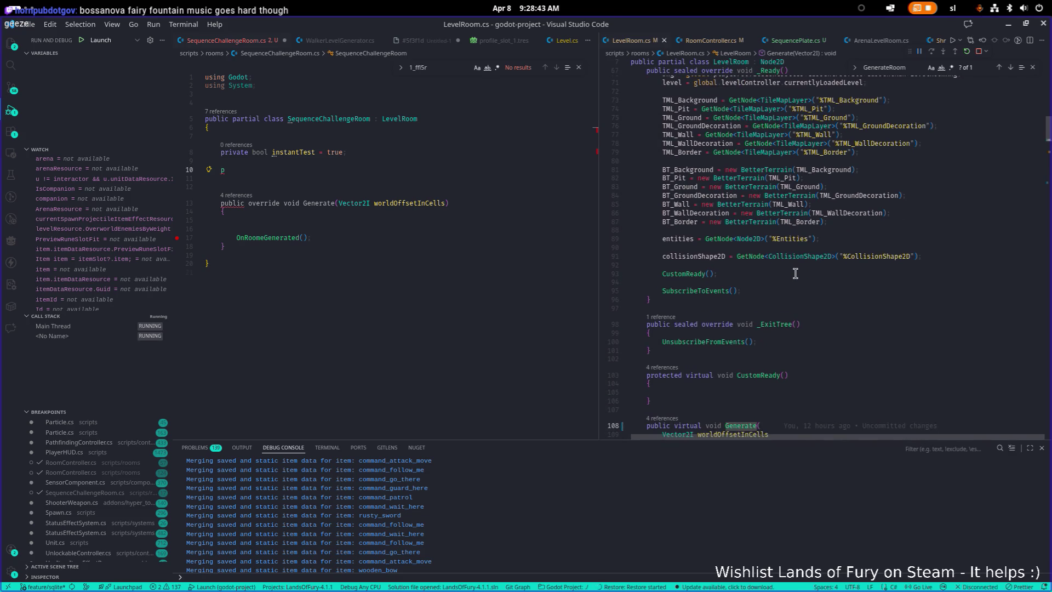
left_click(371, 167)
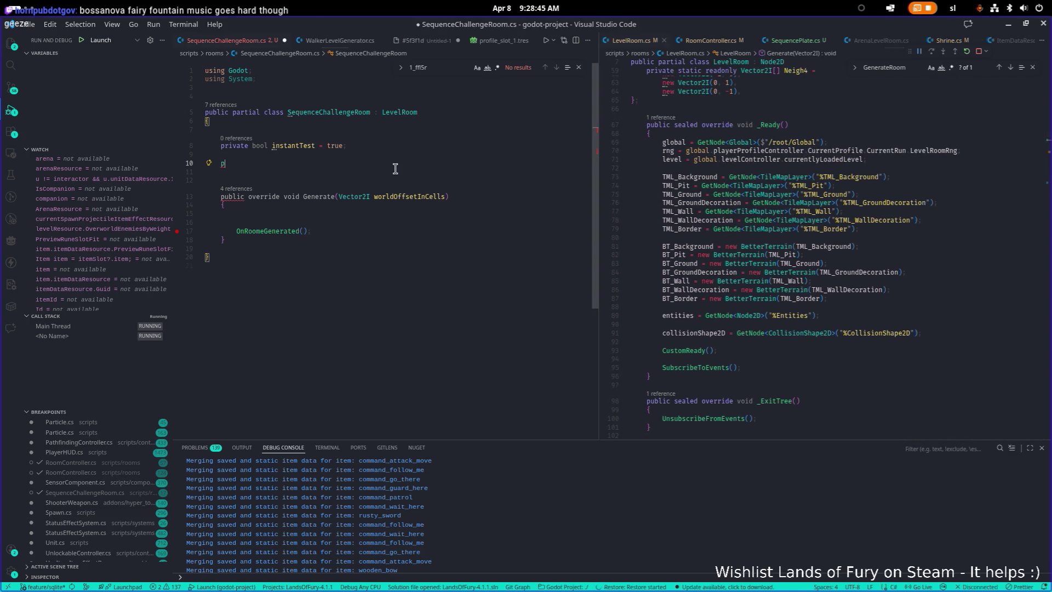
left_click(683, 350, "ctrl")
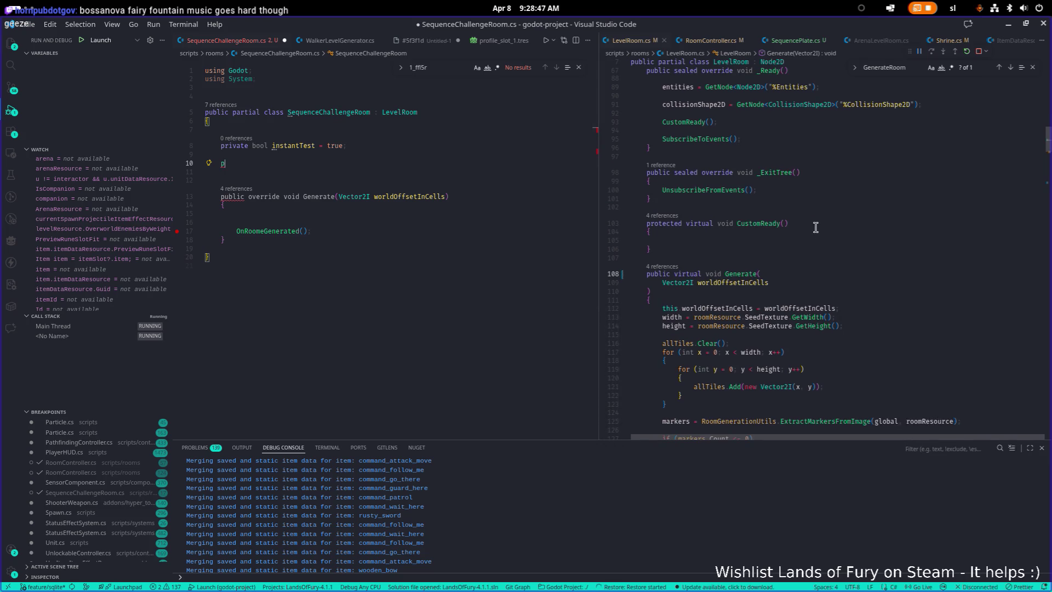
left_click(281, 166)
Add a protected override CustomReady stub without the base.CustomReady call
key("BackSpace")
type("prote")
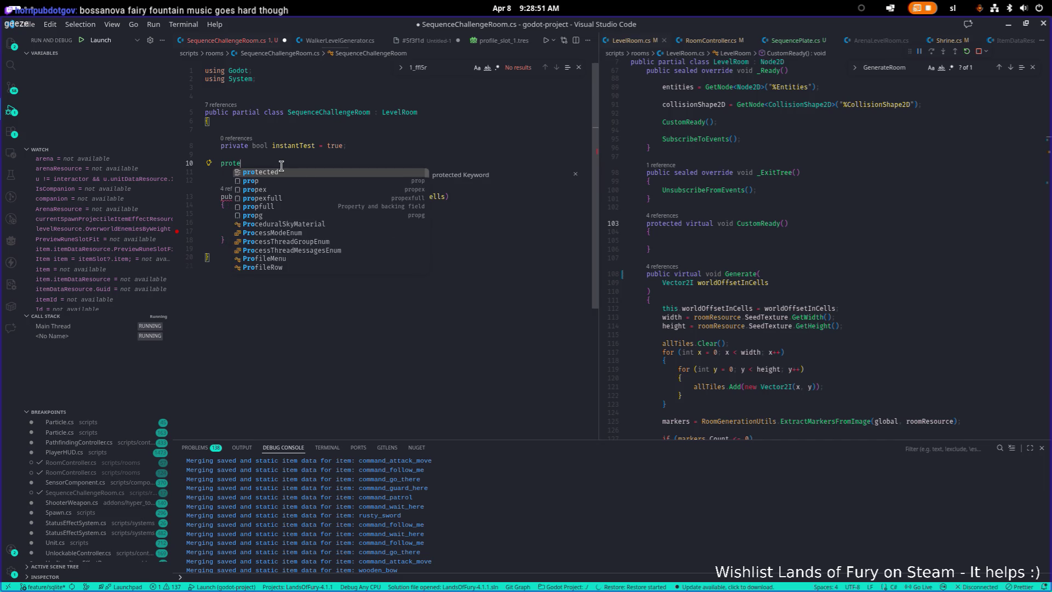
type("cted ove")
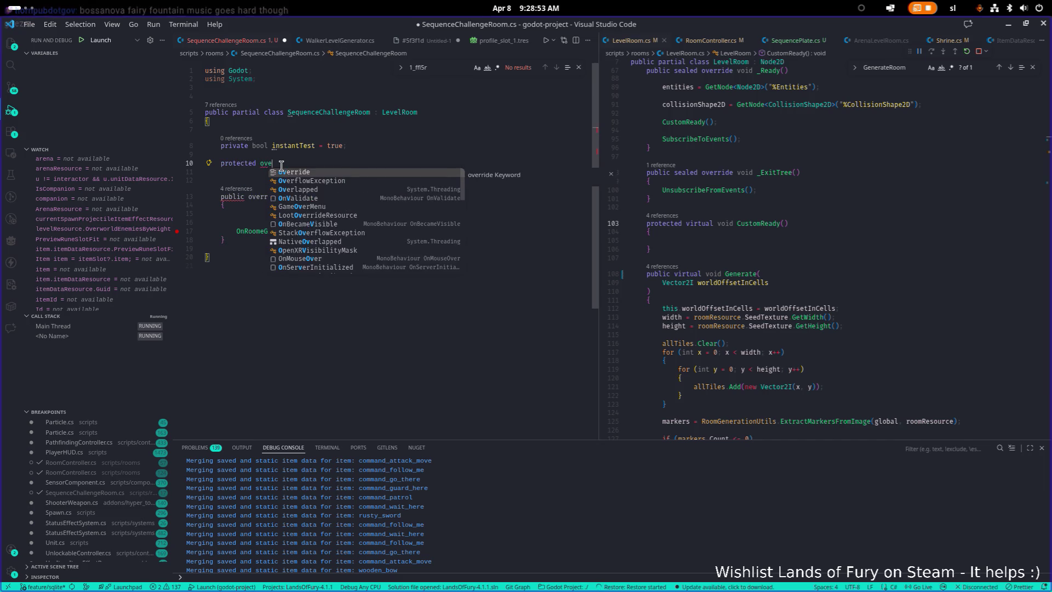
type("rride Custom")
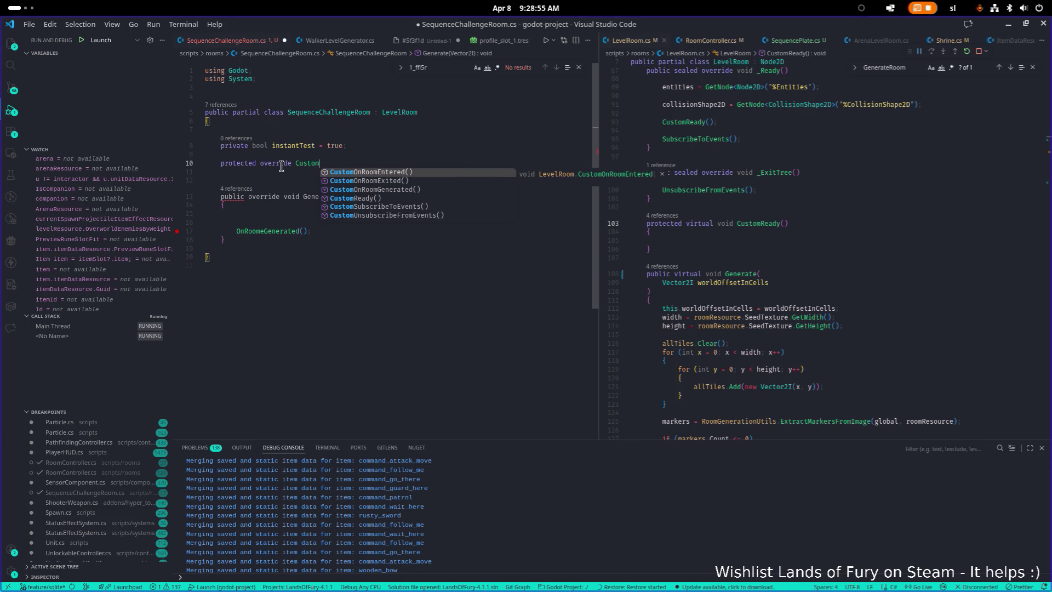
key("Down")
key("Down")
key("Down")
key("Return")
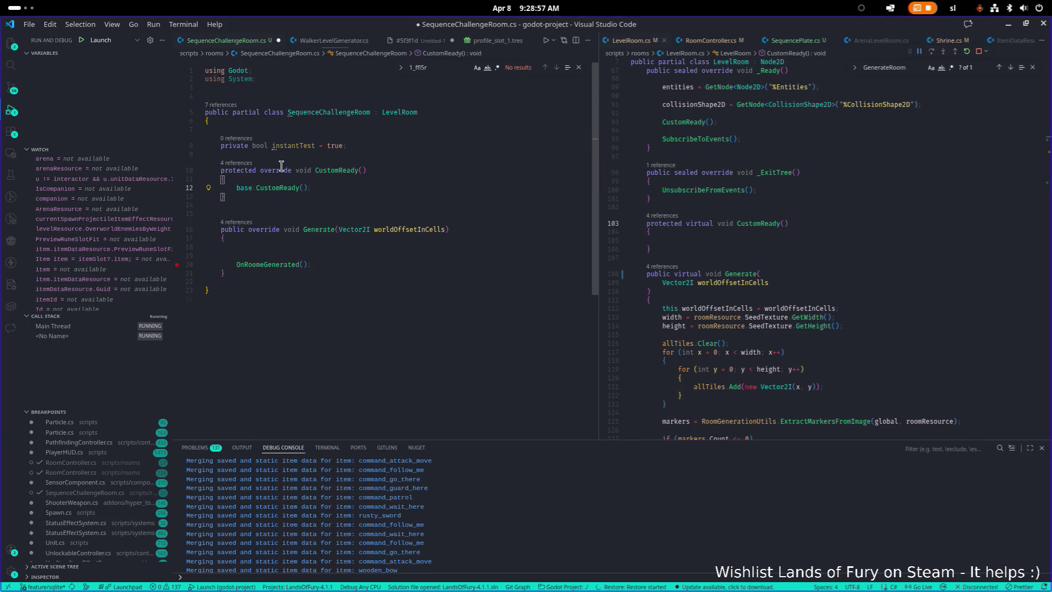
key("shift+Home")
key("BackSpace")
Inside CustomReady, add an if (instantTest) block that starts a Generated() call
type("if(insta")
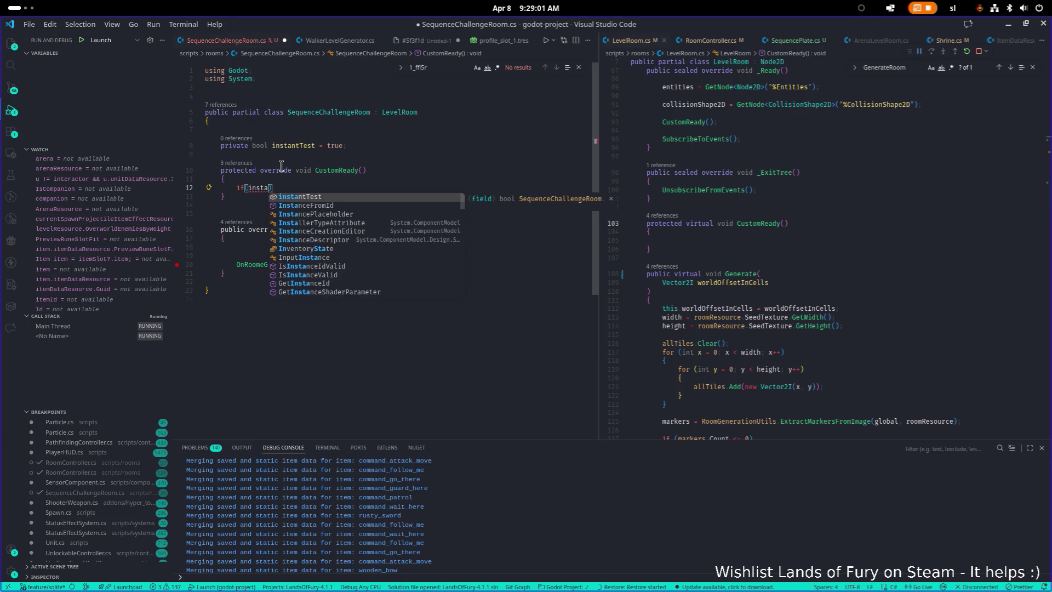
key("Return")
key("End")
key("Return")
type("{")
key("Return")
type("ge")
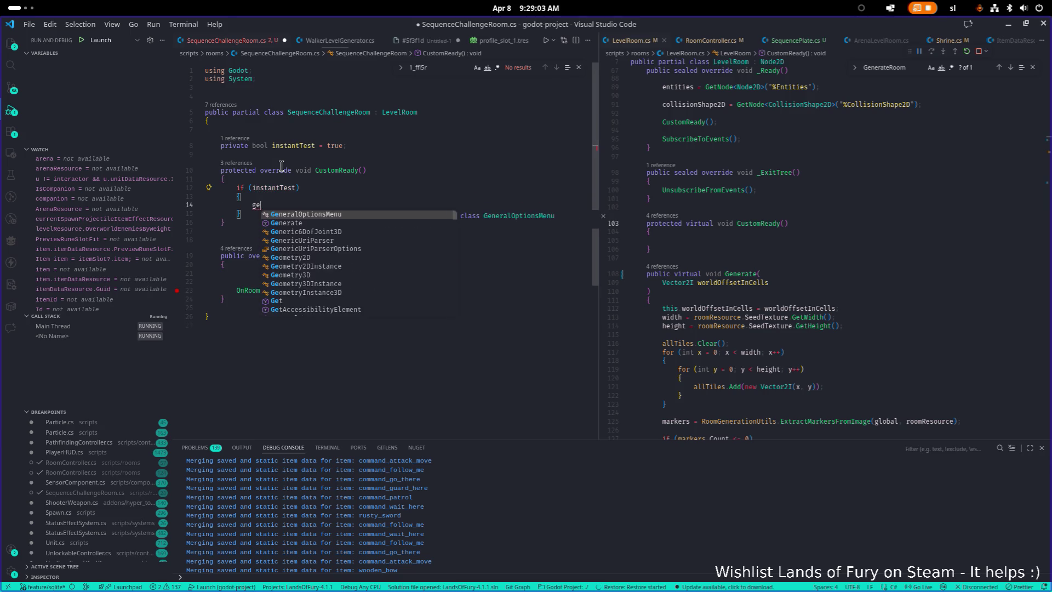
type("nerate(")
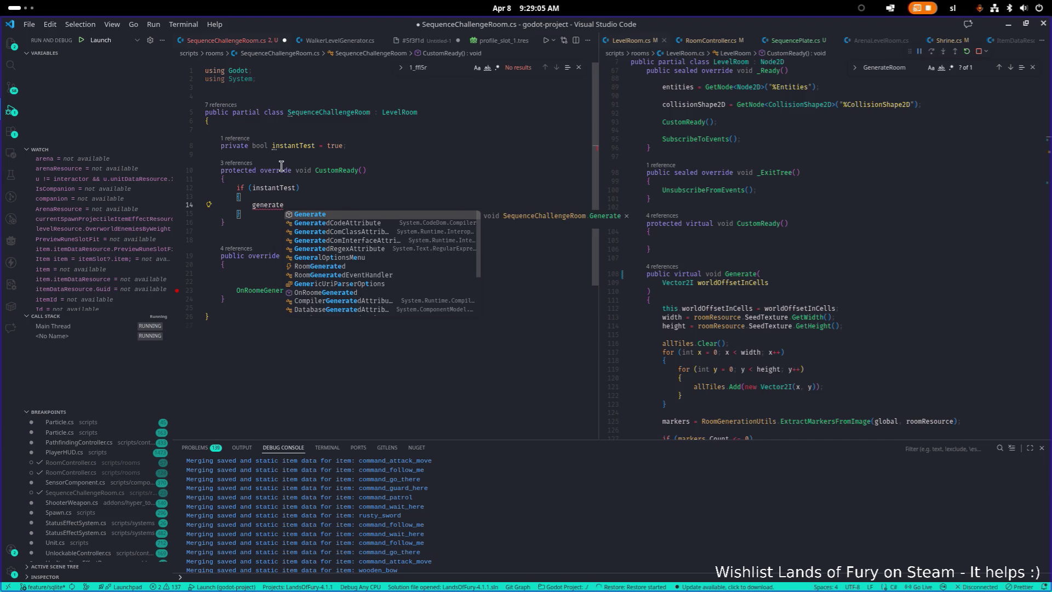
key("Return")
type("(")
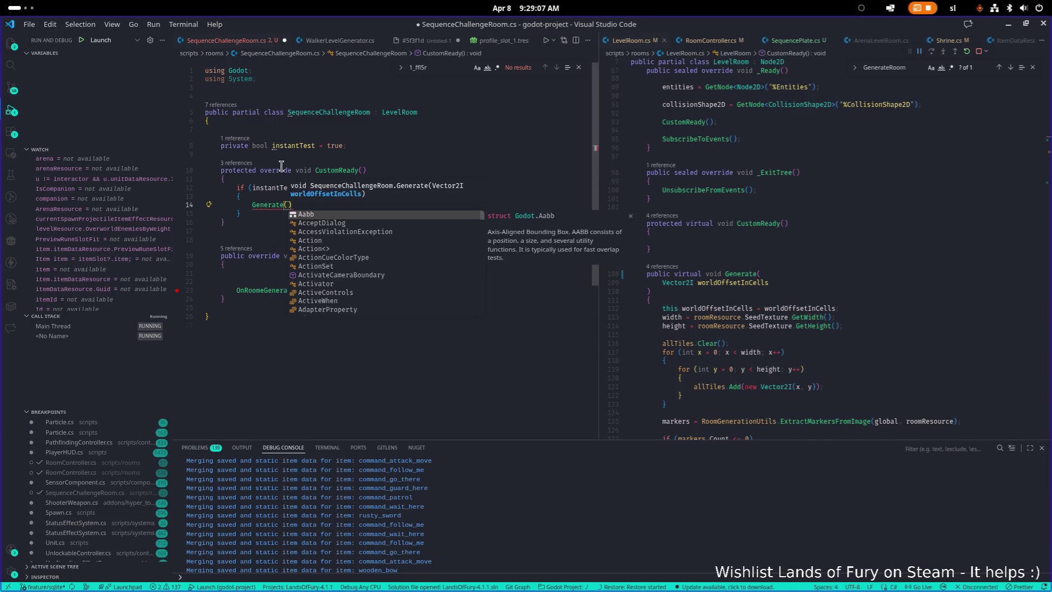
Complete the call as Generate(Vector2I.Zero);
key("Escape")
key("Escape")
key("Down")
key("Down")
key("Down")
key("End")
key("ctrl+Left")
key("ctrl+Left")
key("Up")
key("Up")
key("Up")
key("Left")
type("Vec")
key("Down")
key("Tab")
type(".z")
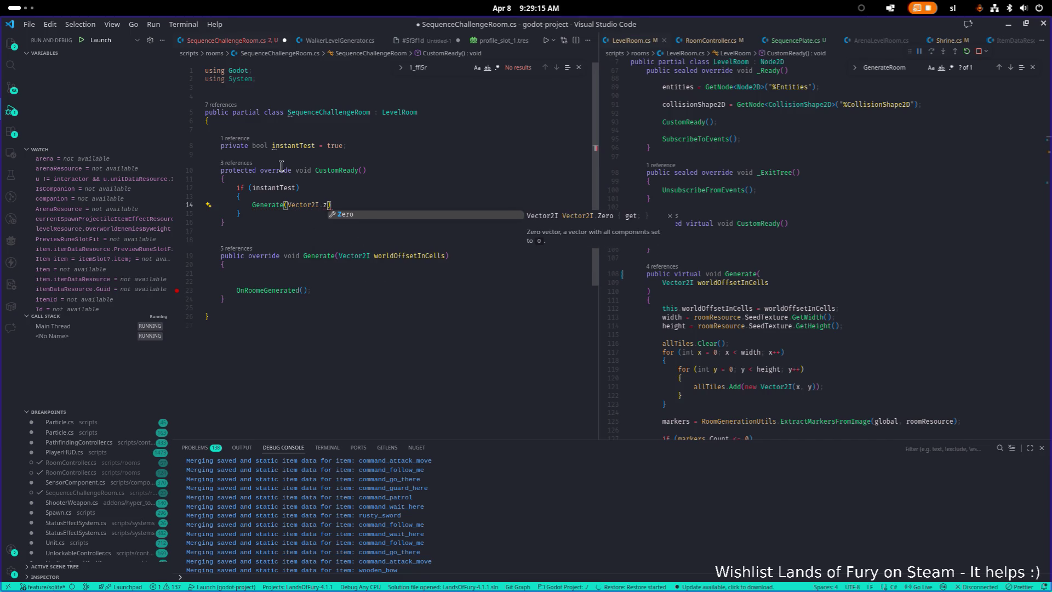
key("Tab")
type(";")
Save SequenceChallengeRoom.cs and insert a blank line near the top of the class body
key("ctrl+s")
key("Down")
key("Down")
key("Down")
key("Up")
key("Up")
key("Up")
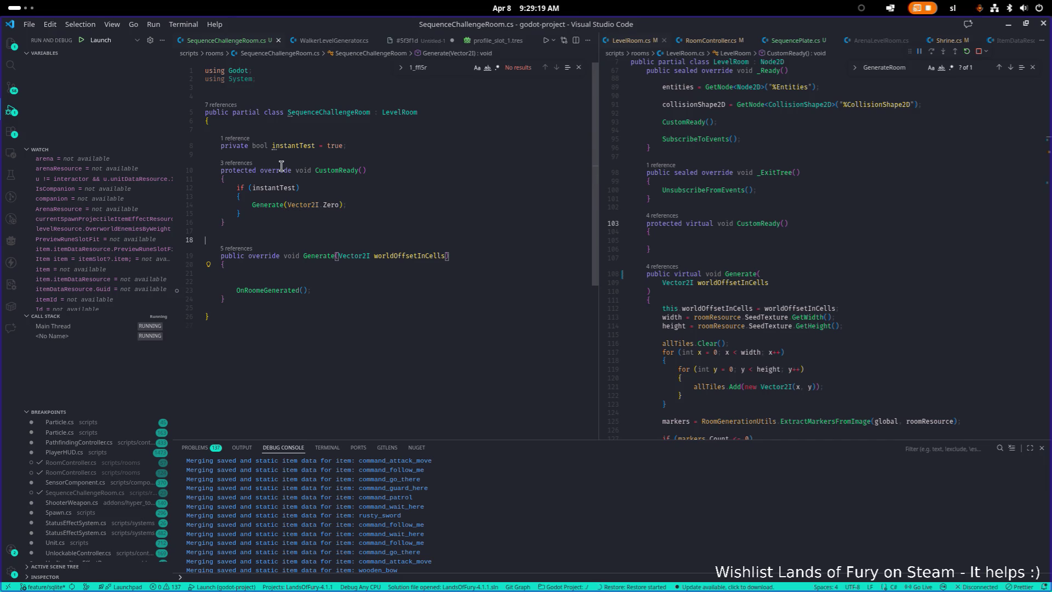
key("Up")
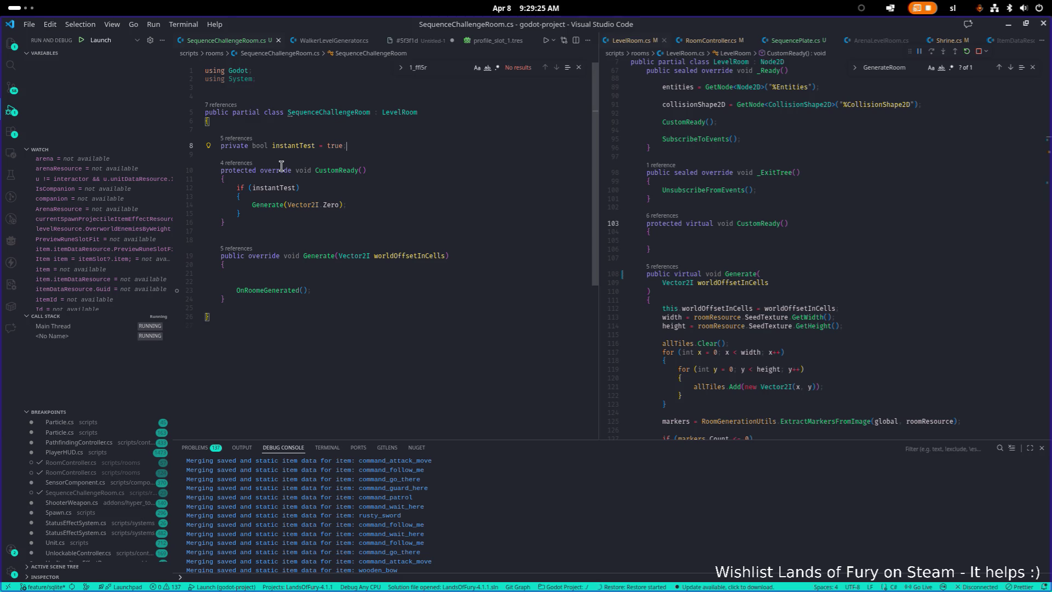
key("Return")
key("Return")
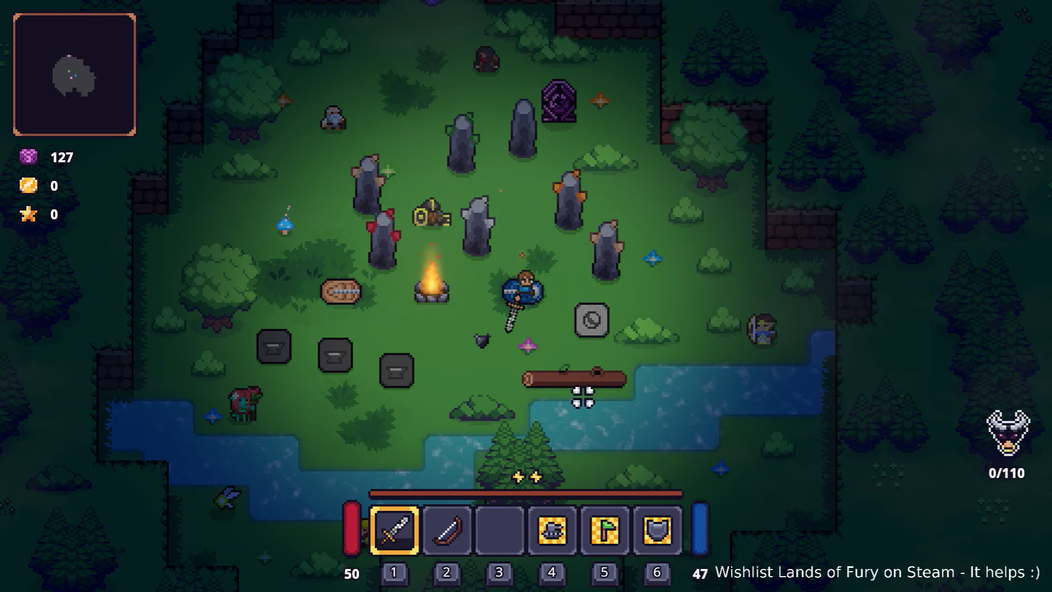
Quit the game back to the Godot editor and select the Entities node
key("Escape")
left_click(616, 507)
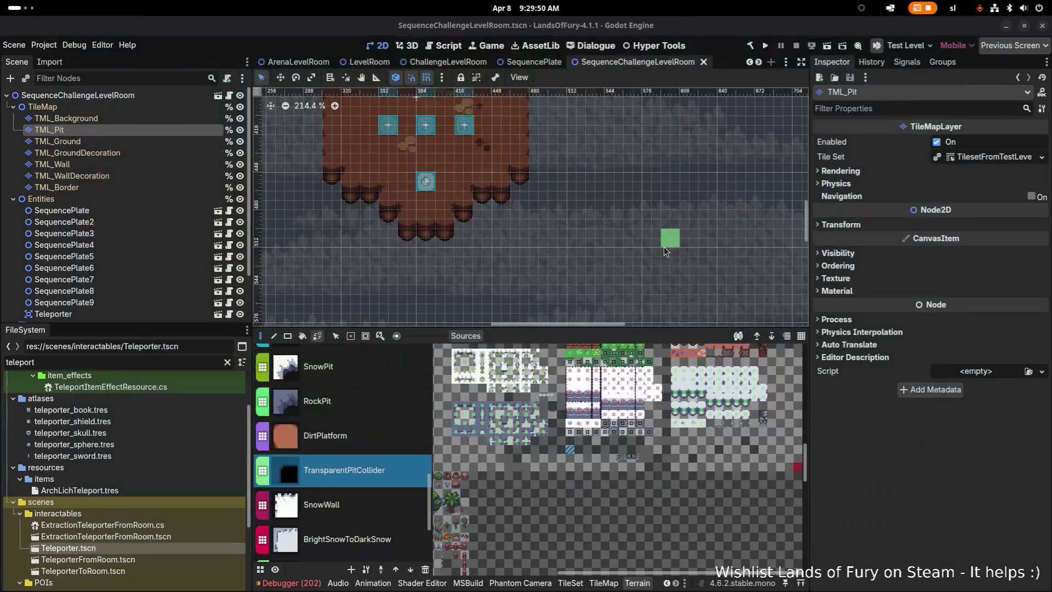
left_click(397, 229)
left_click(137, 199)
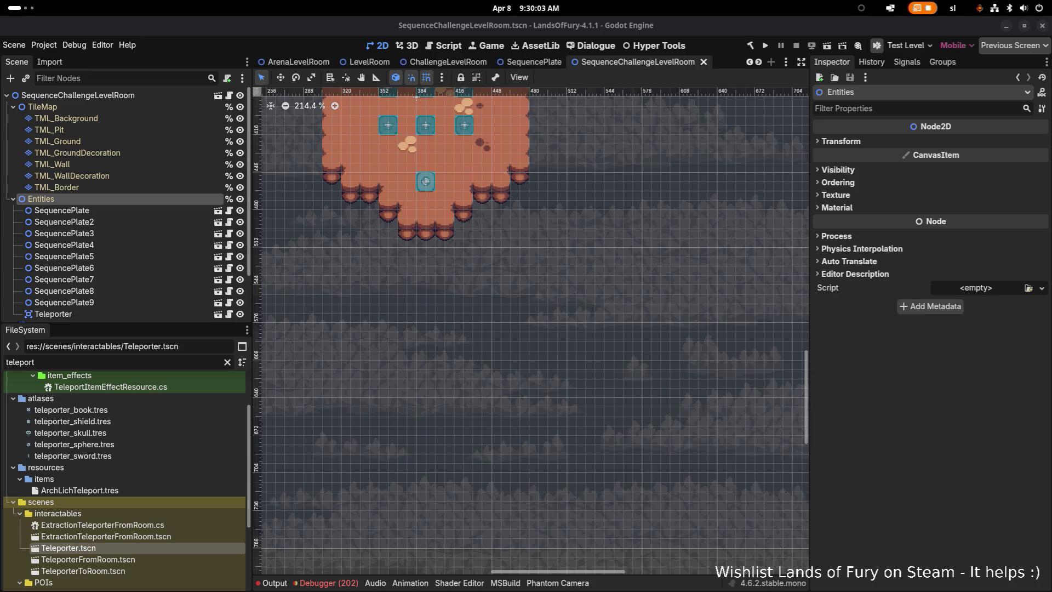
Inspect SequencePlate, SequencePlate2 and SequencePlate5, then bring up the Entities node's context menu
left_click(107, 209)
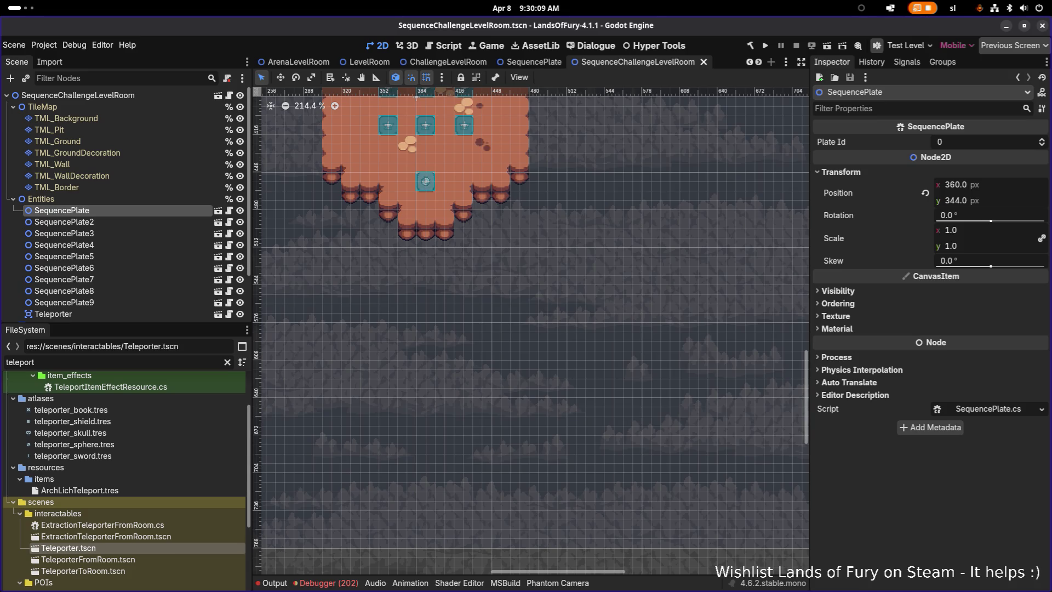
left_click(137, 222)
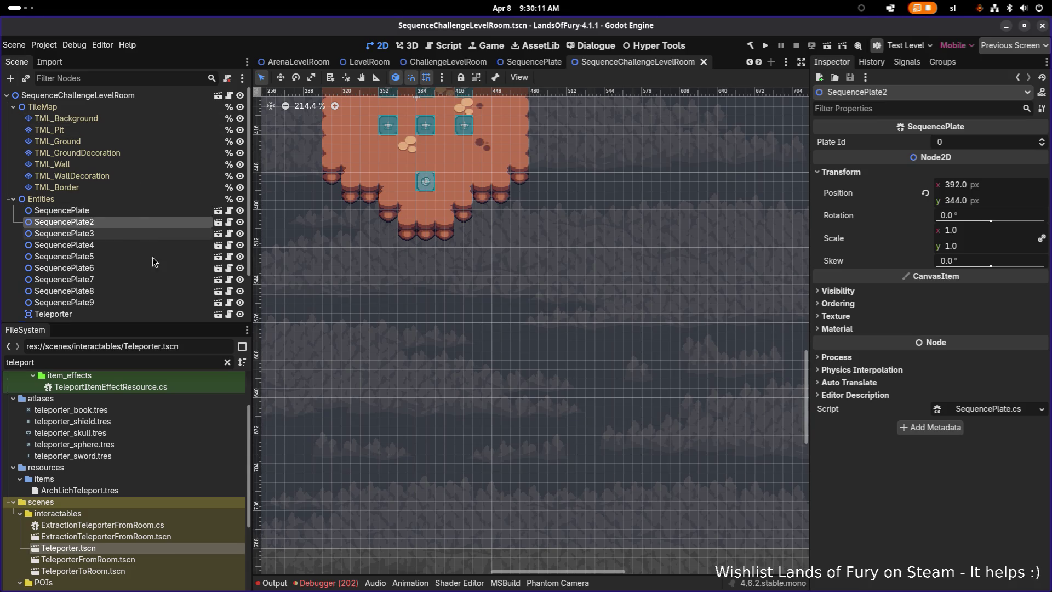
left_click(184, 199)
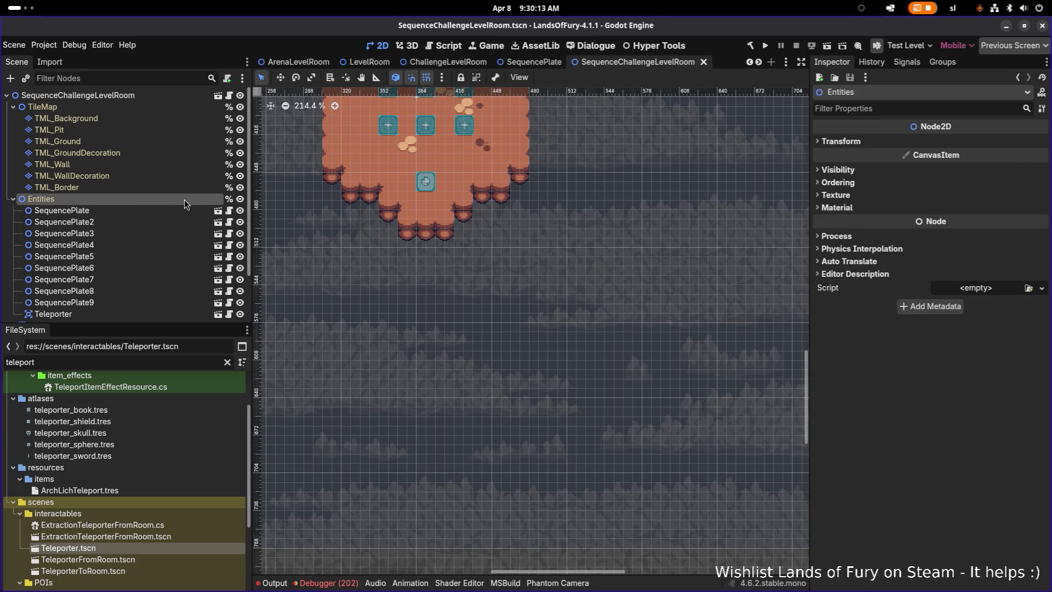
left_click(136, 256)
scroll(146, 219, "down", 3)
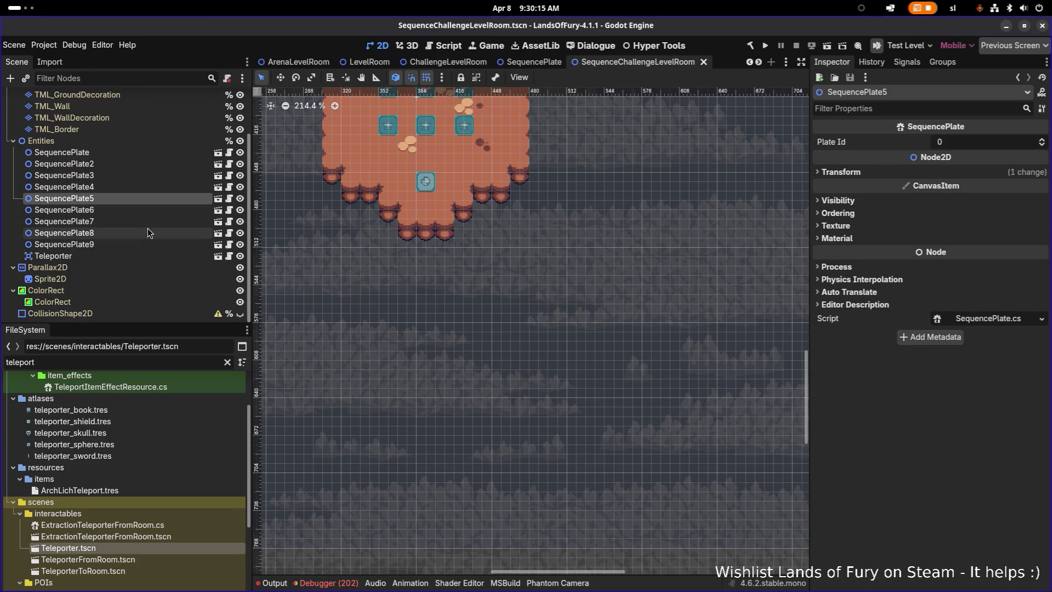
scroll(147, 225, "up", 2)
right_click(152, 172)
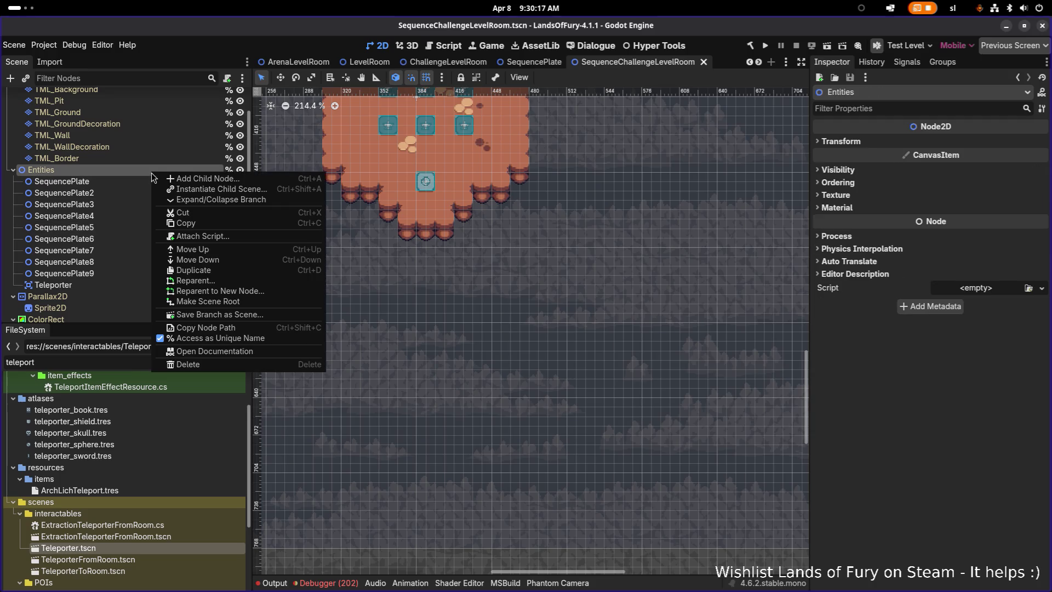
Add a Node2D child under Entities, place it above the plates, and name it SequencePlates
left_click(107, 192)
left_click(114, 173)
right_click(114, 172)
left_click(185, 180)
type("node2d")
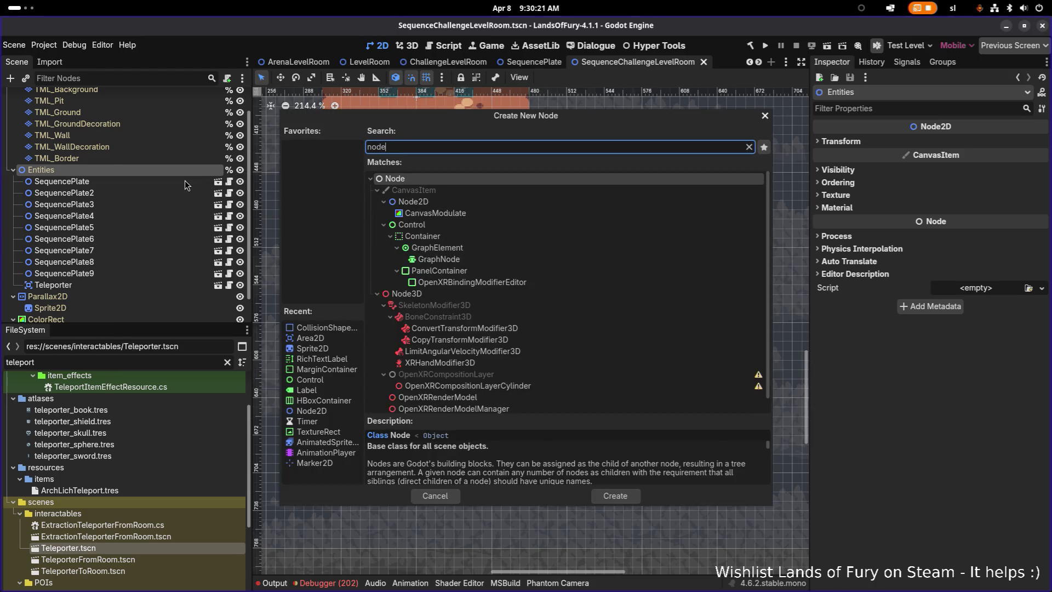
key("Return")
mouse_move(86, 295)
left_mouse_down()
mouse_move(131, 202)
mouse_move(118, 176)
left_mouse_up()
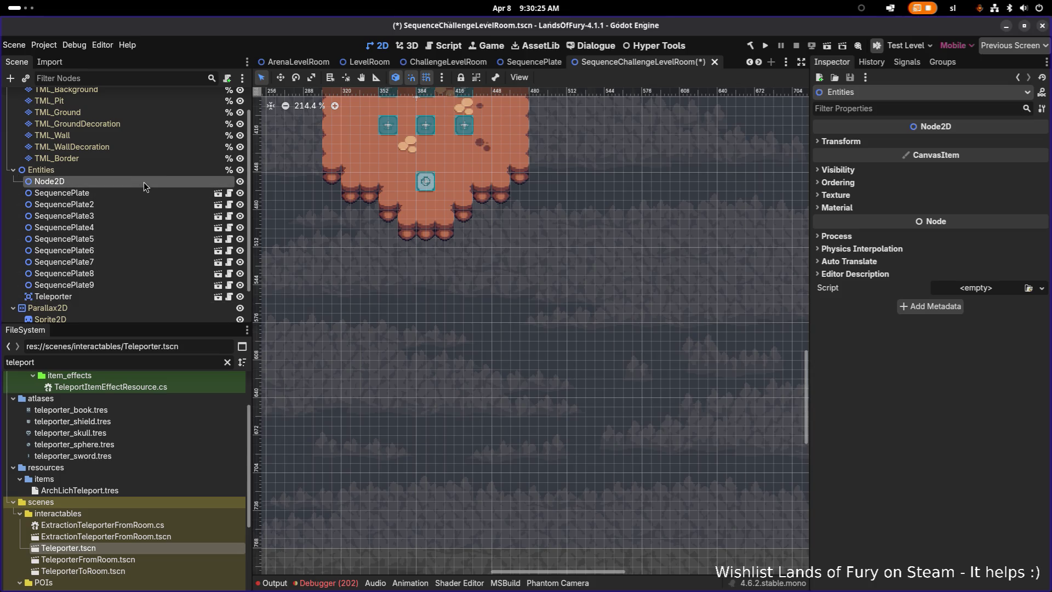
key("F2")
type("SequencePlate")
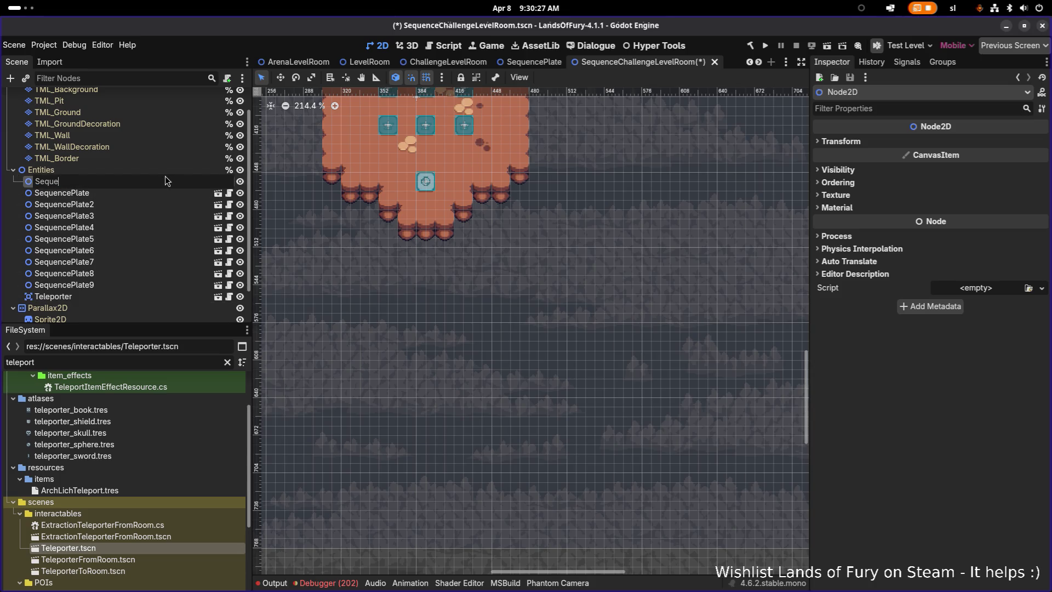
type("s")
key("Return")
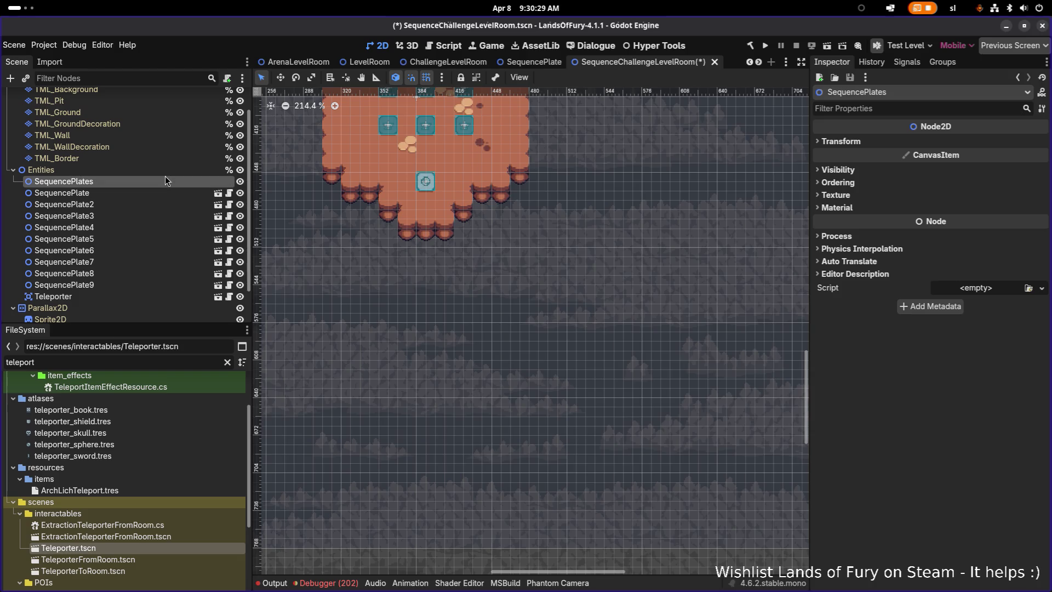
Move all nine SequencePlate nodes into SequencePlates, enable Access as Unique Name, and save the scene
left_click(139, 194)
left_click(121, 285, "shift")
left_click_drag(116, 192, 146, 185)
left_click(140, 186)
right_click(140, 186)
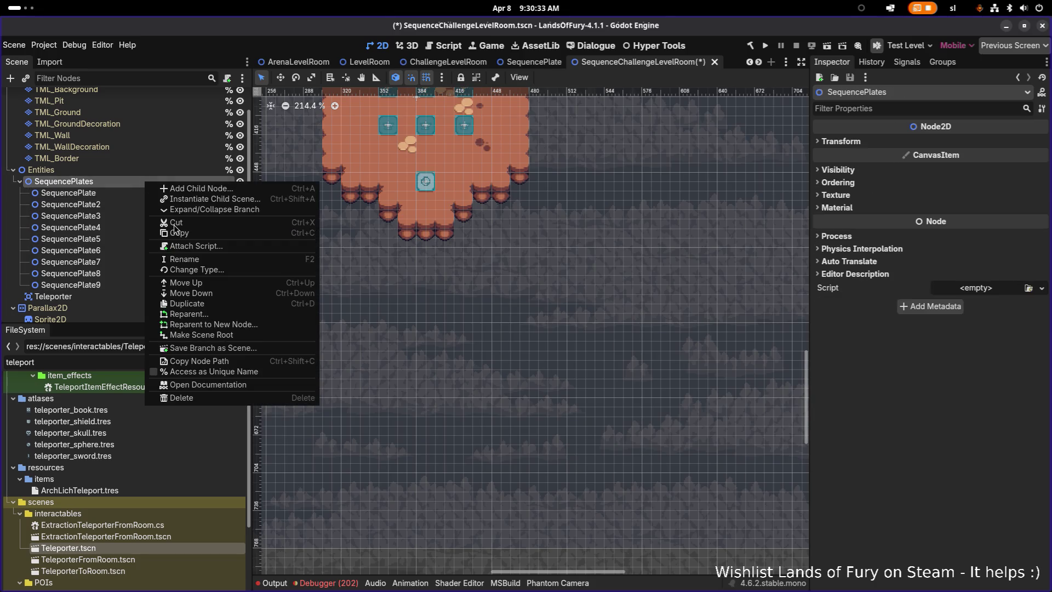
left_click(195, 373)
left_click(156, 228)
key("ctrl+s")
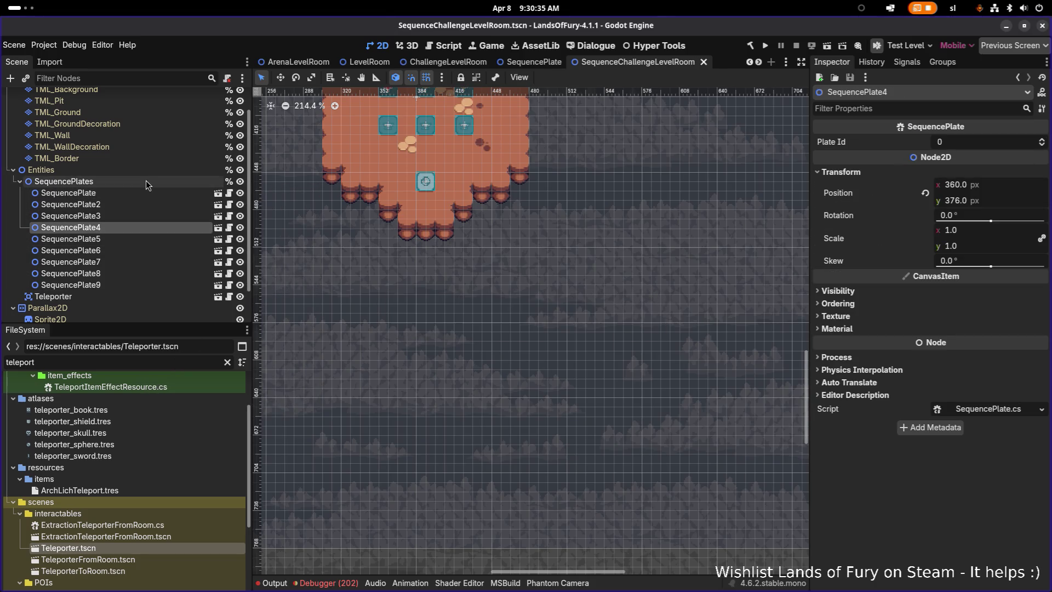
Copy the SequencePlates node name for use in the code editor
left_click(145, 181)
left_click(141, 186)
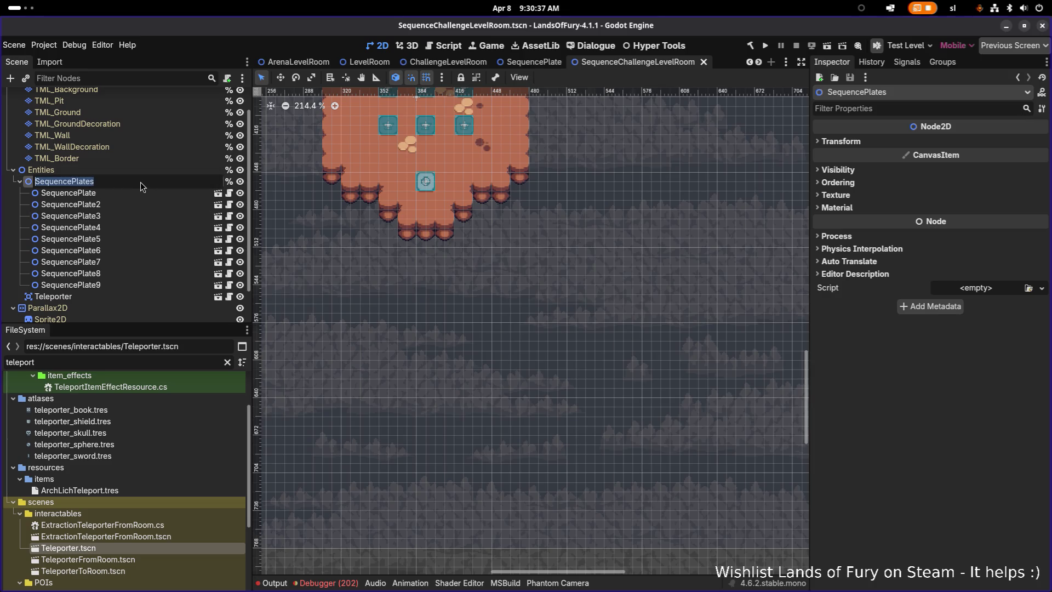
key("alt+Tab")
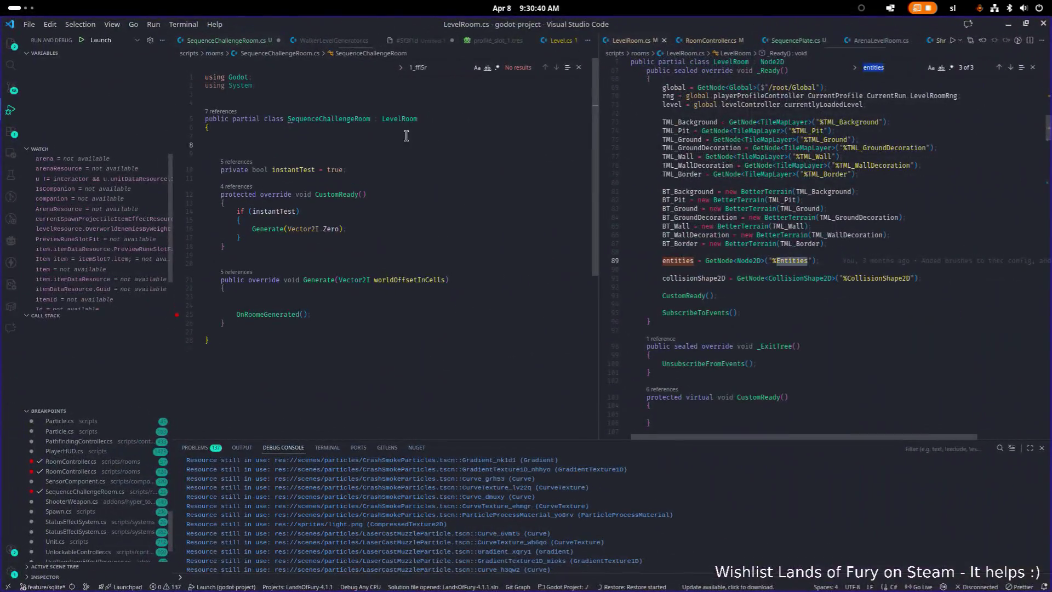
Declare a Node2D sequencePlatesParent field in SequenceChallengeRoom and save the file
left_click(405, 145)
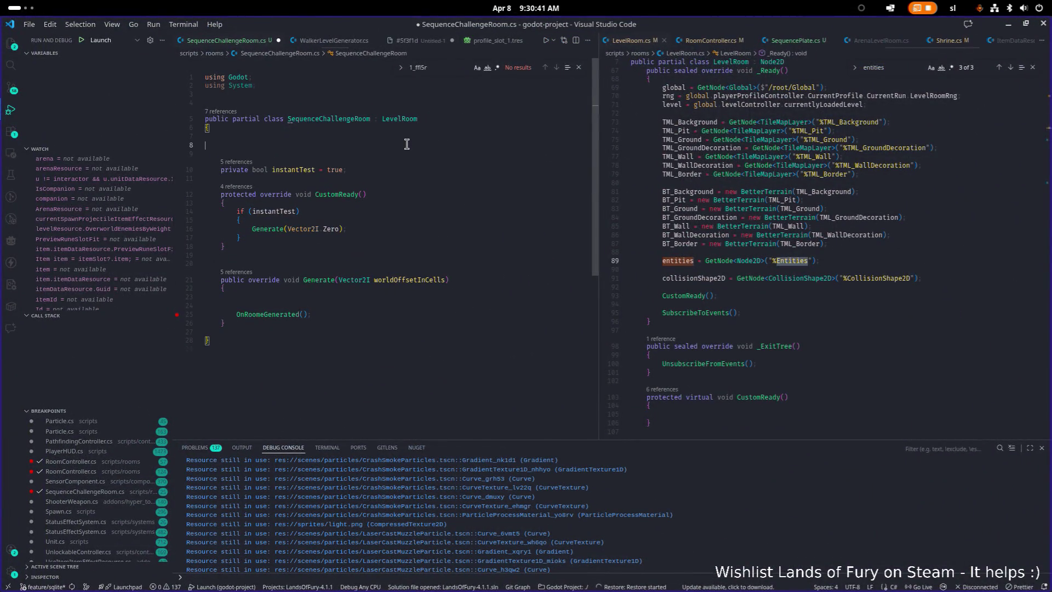
type("SequencePlates")
type("Node")
key("Down")
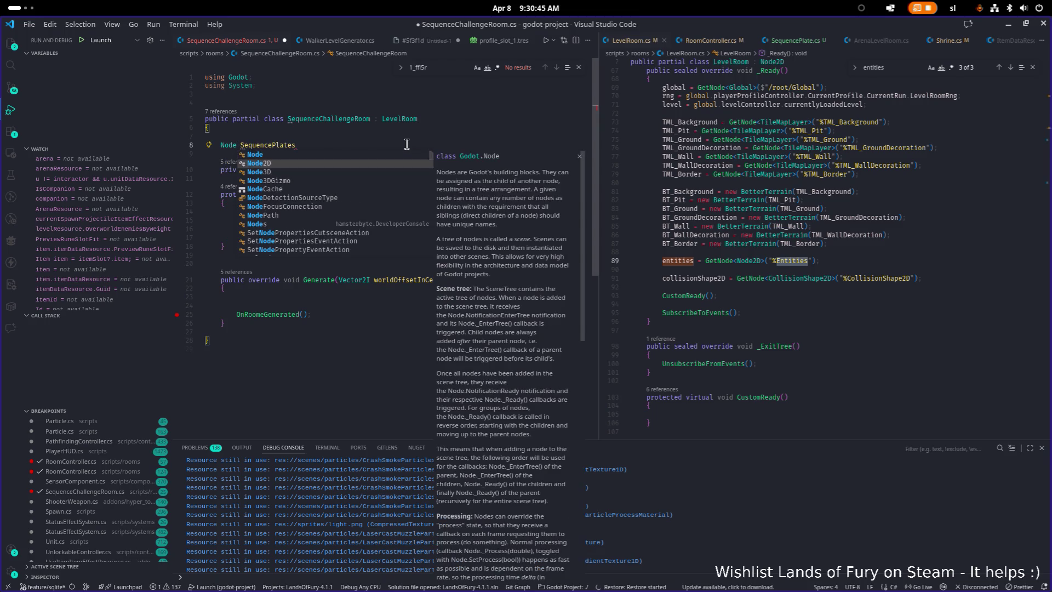
key("Return")
key("End")
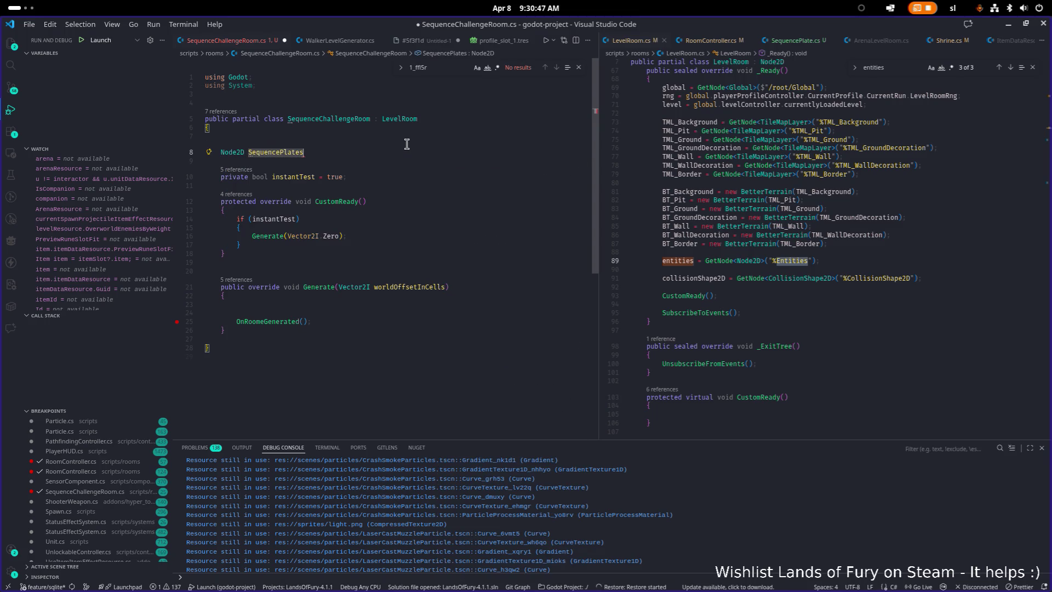
type("Parent")
key("Delete")
type("s")
key("End")
type(";")
key("ctrl+s")
Begin a new field line: List<SequencePlate> sequencePlates = new
key("Down")
key("Return")
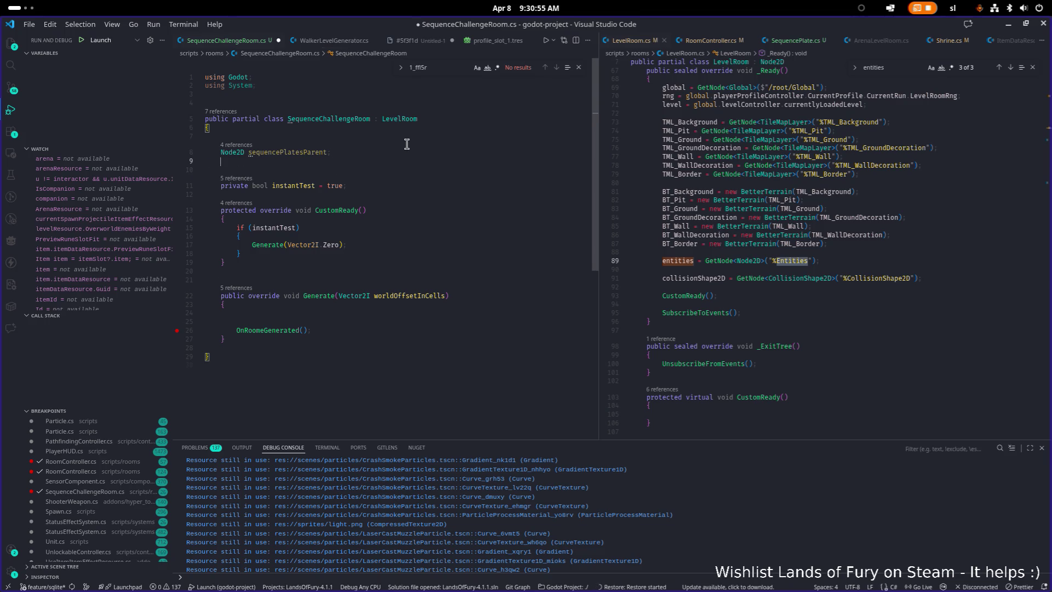
type("Go")
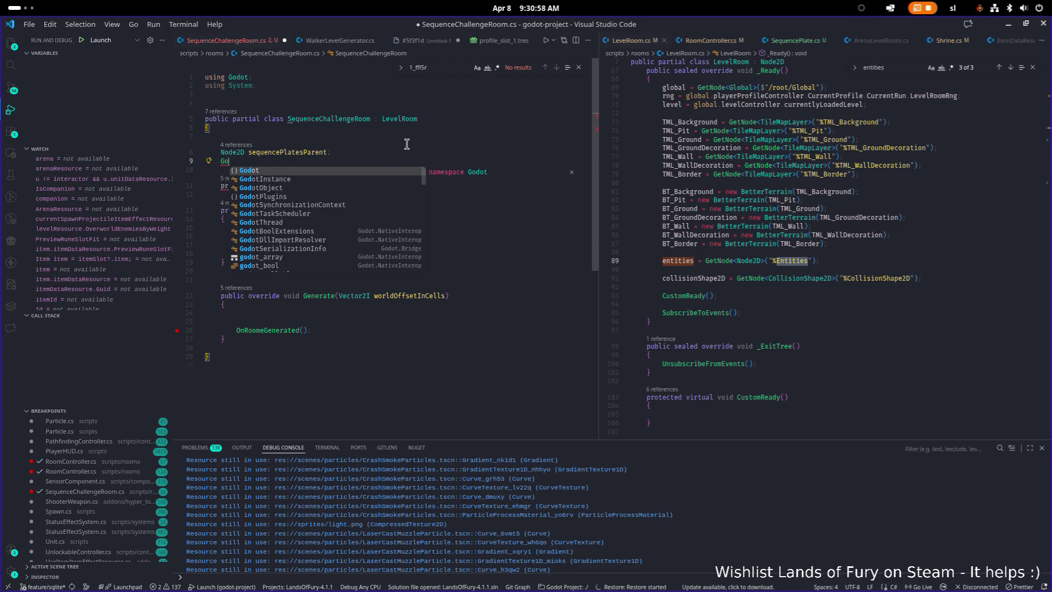
key("BackSpace")
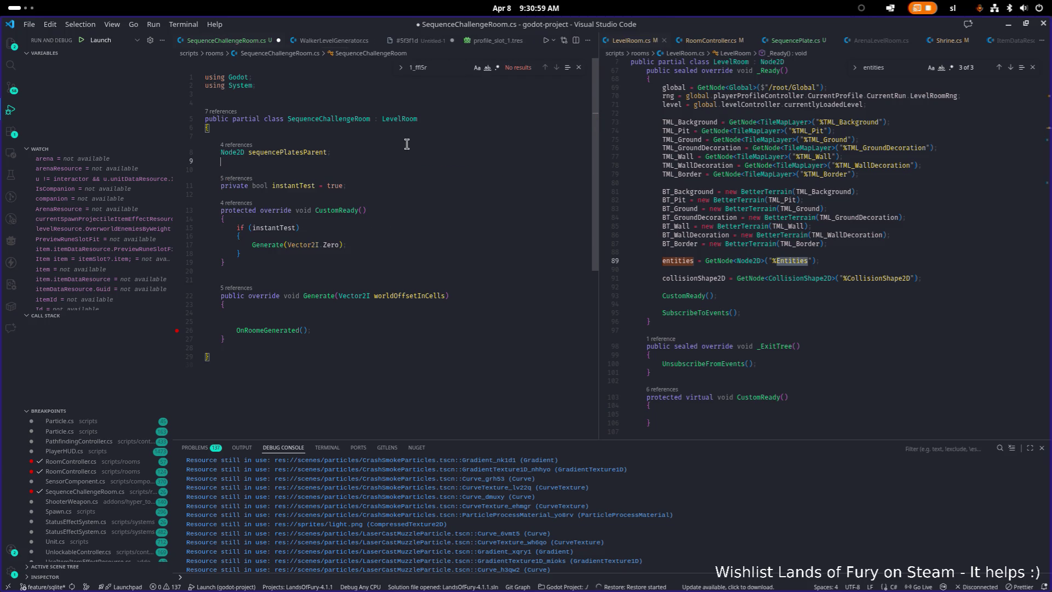
type("List")
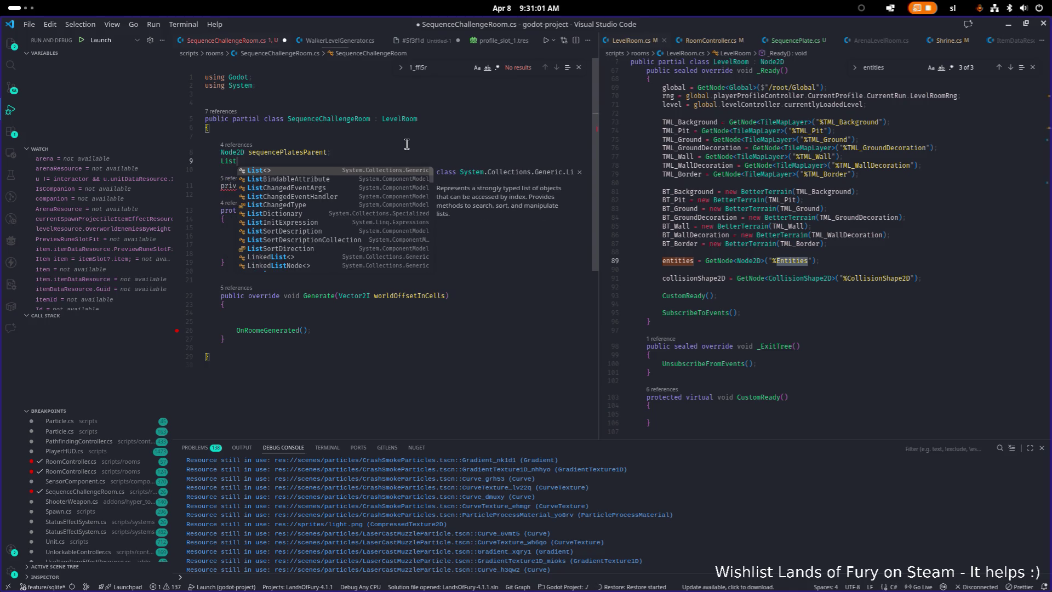
type(" Sequ")
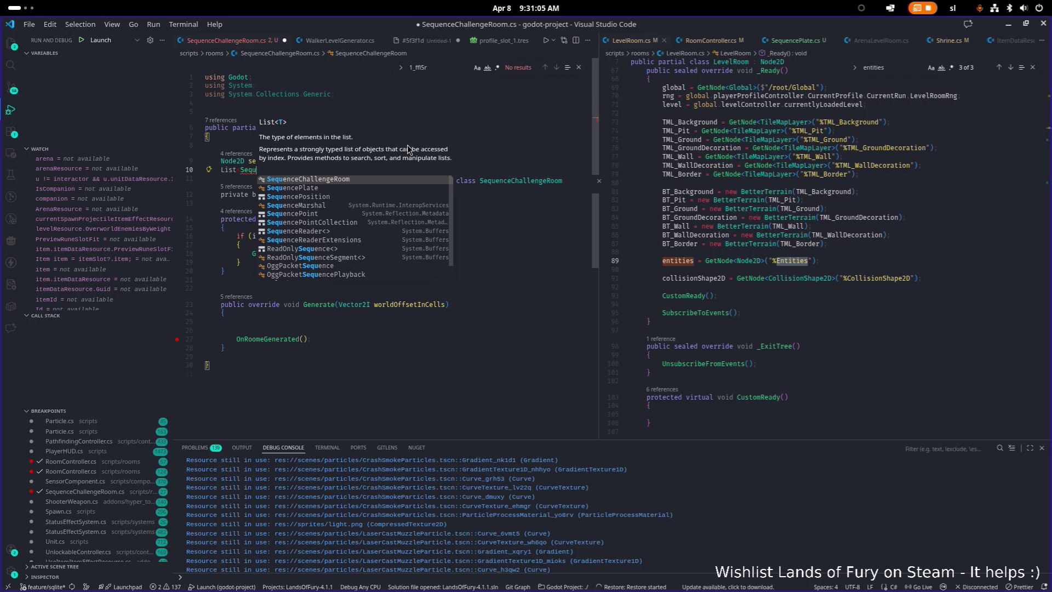
key("Down")
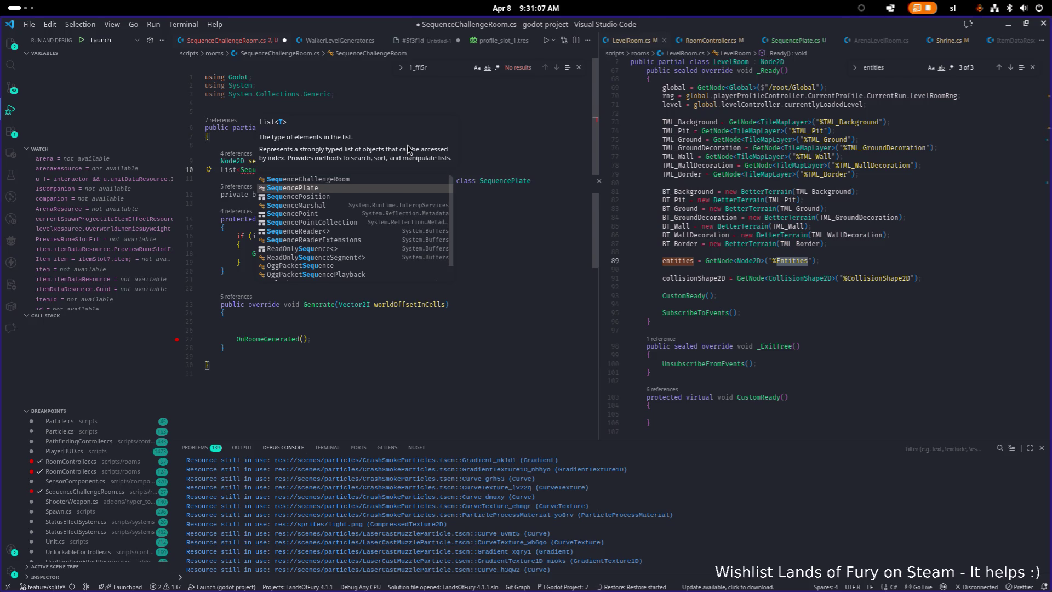
key("Tab")
type("> seq")
key("Tab")
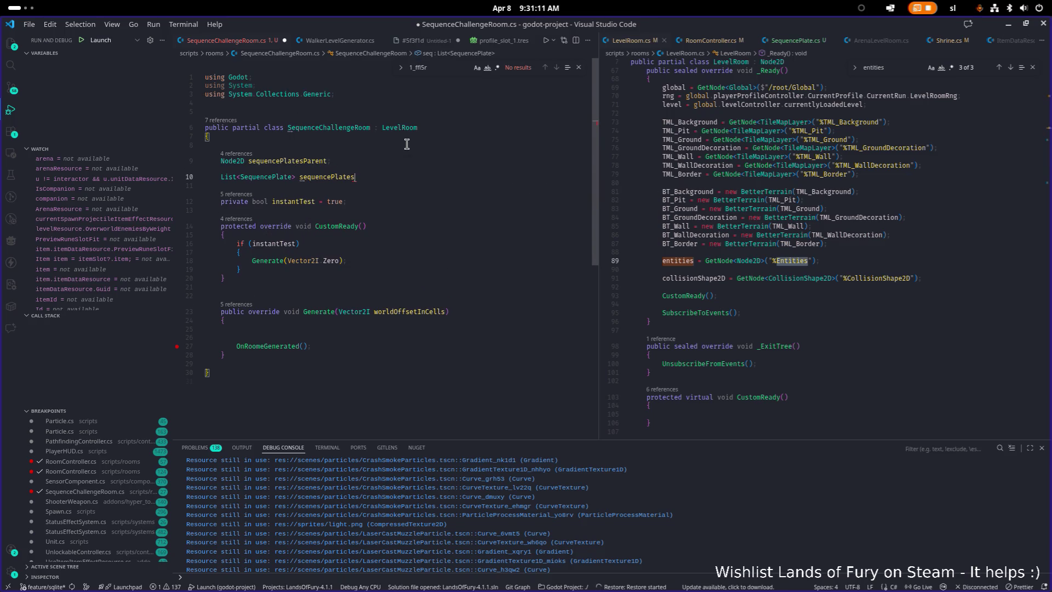
type(" = new Ce")
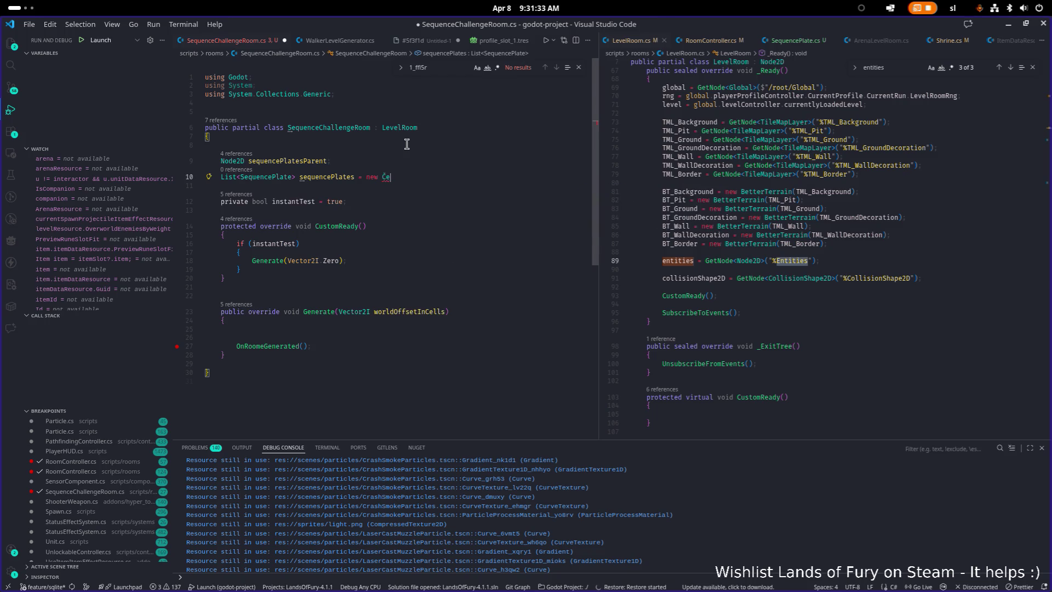
key("BackSpace")
key("BackSpace")
Complete the initialiser as new List<SequencePlate>(); and save SequenceChallengeRoom.cs
type("Les")
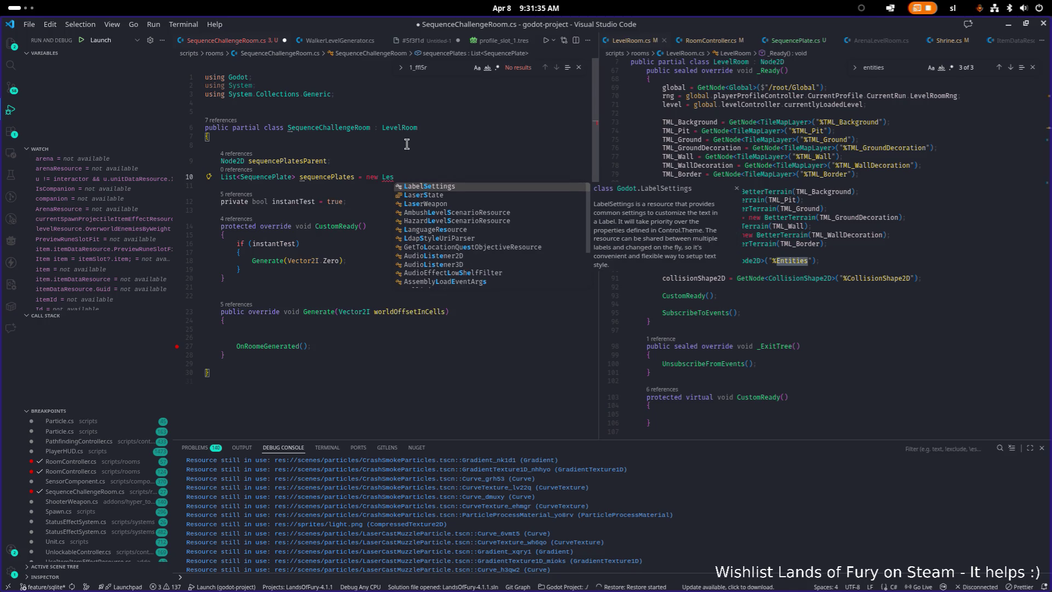
key("BackSpace")
key("BackSpace")
type("i")
key("Return")
type(";")
key("ctrl+s")
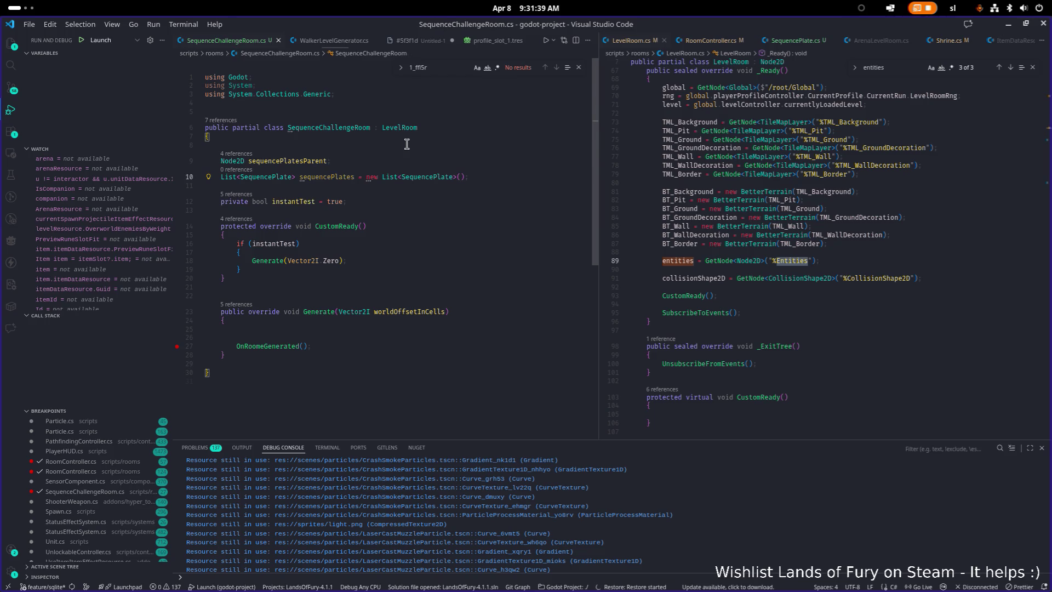
Tidy up the blank lines inside the Generate method
key("Home")
key("Home")
key("Down")
key("Down")
key("Down")
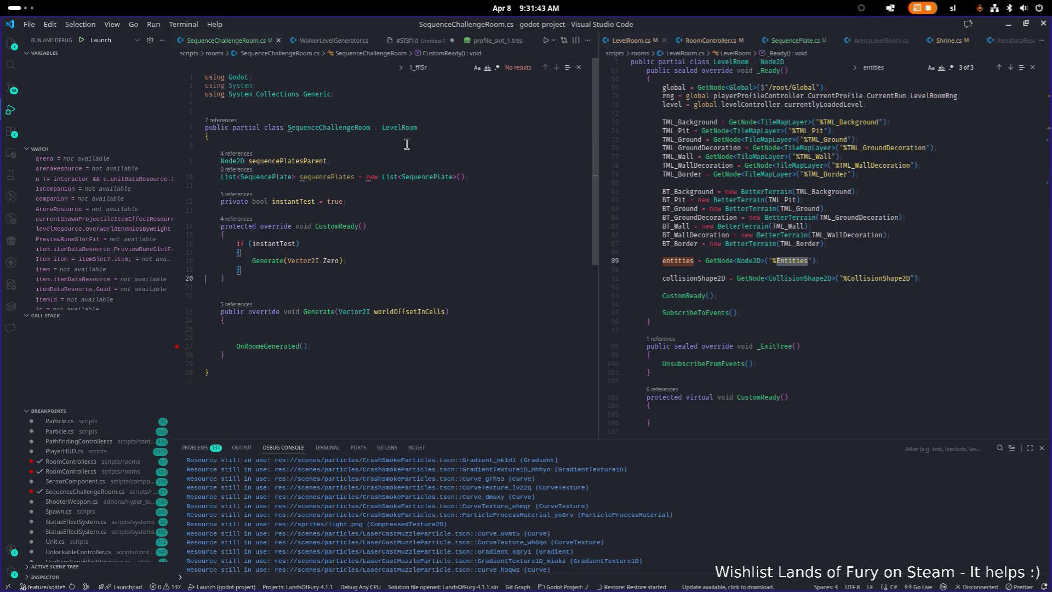
key("Down")
key("Down")
key("Down")
key("BackSpace")
key("Down")
key("Up")
key("Up")
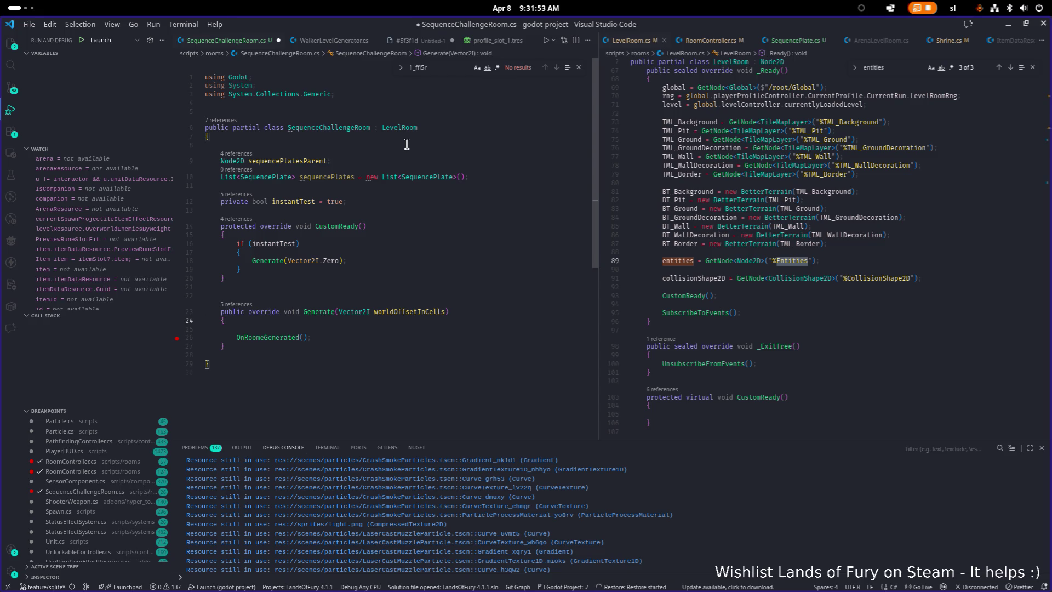
key("Down")
key("Return")
key("Up")
key("BackSpace")
key("Return")
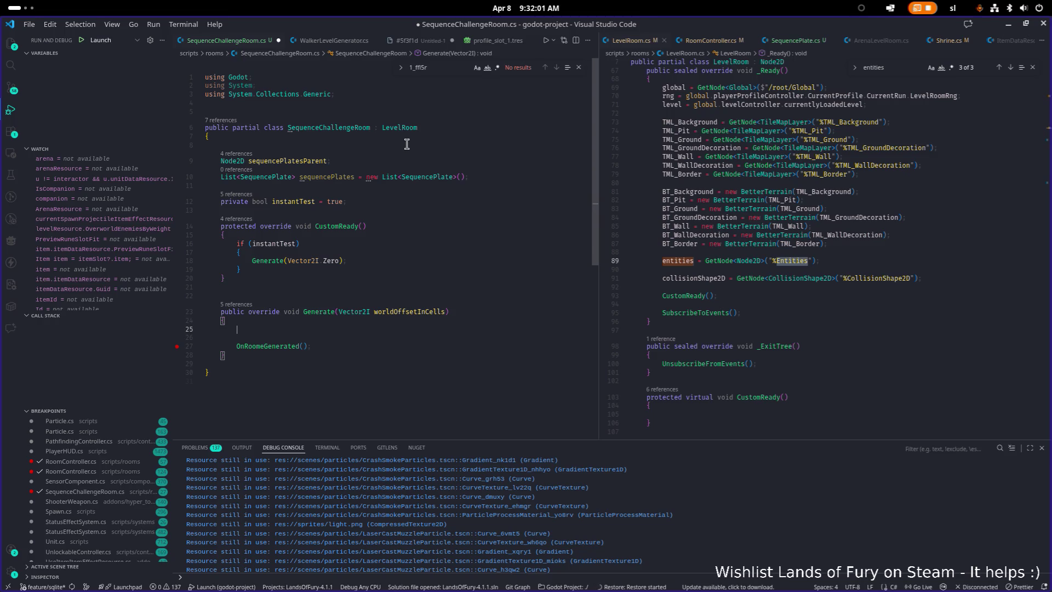
type("List")
key("BackSpace")
key("BackSpace")
key("BackSpace")
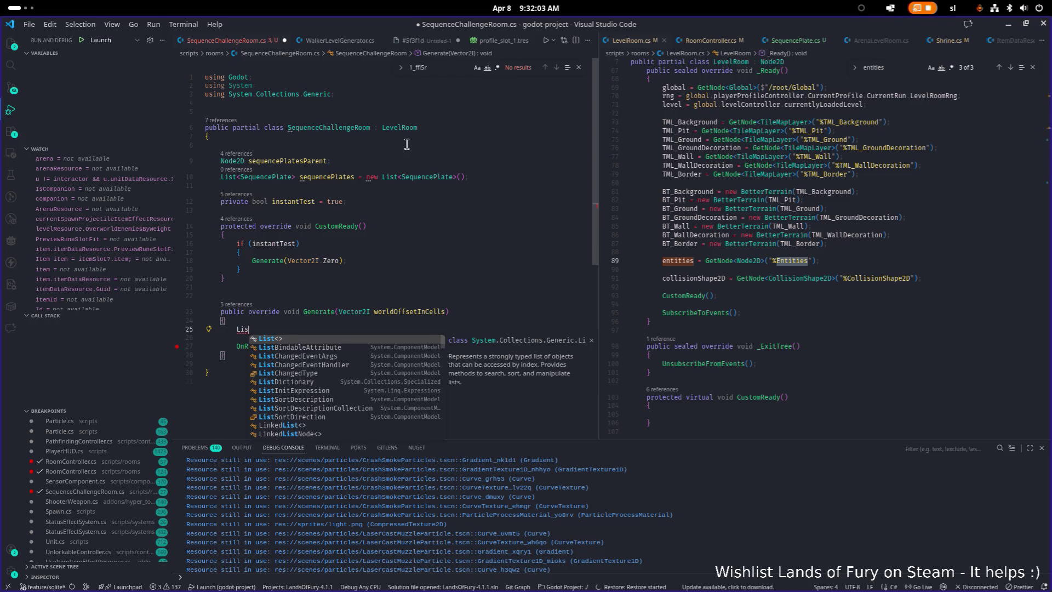
At the top of CustomReady, write sequencePlatesParent = GetNode<Node2D>("%SequencePlates"); and save
key("Up")
key("Up")
key("Up")
key("Up")
key("Up")
key("Down")
key("Down")
key("Down")
key("Down")
key("Up")
key("Up")
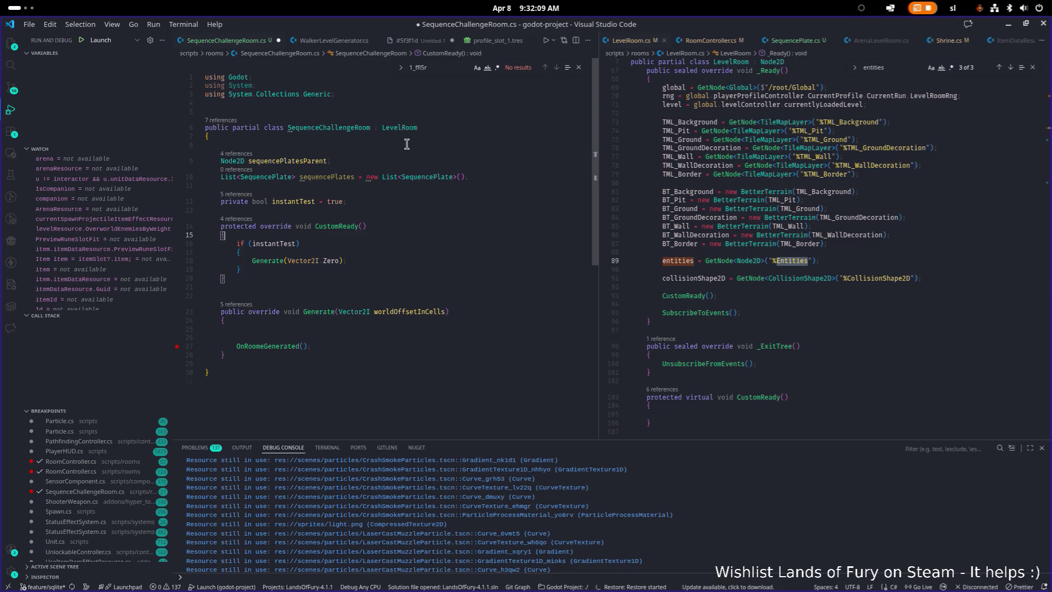
key("Return")
key("Return")
key("Up")
type("seq")
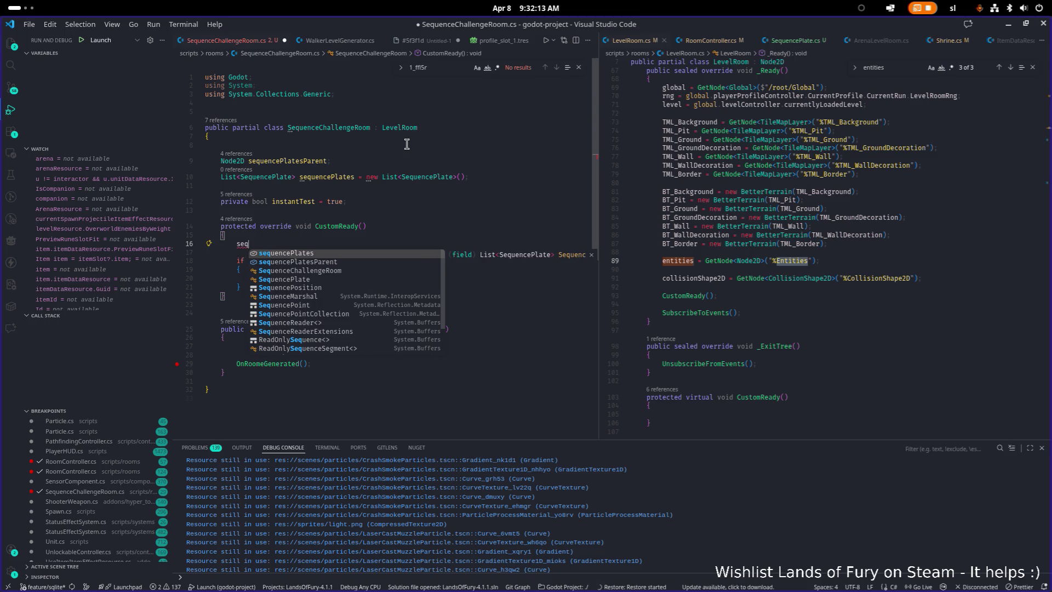
key("Down")
key("Tab")
type("= GetNo")
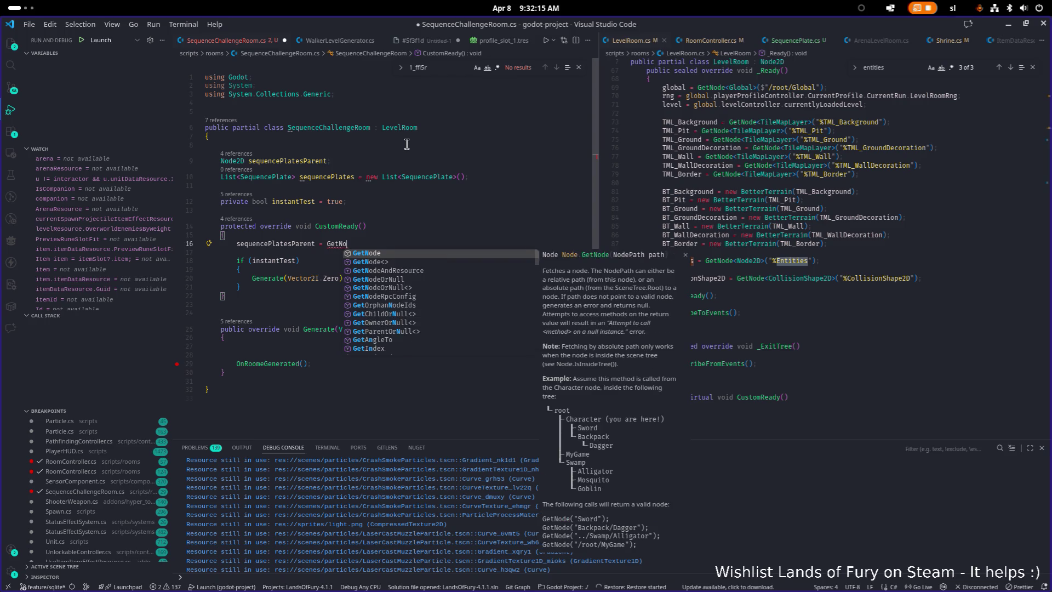
key("Tab")
type("<Node")
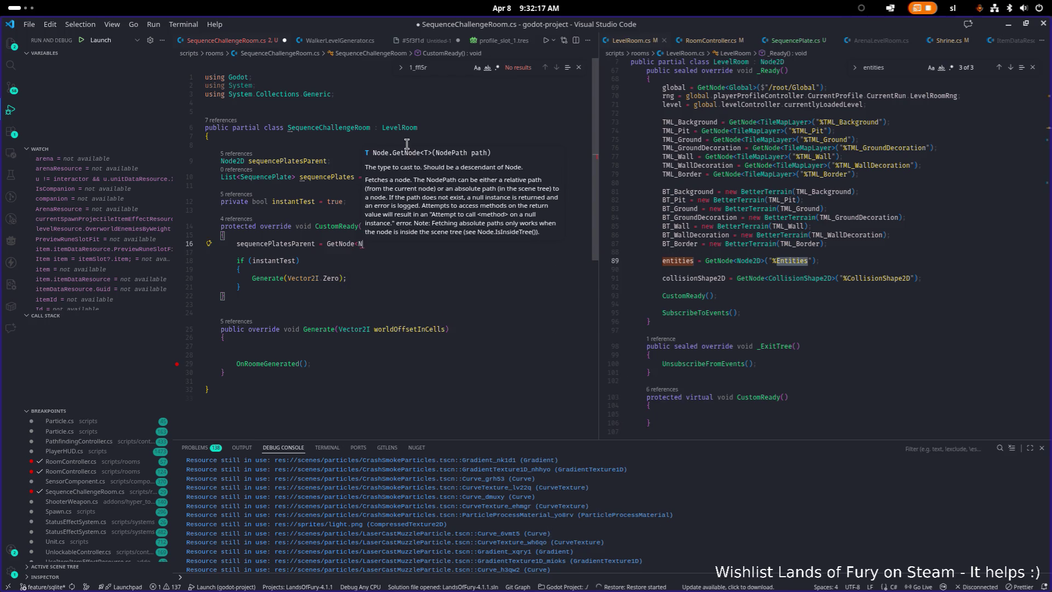
type("2D")
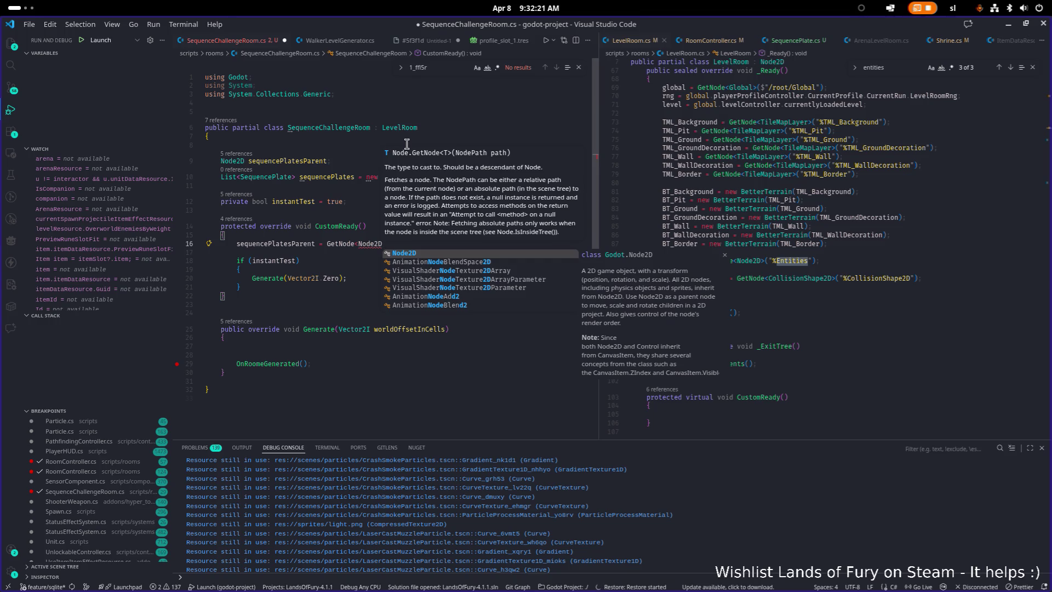
type(">(")
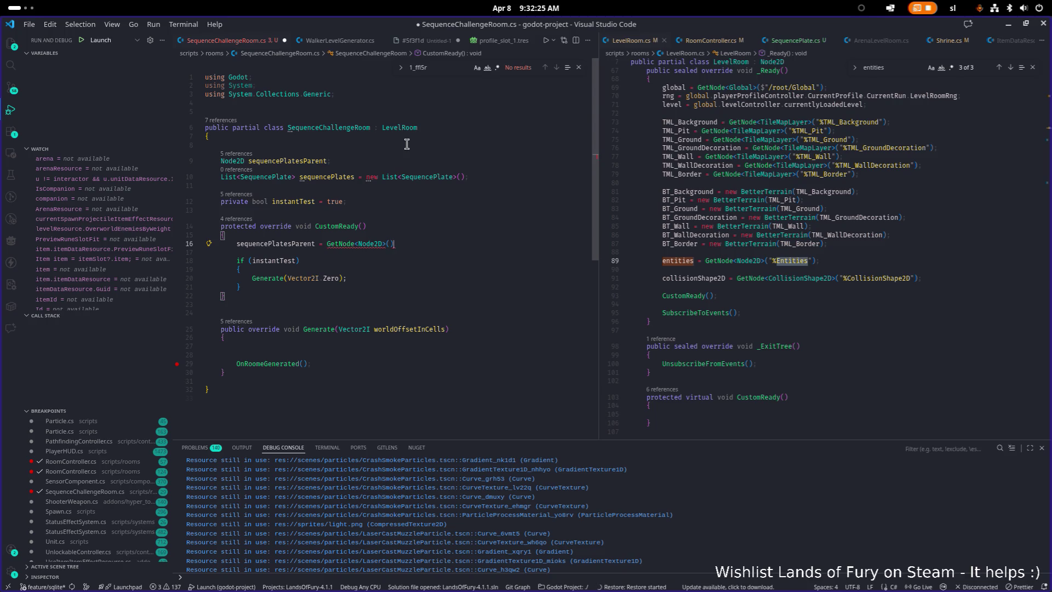
type("\"")
key("BackSpace")
type("%SequencePlates\"")
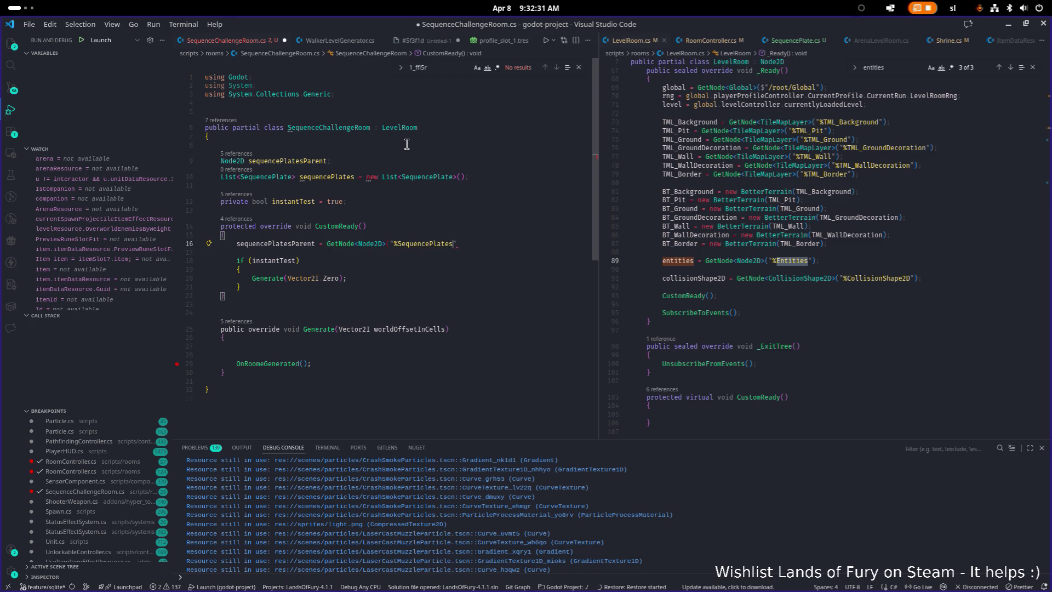
type(")")
key("ctrl+s")
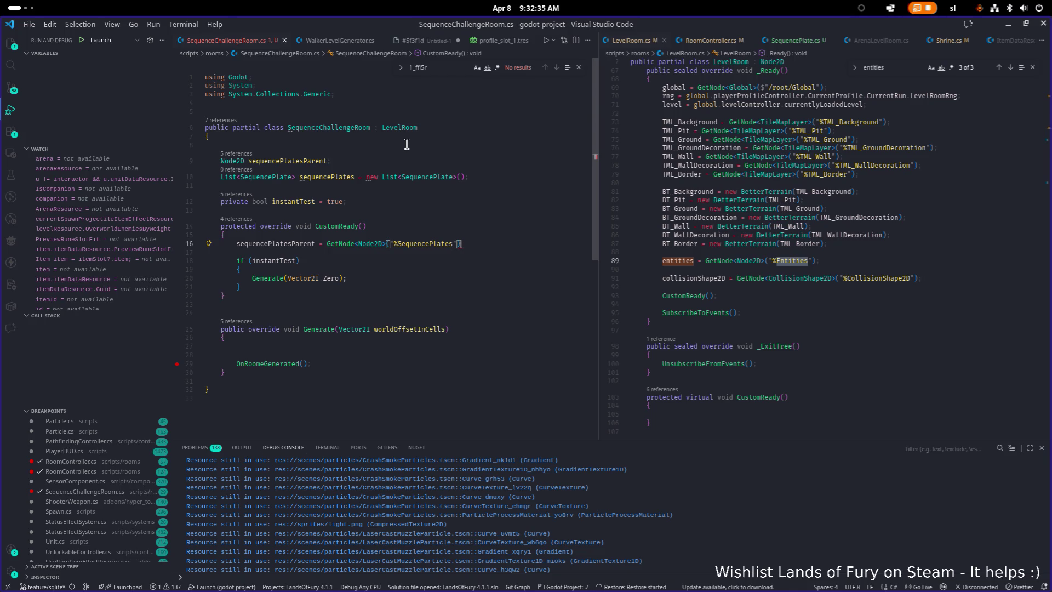
type(";")
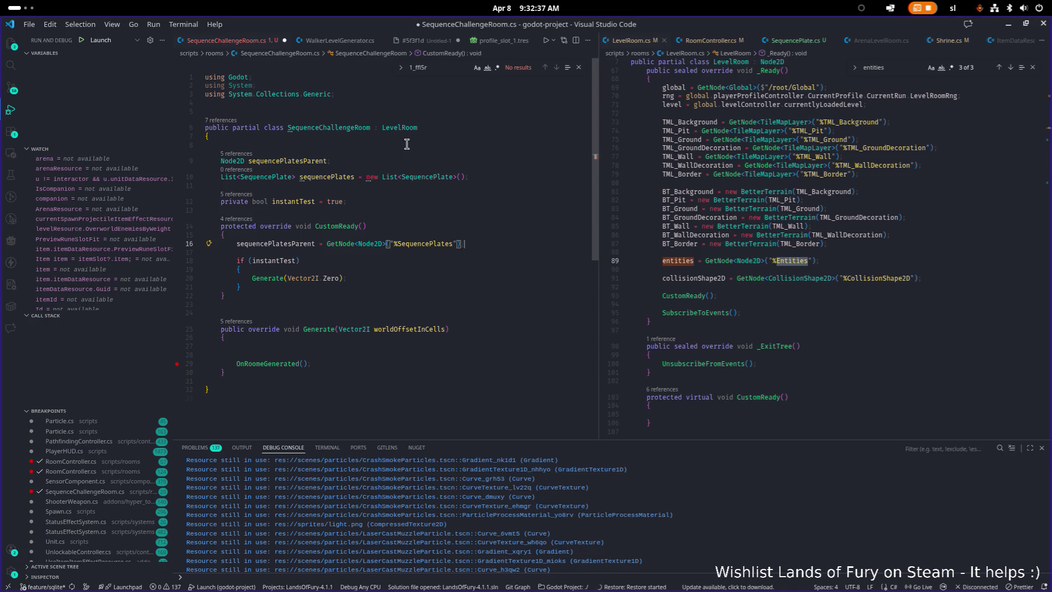
key("Return")
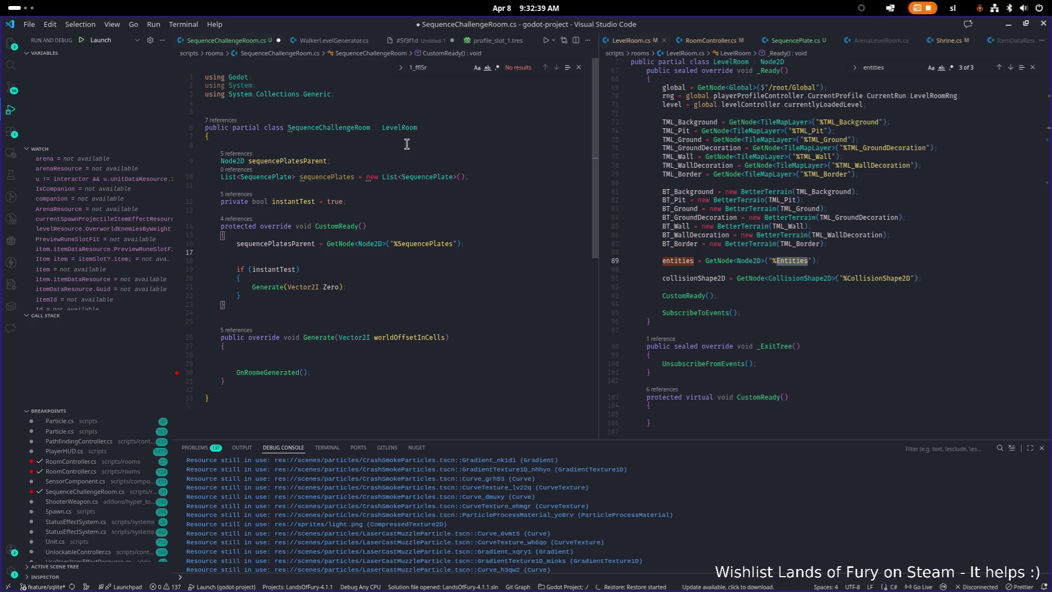
type("sequencePlates =")
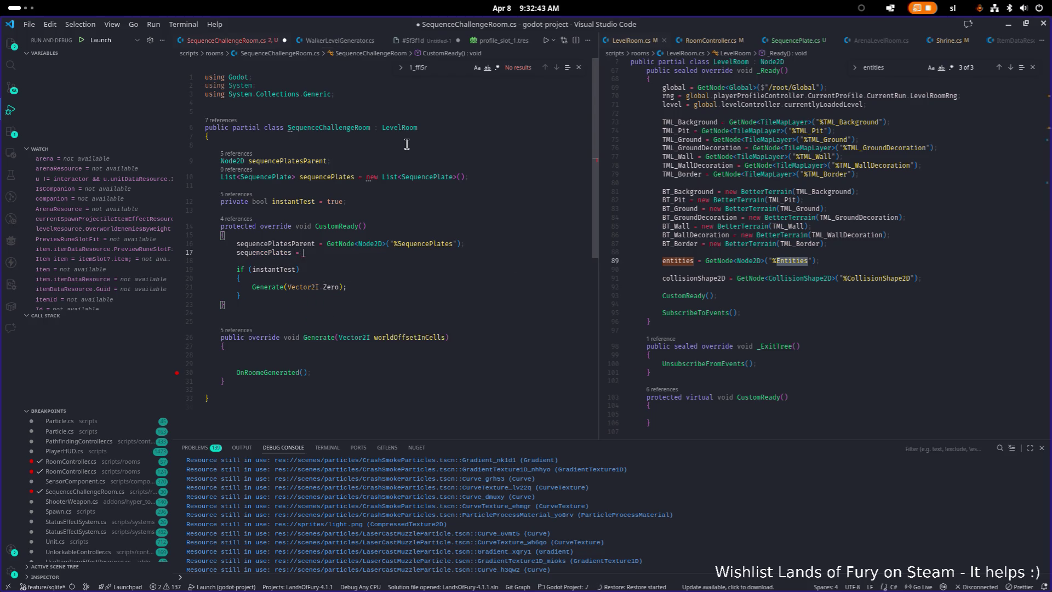
type(" seq")
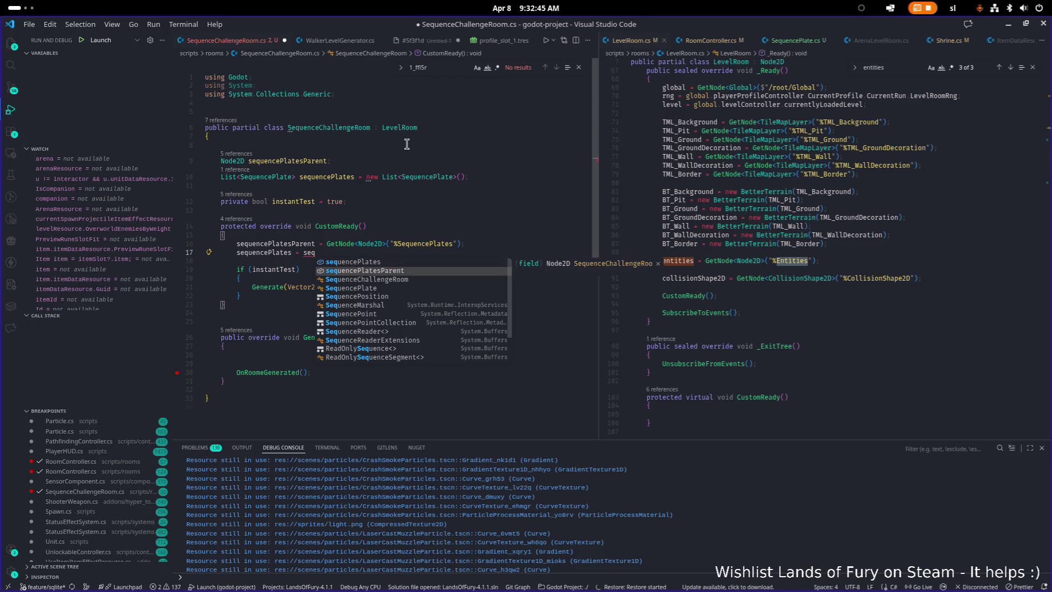
type("uencePlatesParent.getchi")
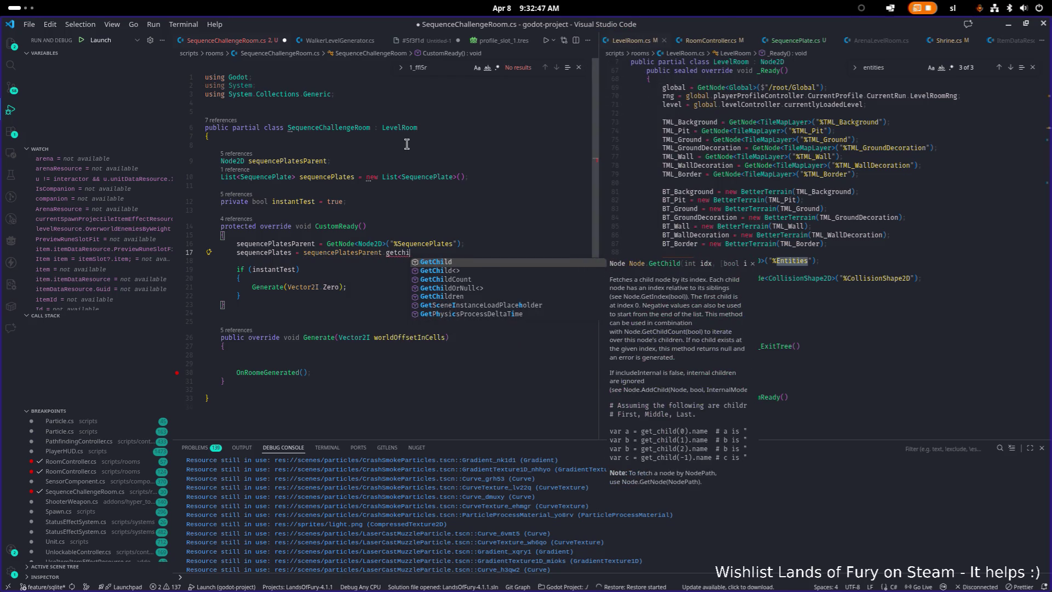
type("ldren")
key("Return")
type("(")
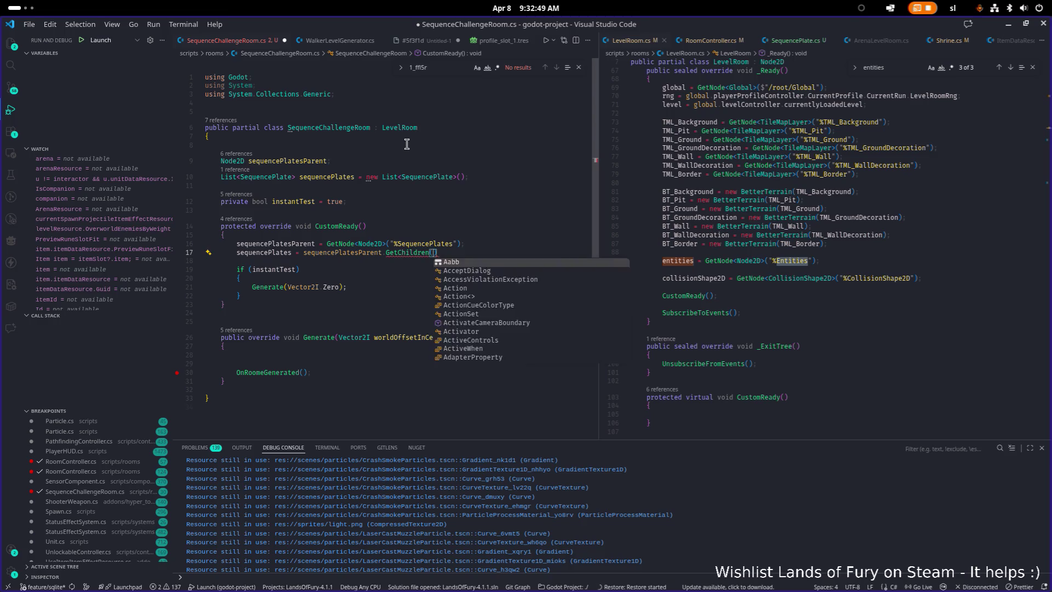
type(") to")
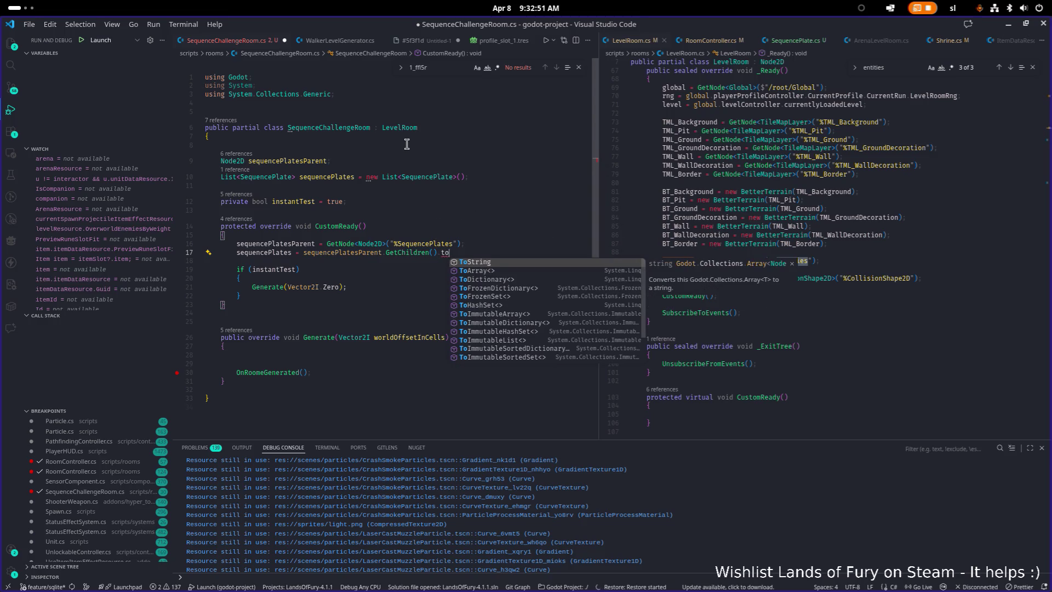
type("li")
key("Return")
type("<")
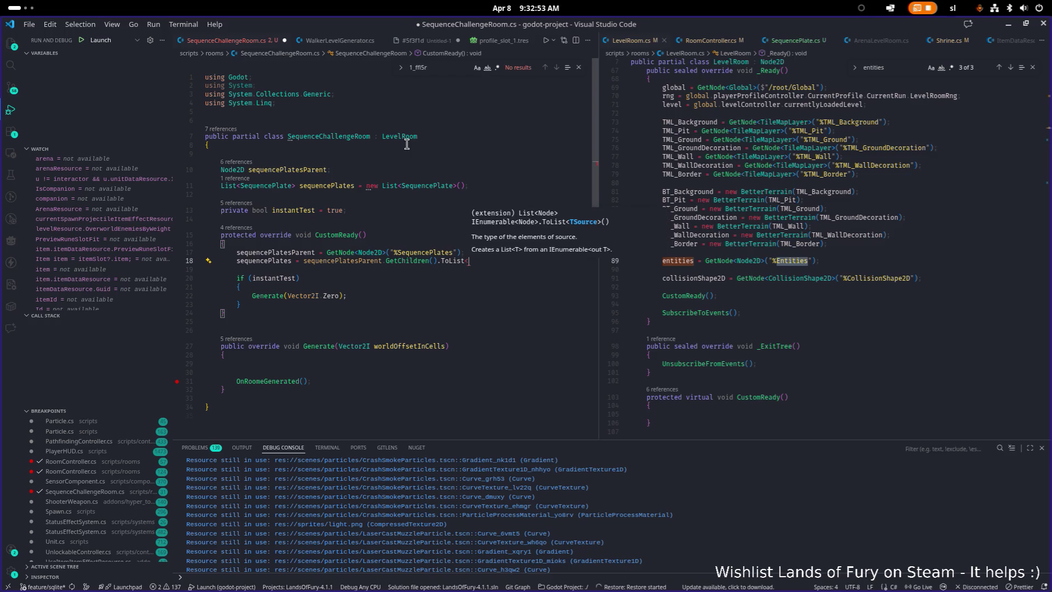
type("Seq")
key("Escape")
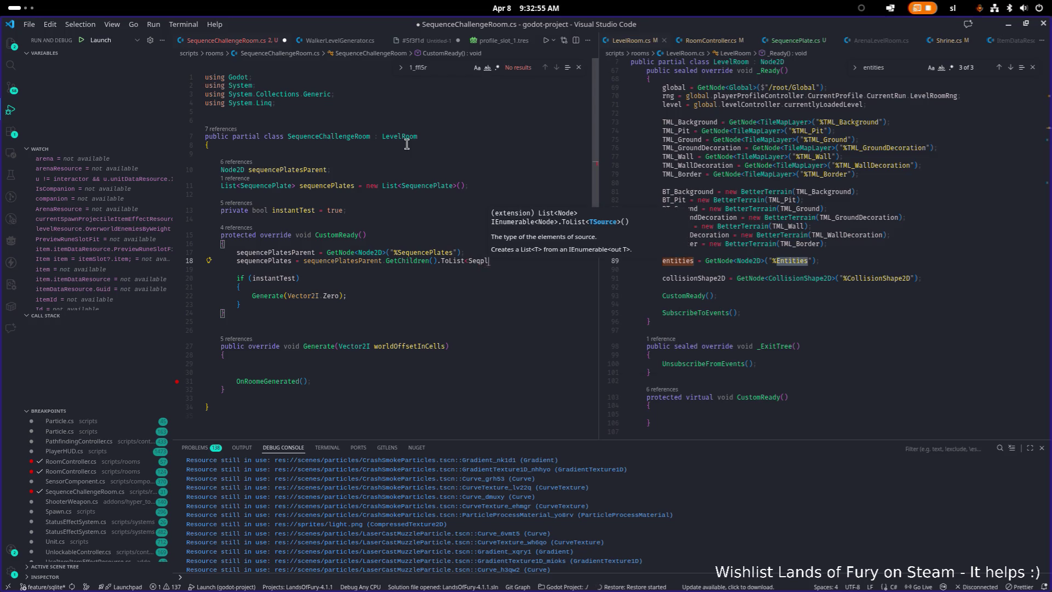
type("ue")
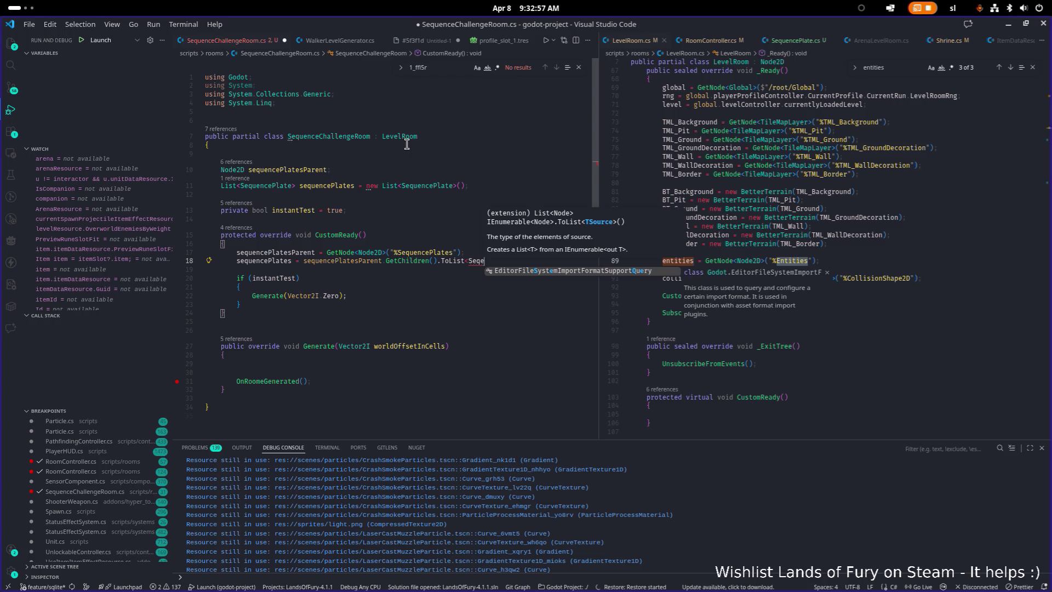
key("Tab")
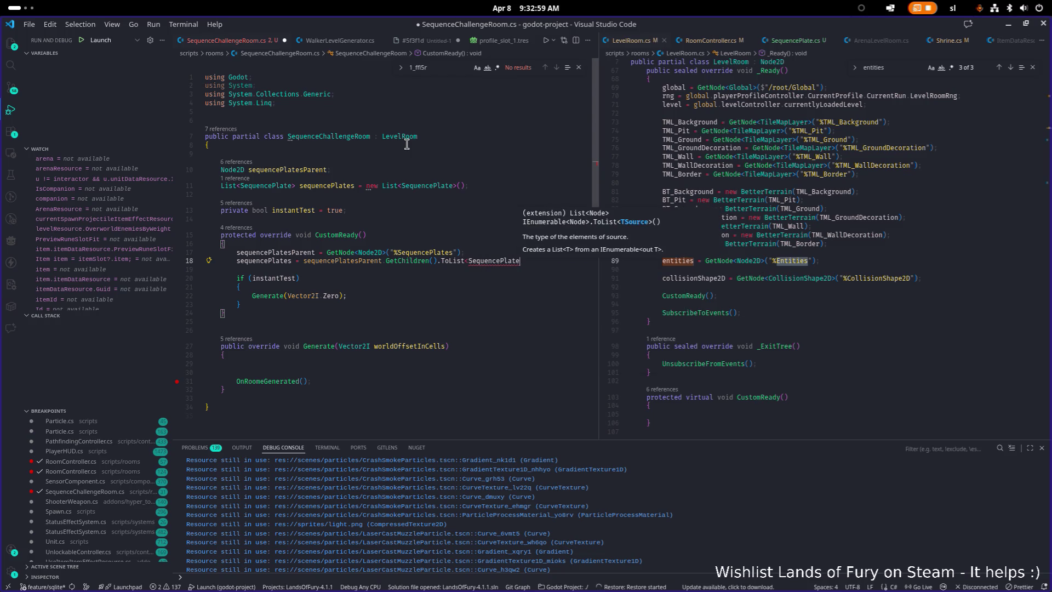
type(">();")
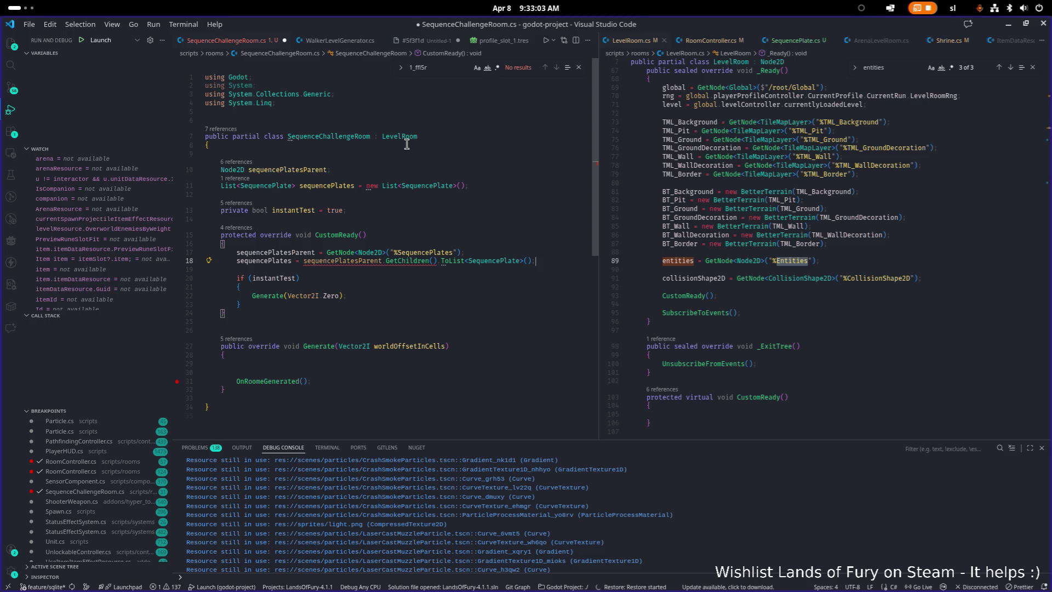
key("Home")
key("ctrl+Right")
key("ctrl+Right")
type("(")
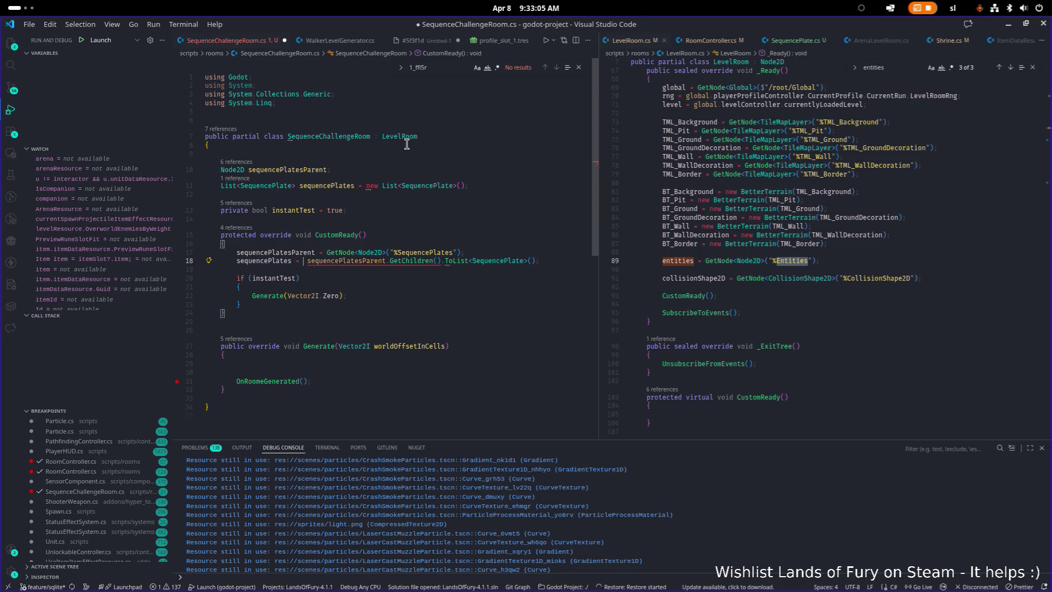
type("List<S")
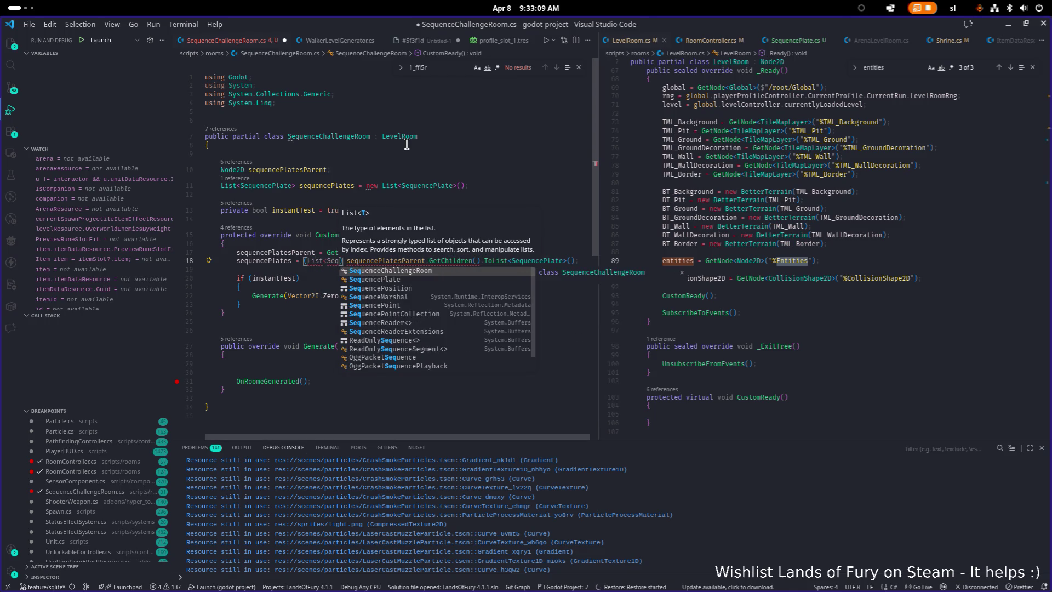
type("equencePlate")
key("End")
key("Home")
key("ctrl+Right")
key("ctrl+Right")
type(">")
key("End")
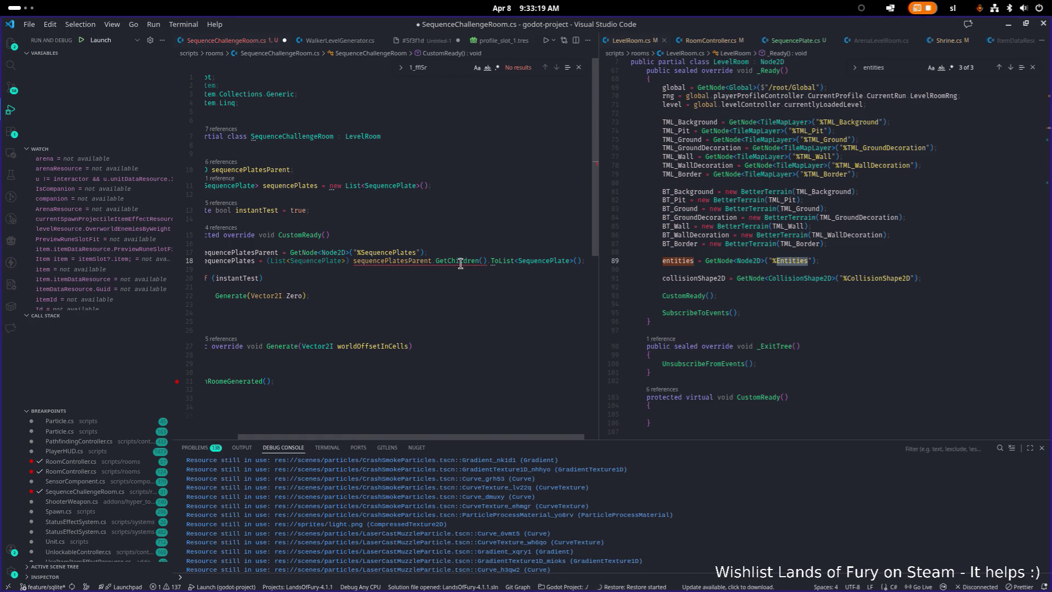
mouse_move(461, 263)
key("ctrl+Left")
key("ctrl+Left")
key("ctrl+Left")
key("ctrl+shift+f")
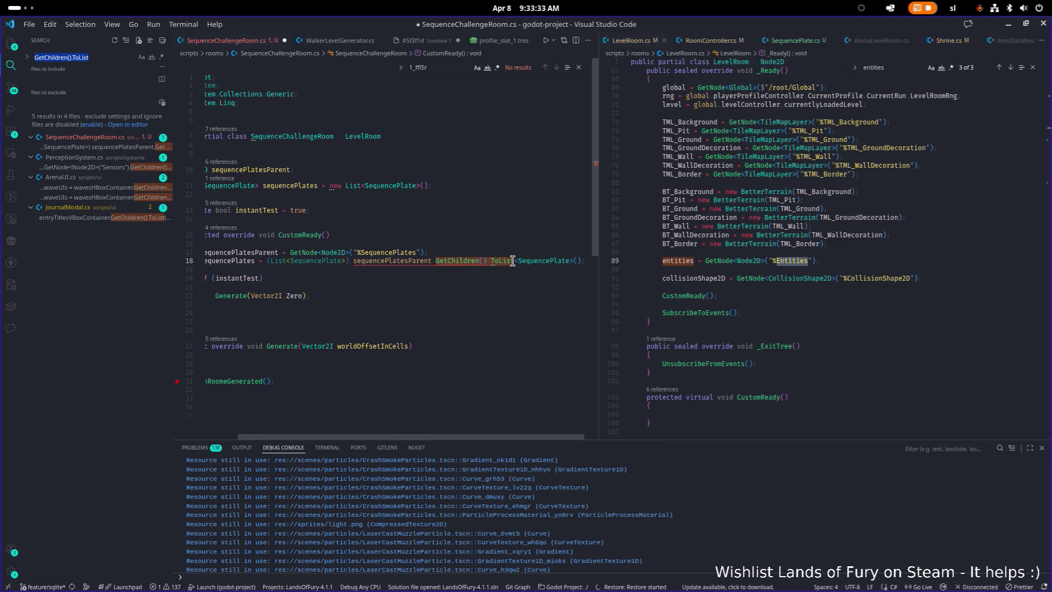
With PerceptionSystem.cs open alongside, remove the <SequencePlate> type argument from line 18's ToList call
left_click(803, 231)
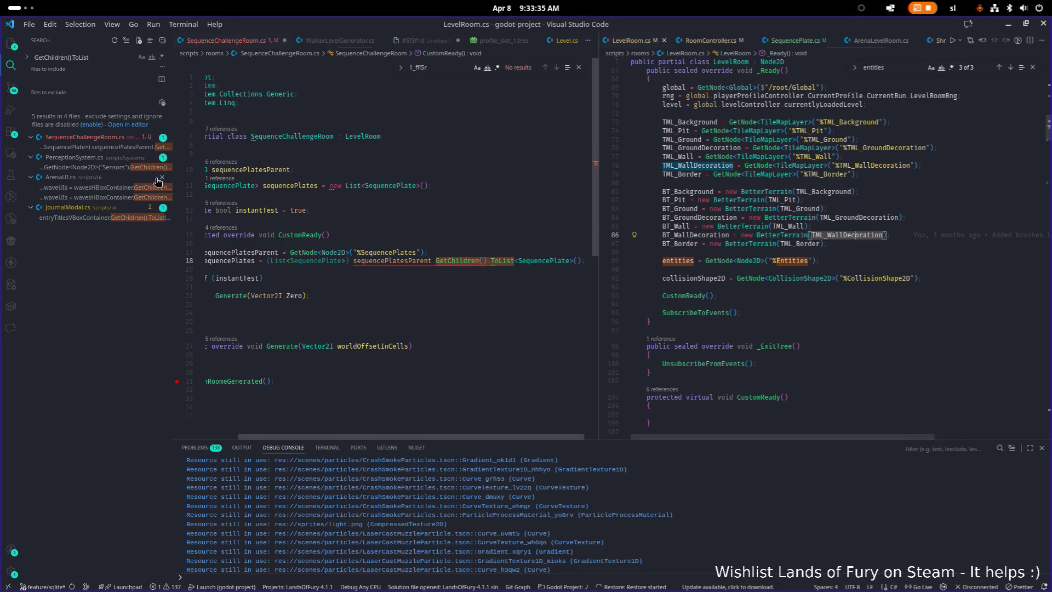
key("F4")
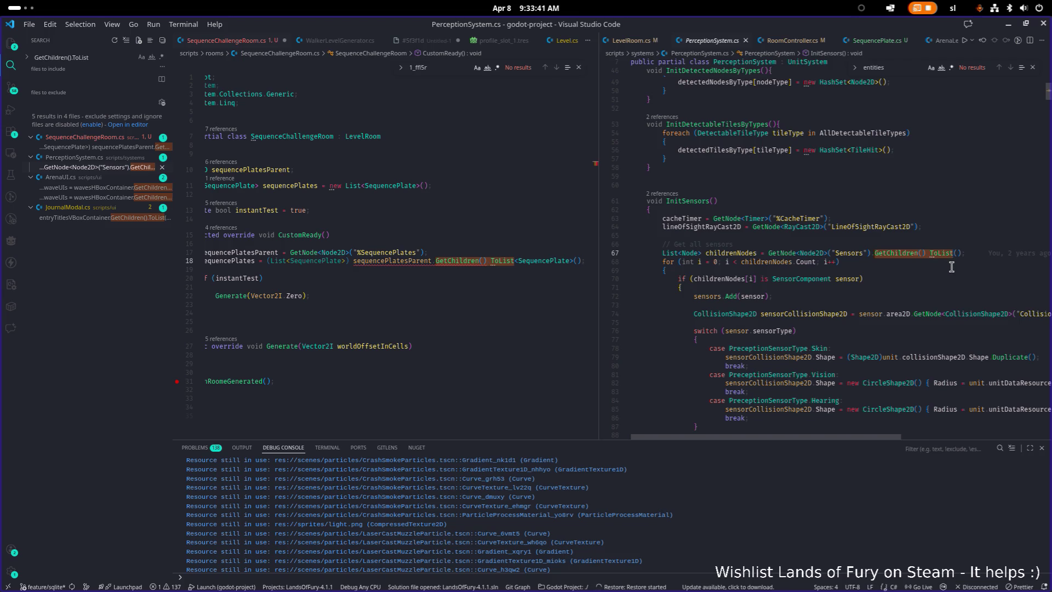
left_click(552, 261)
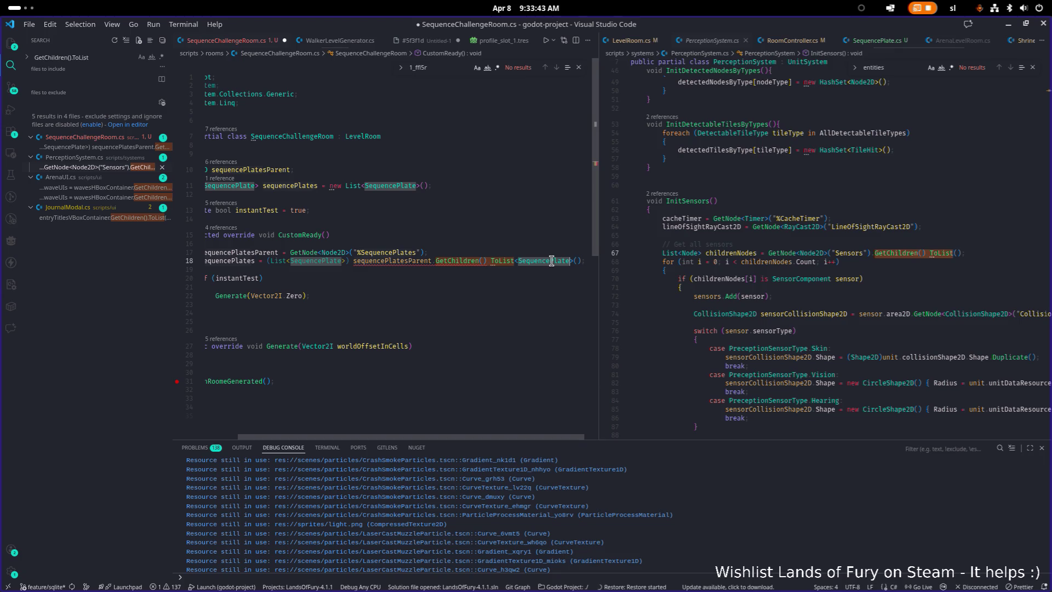
key("BackSpace")
key("BackSpace")
key("Delete")
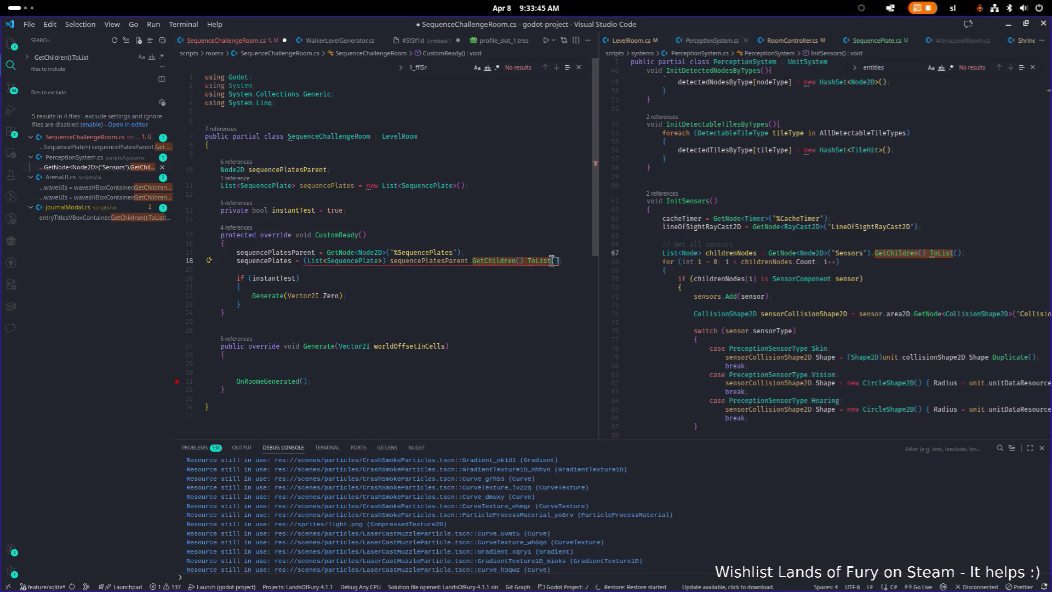
Compare the edit against the search results and save SequenceChallengeRoom.cs
left_click(536, 218)
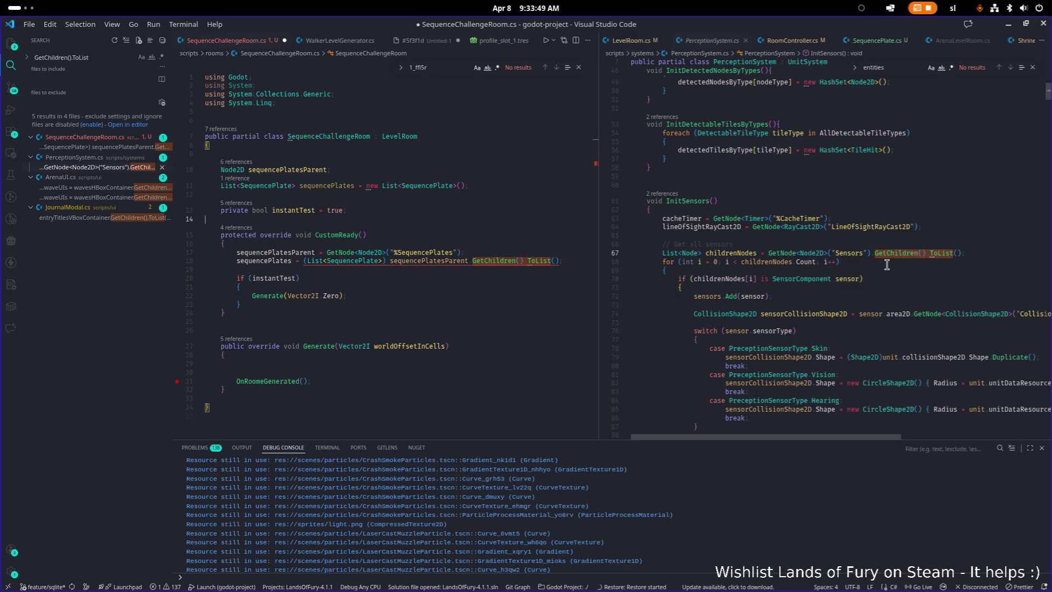
scroll(827, 264, "up", 1)
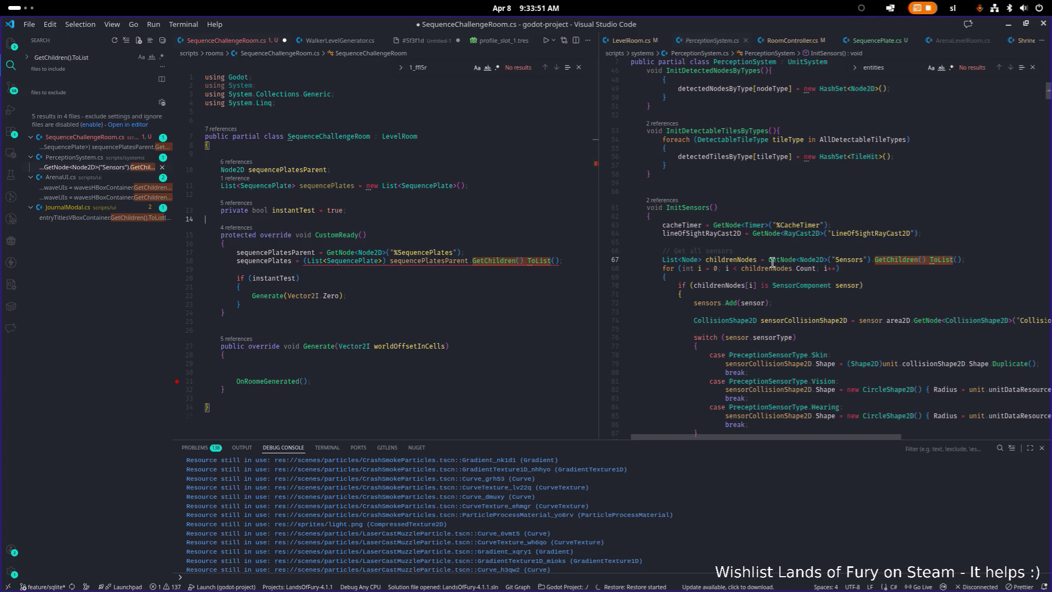
mouse_move(773, 263)
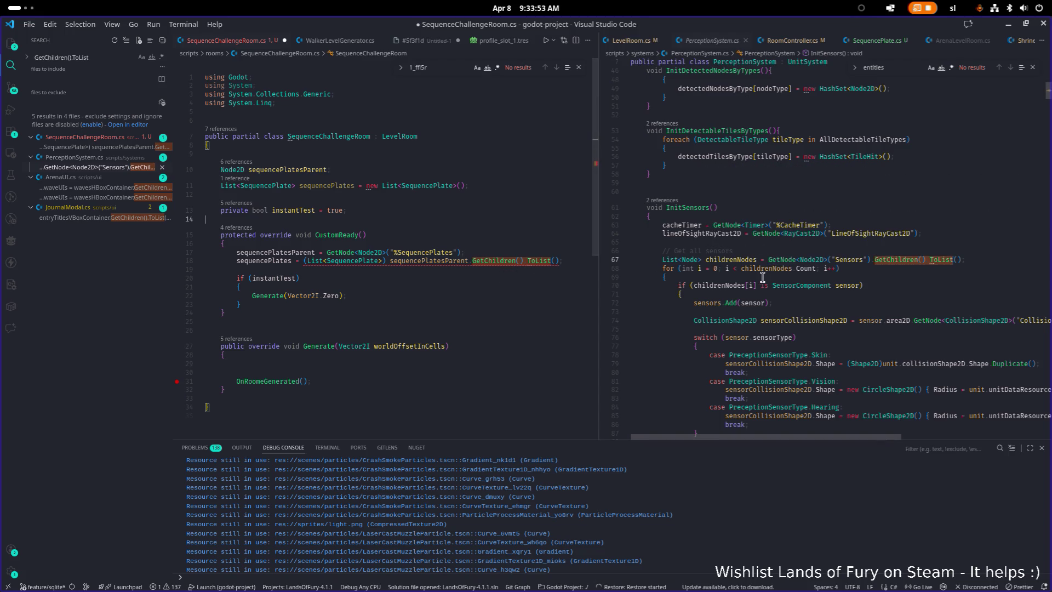
scroll(885, 266, "down", 1)
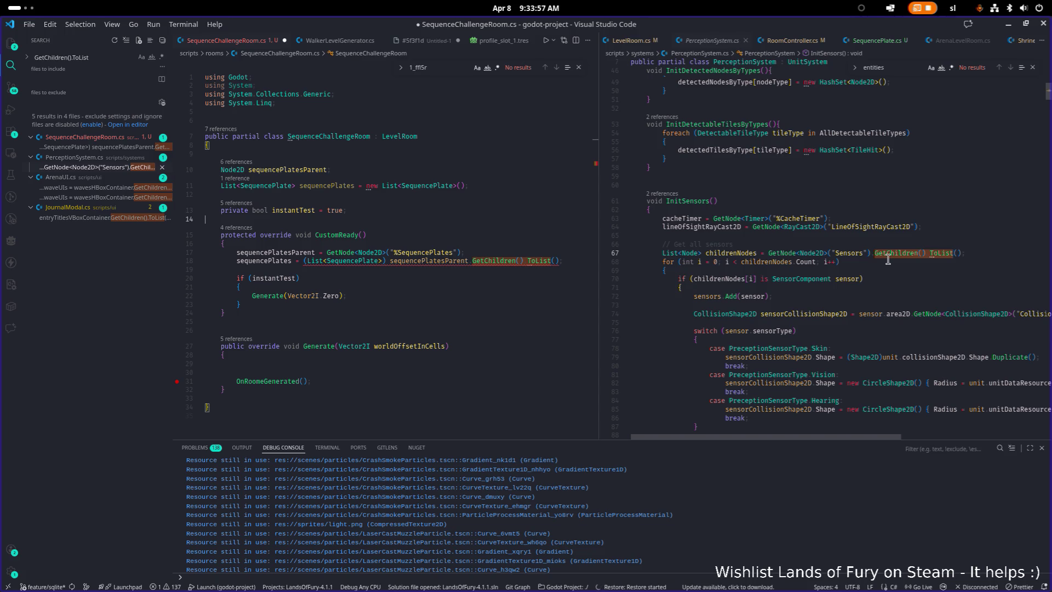
left_click(897, 279)
left_click(541, 266)
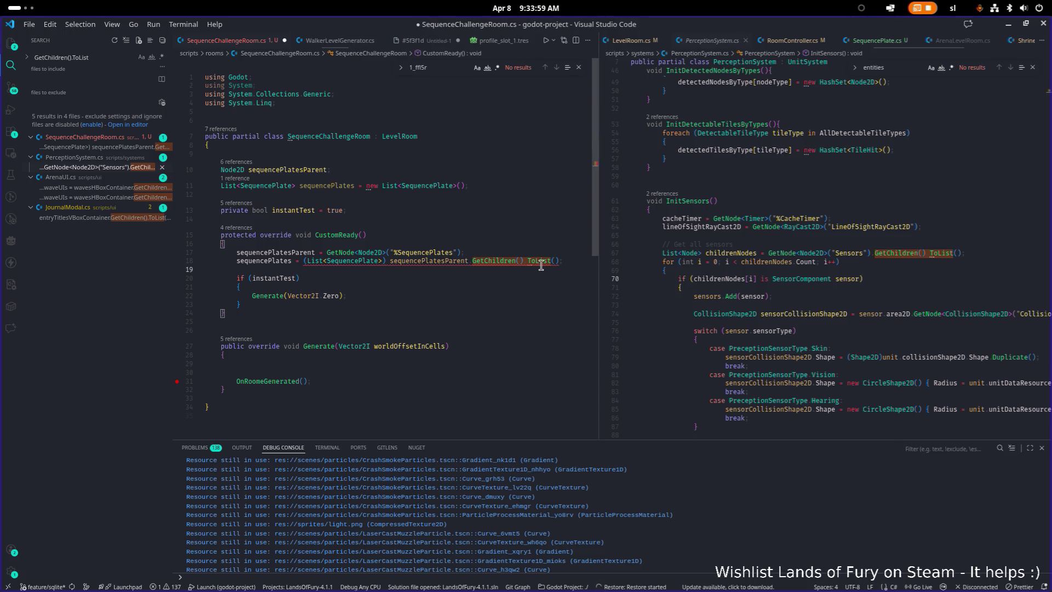
mouse_move(541, 265)
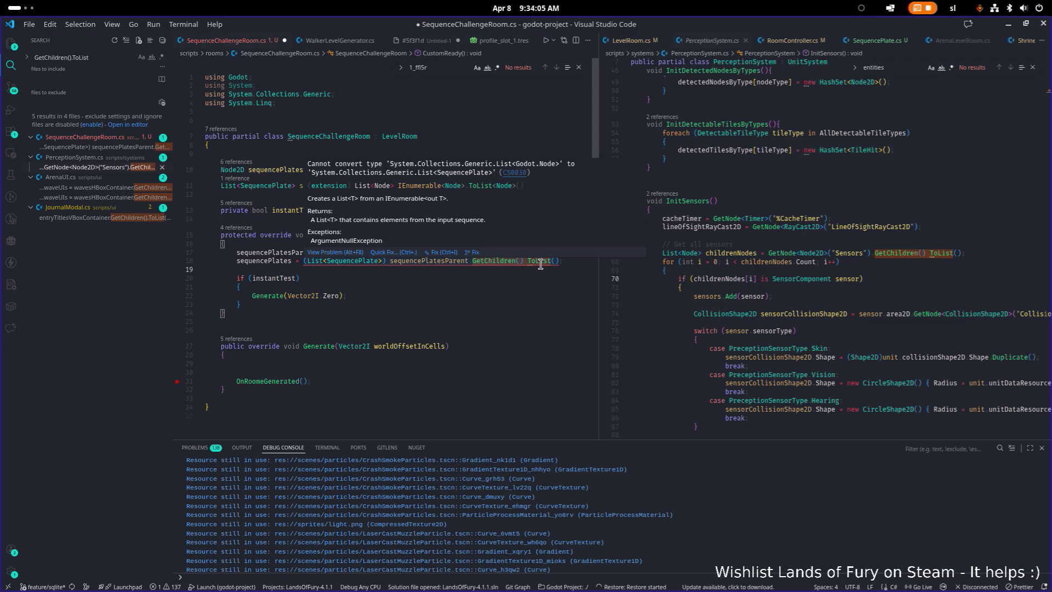
key("ctrl+s")
Look up the SequencePlate class definition, then close SequencePlate.cs
left_click(541, 262)
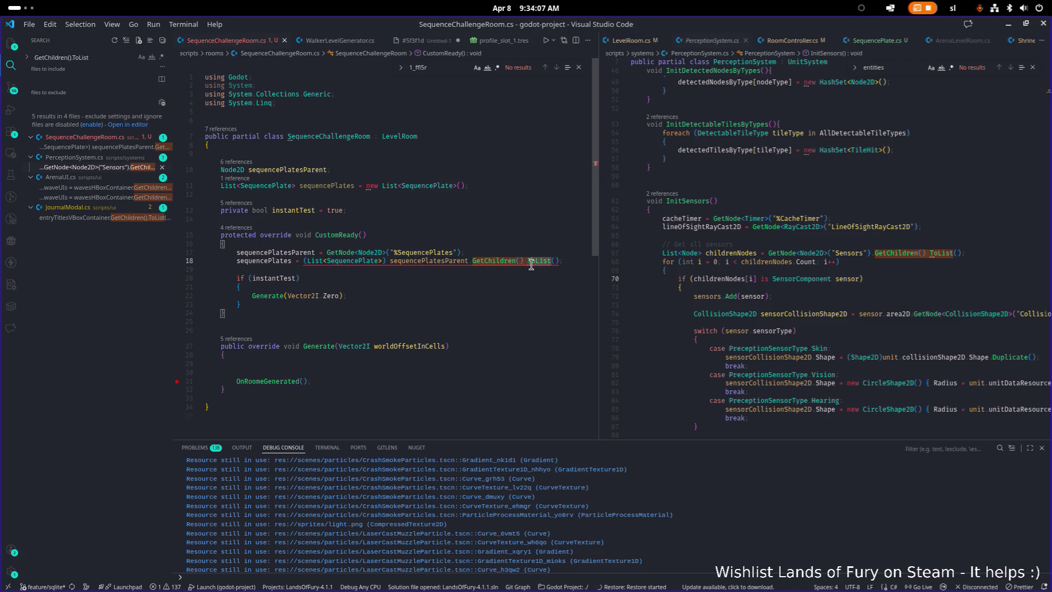
left_click(381, 261)
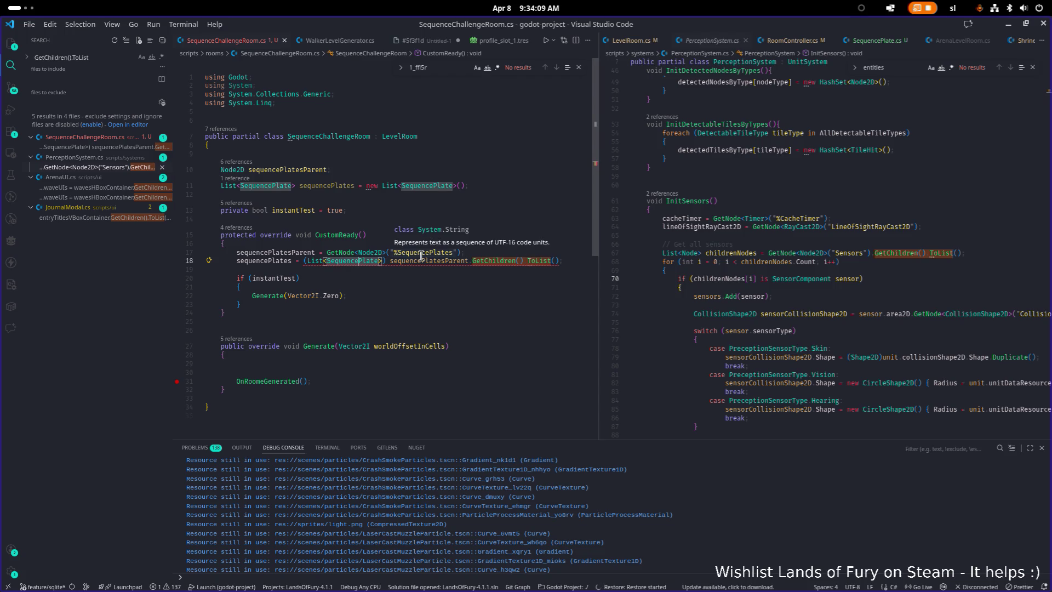
key("F12")
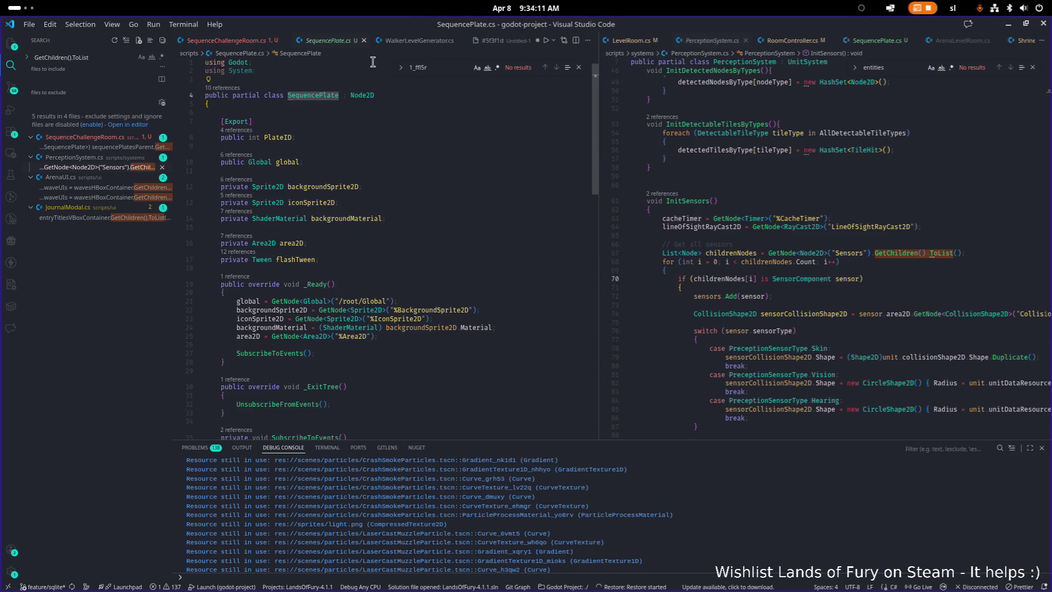
middle_click(340, 43)
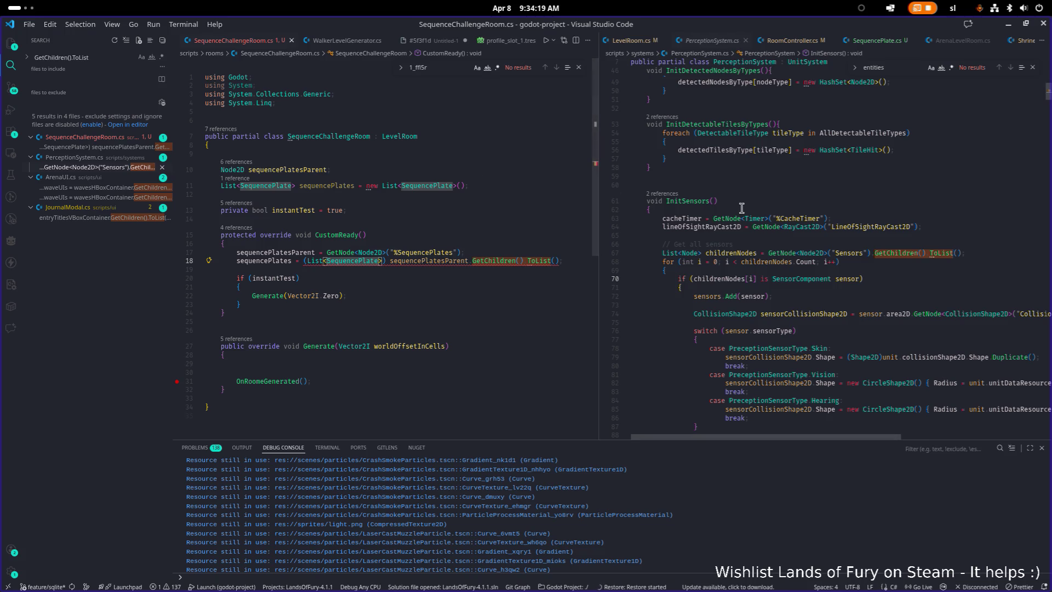
Review the GetChildren().ToList usages in PerceptionSystem.cs, JournalModal.cs and ArenaUI.cs
left_click(831, 244)
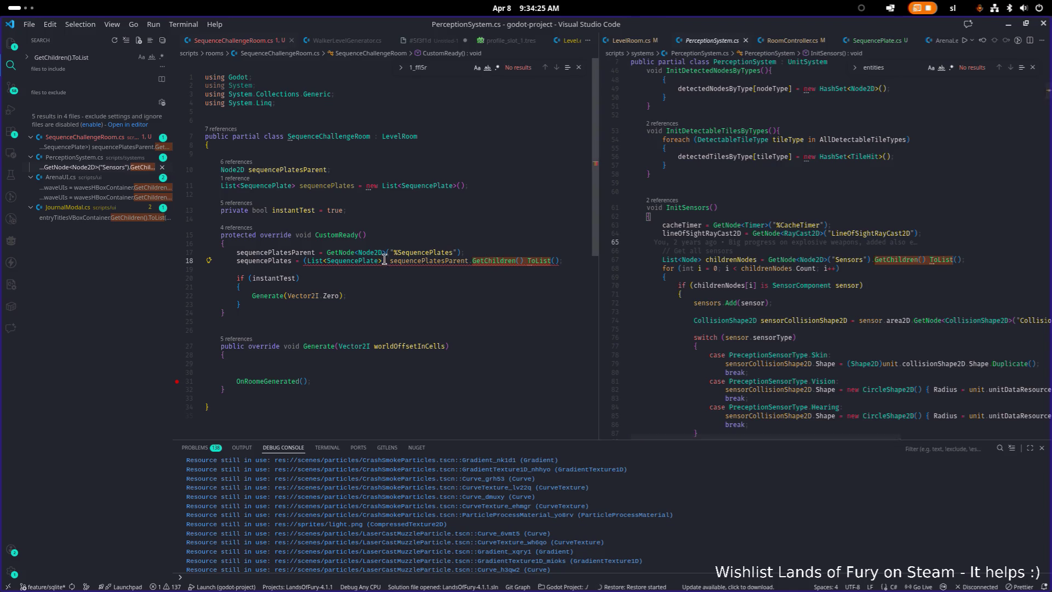
left_click(817, 261)
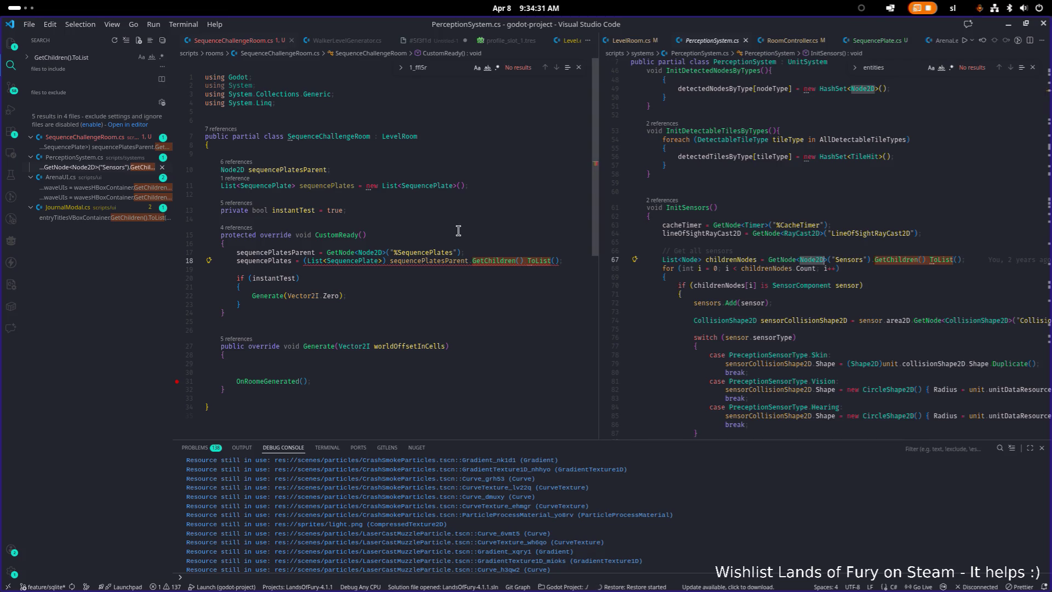
left_click(115, 219)
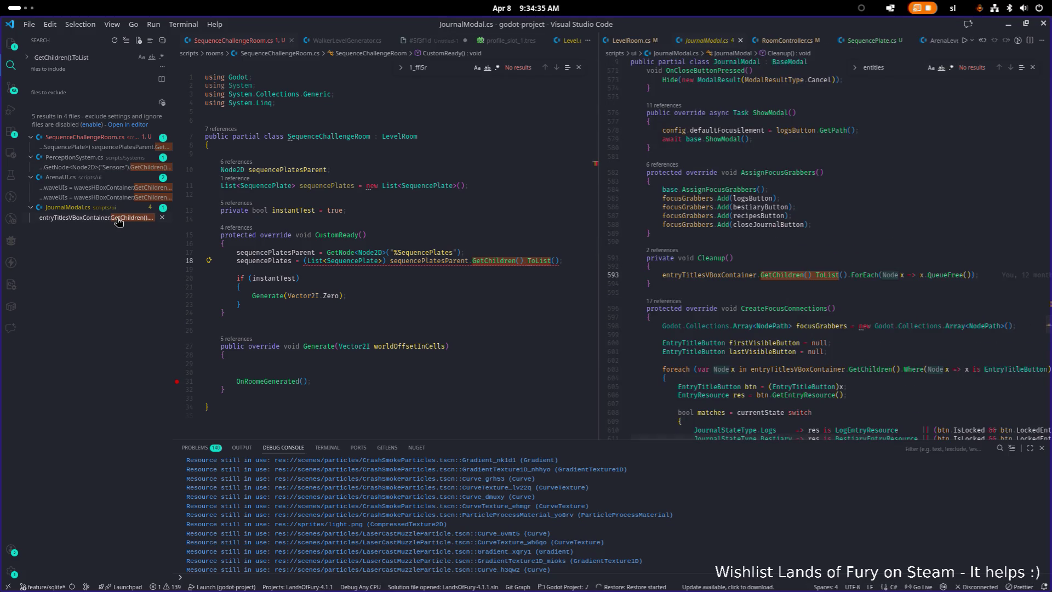
left_click(110, 198)
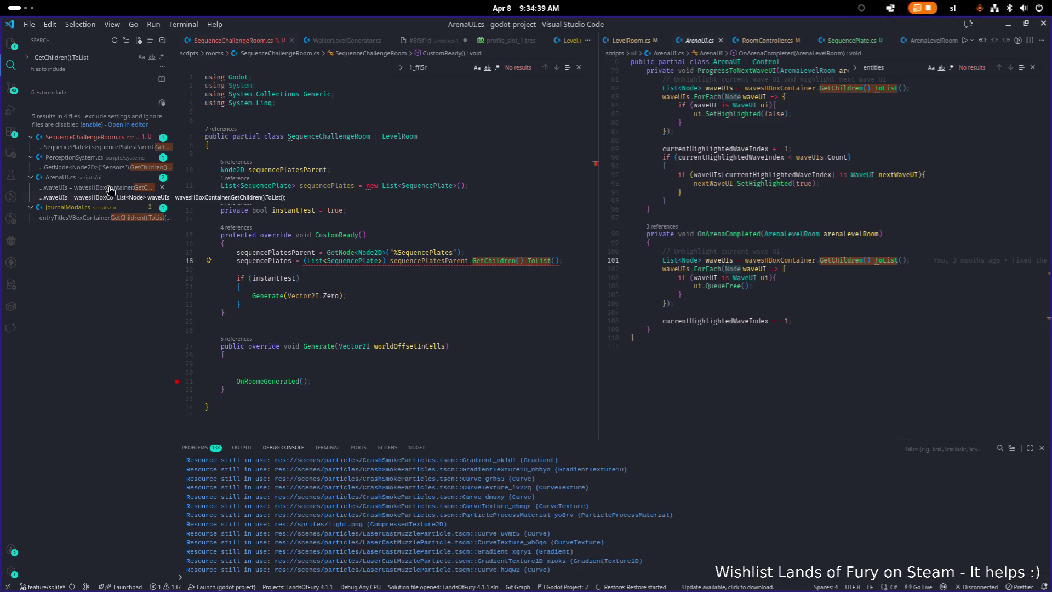
left_click(294, 186)
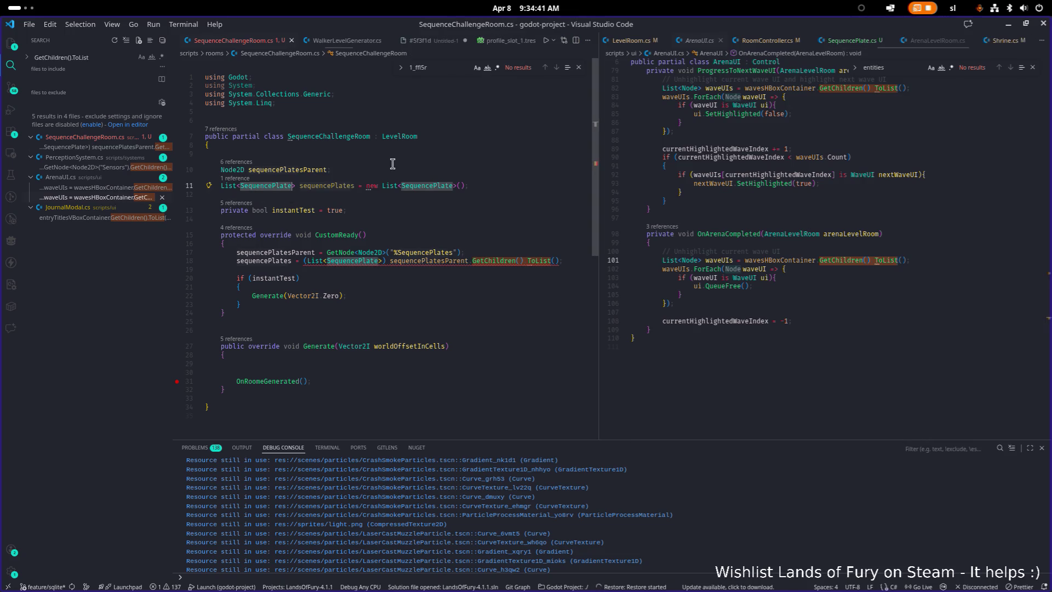
Change both SequencePlate types in the line 11 sequencePlates declaration to Node
key("ctrl+BackSpace")
type("Node")
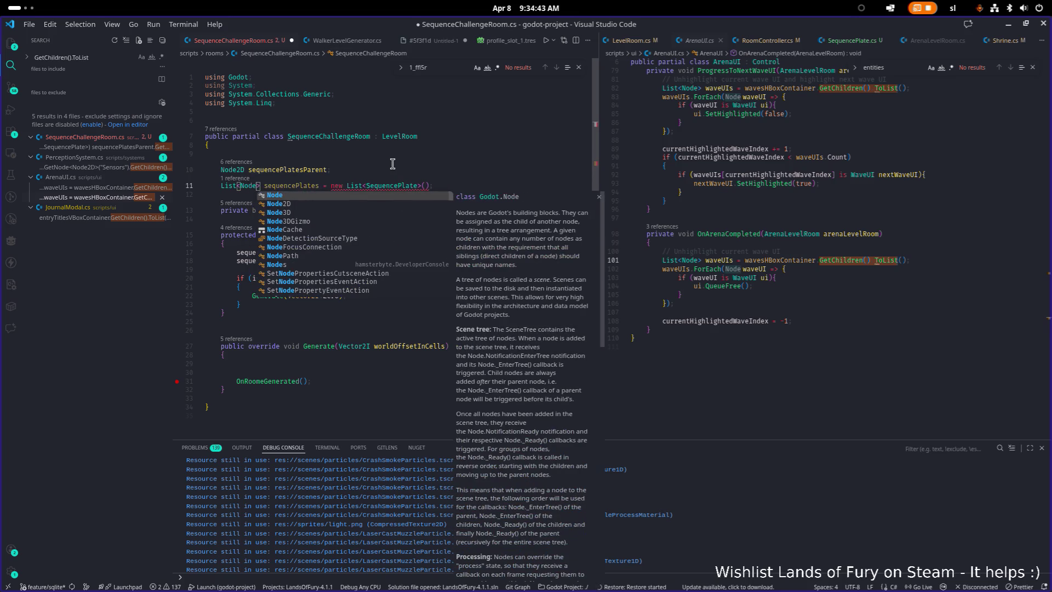
key("Escape")
key("End")
key("ctrl+Left")
key("ctrl+shift+Left")
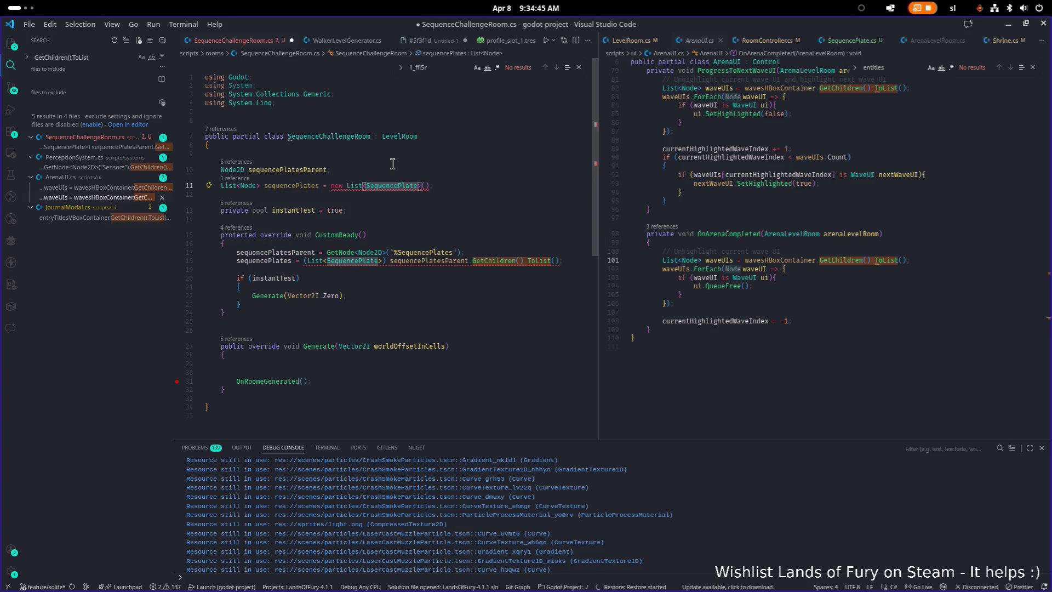
type("Node")
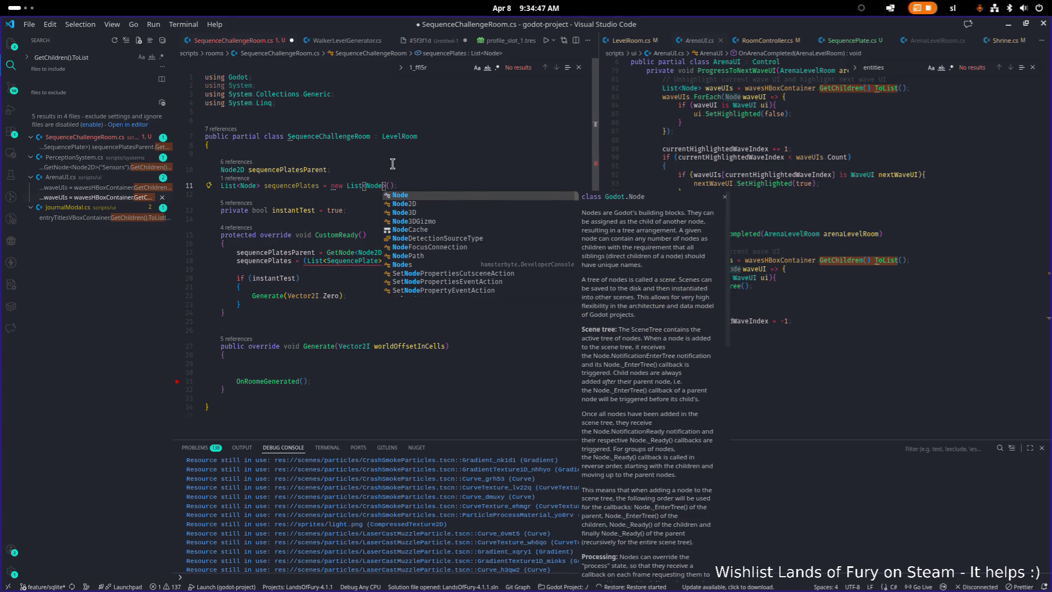
key("Escape")
Remove the list cast from line 18's GetChildren().ToList() and save the file
key("Down")
key("Down")
key("Down")
key("ctrl+shift+Left")
type("Node")
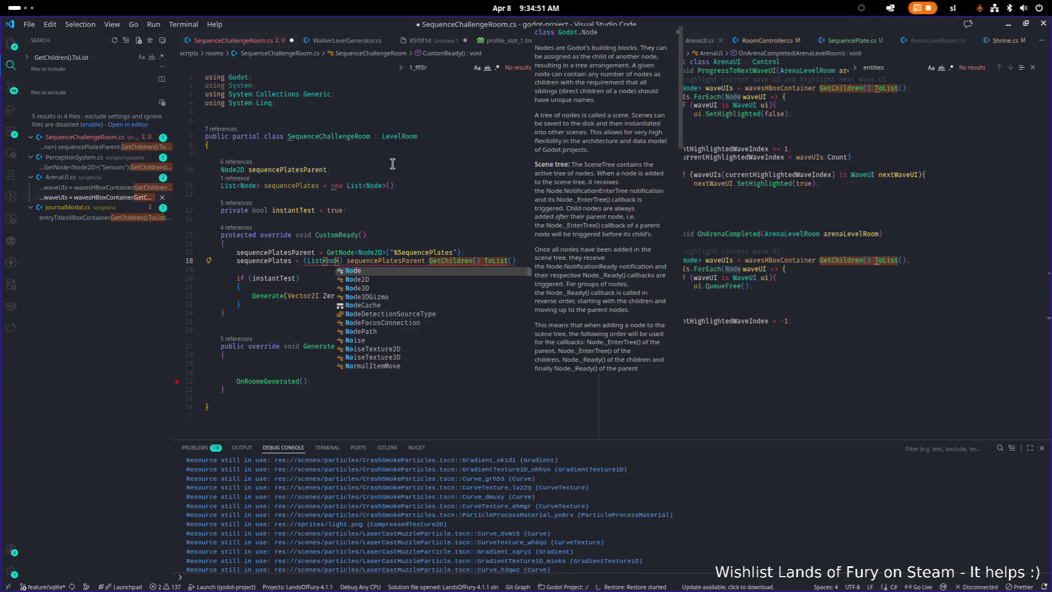
key("Escape")
key("ctrl+shift+Left")
key("ctrl+shift+Left")
key("ctrl+shift+Left")
key("BackSpace")
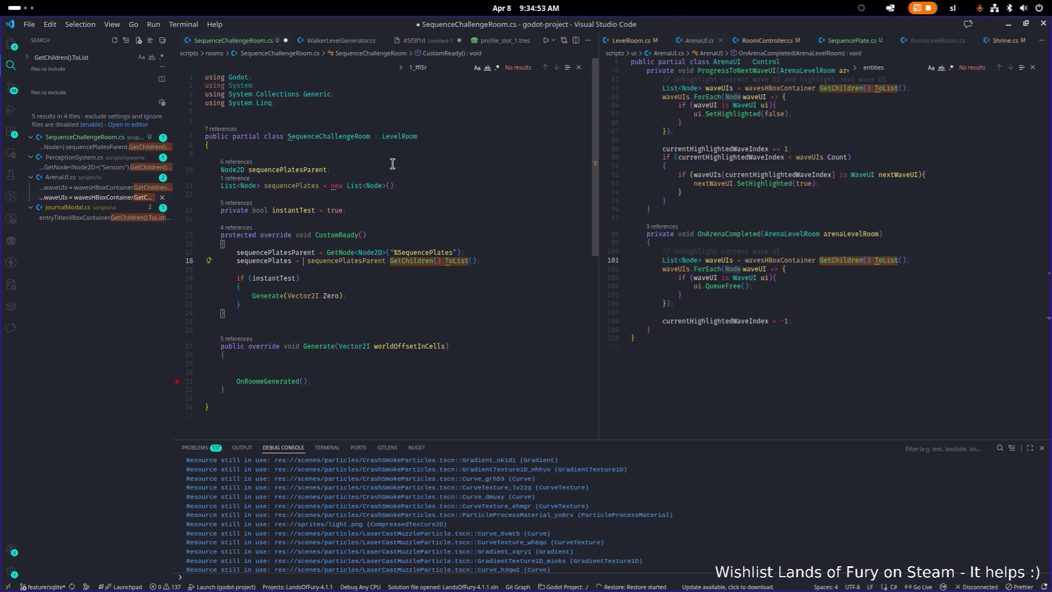
key("ctrl+s")
Widen the left editor pane and recheck the declaration and line 18
left_click(406, 196)
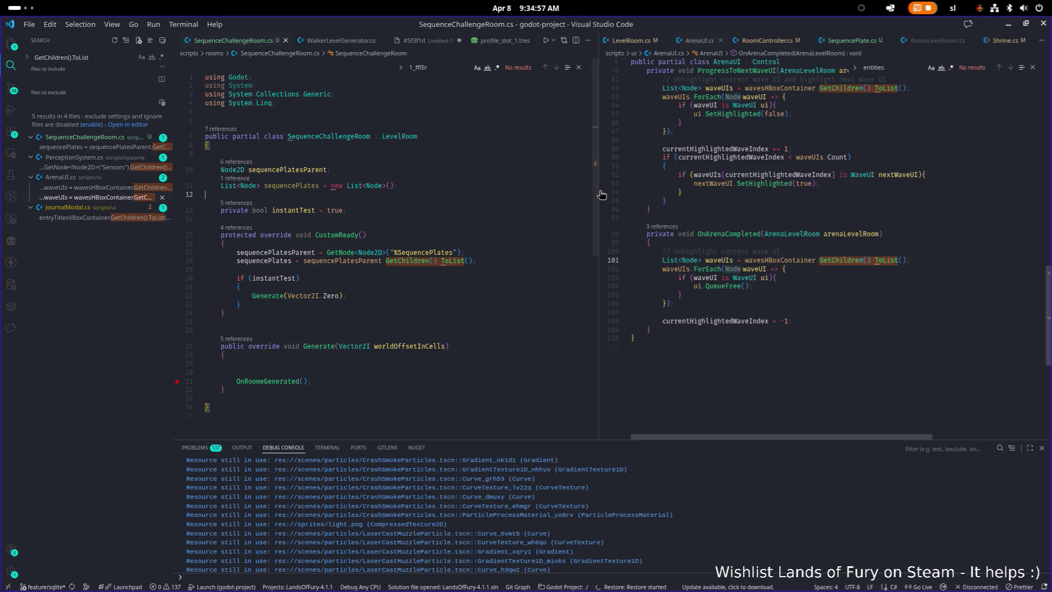
left_click_drag(602, 195, 750, 195)
left_click(572, 212)
left_click(423, 185)
left_click(388, 261)
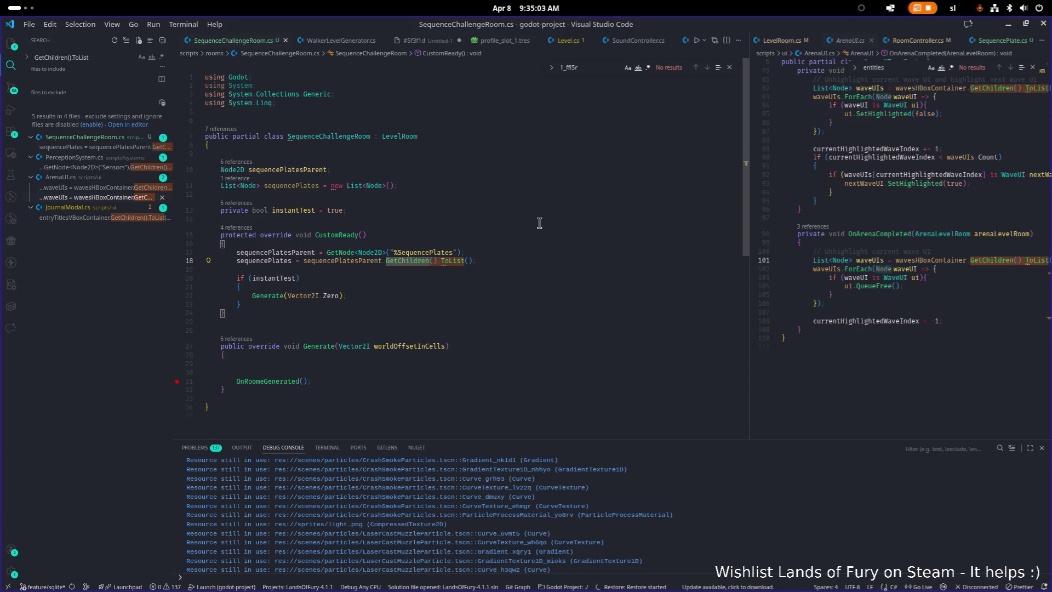
Add a sequencePlates.ToList<SequencePlate>(); line below the assignment, which raises error CS1929
key("End")
key("Return")
type("seq")
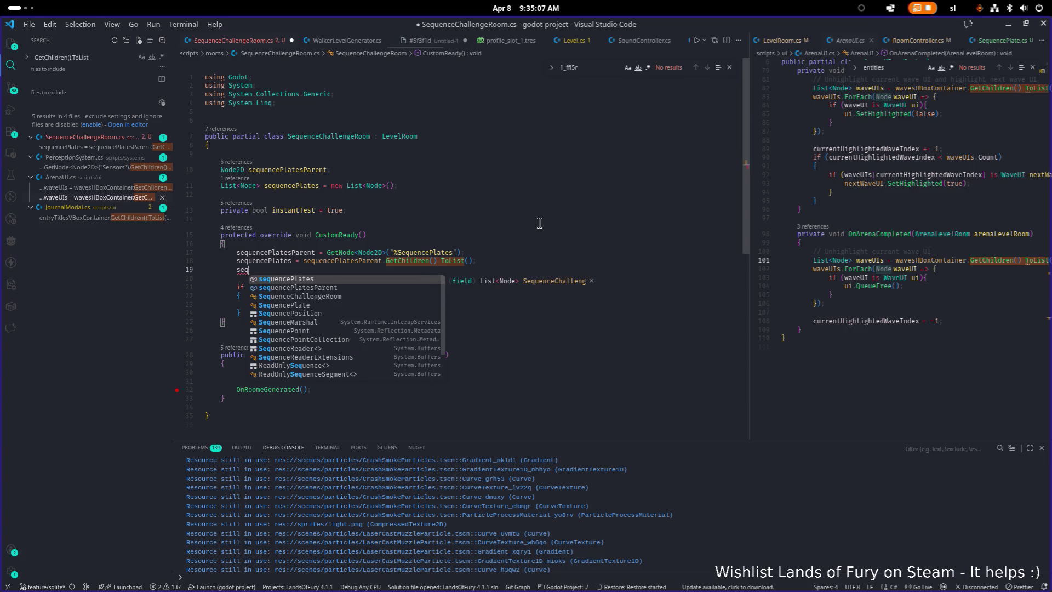
type("uencePlates.")
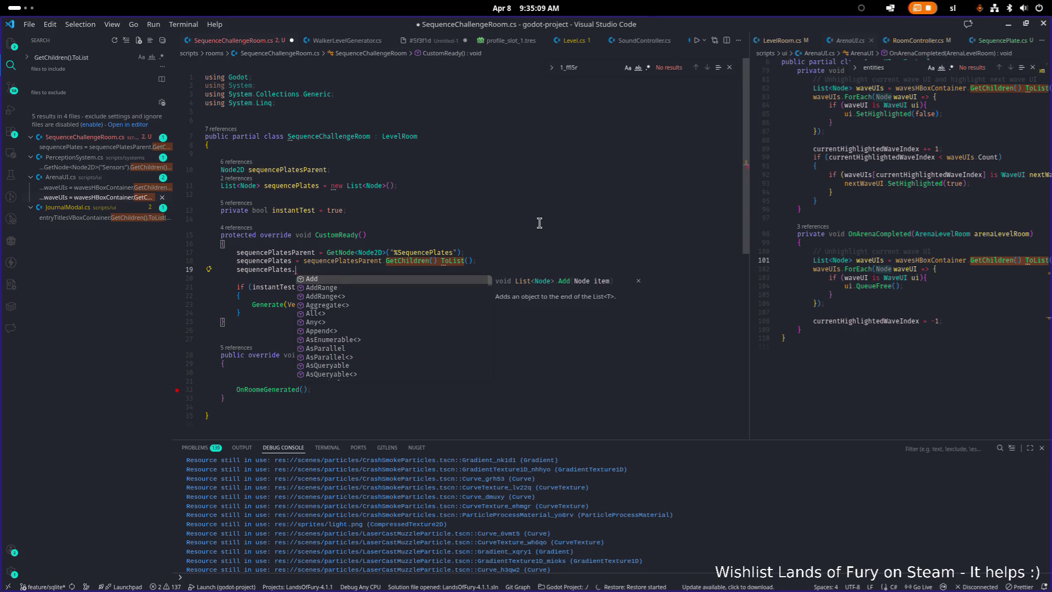
type("tol")
key("Tab")
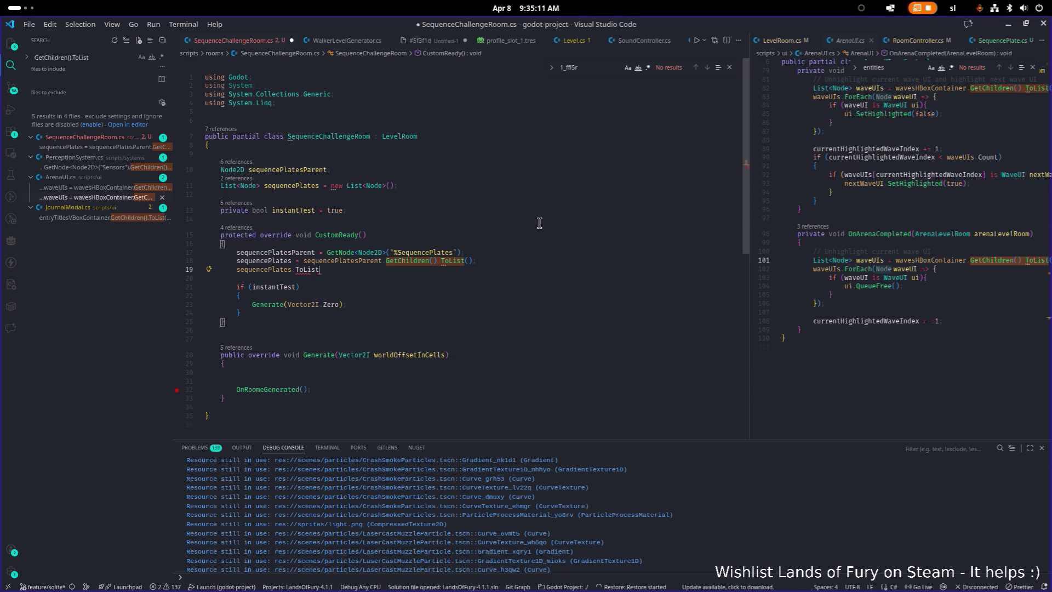
type("<Seq")
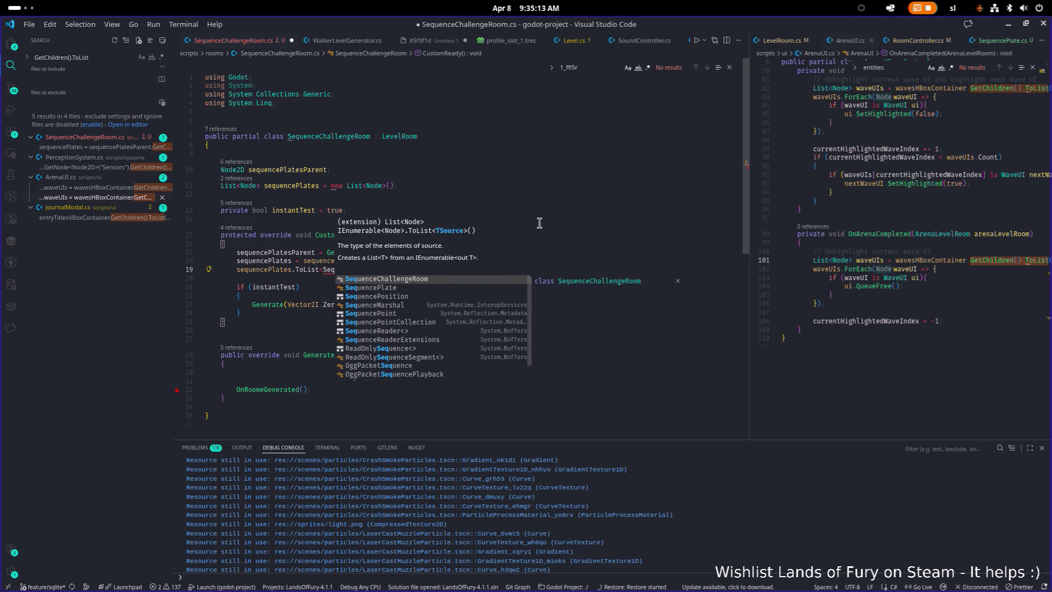
type("uencePlate>();")
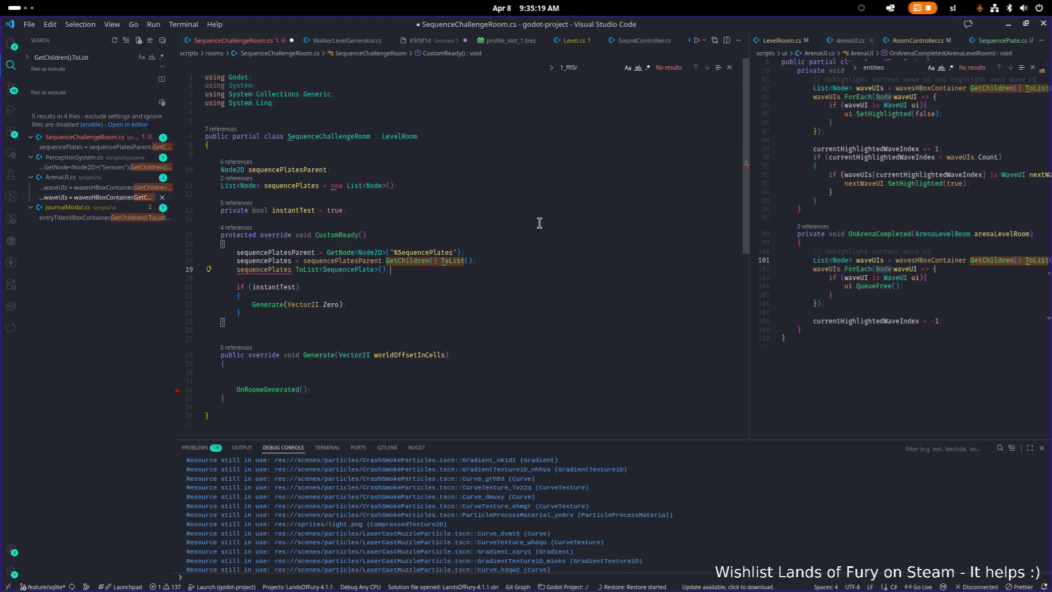
key("Home")
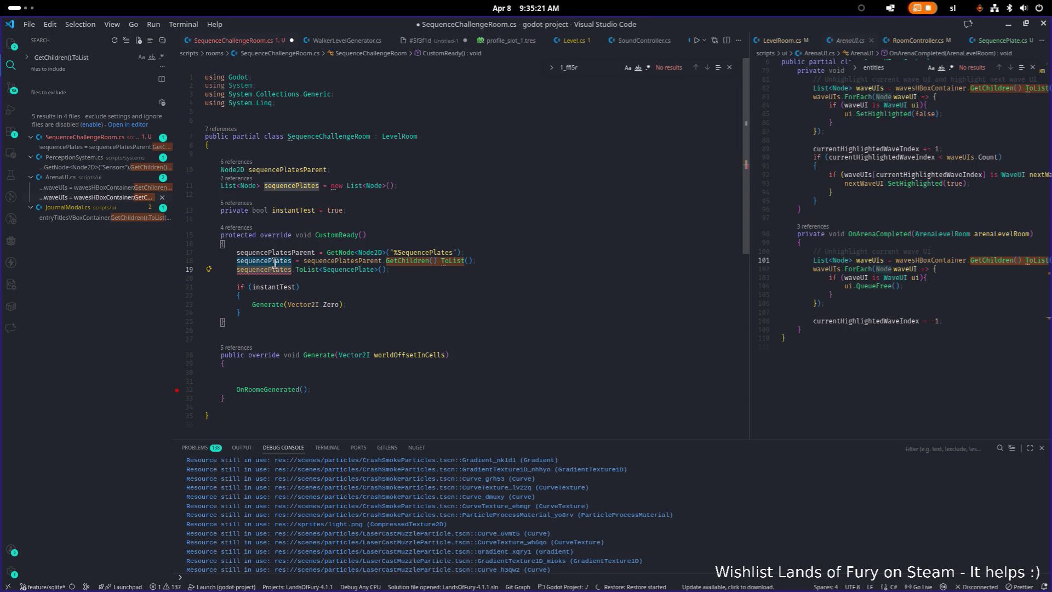
Delete the erroring ToList line and save SequenceChallengeRoom.cs
mouse_move(274, 273)
key("ctrl+shift+k")
key("ctrl+s")
key("Down")
key("Down")
key("Up")
key("Up")
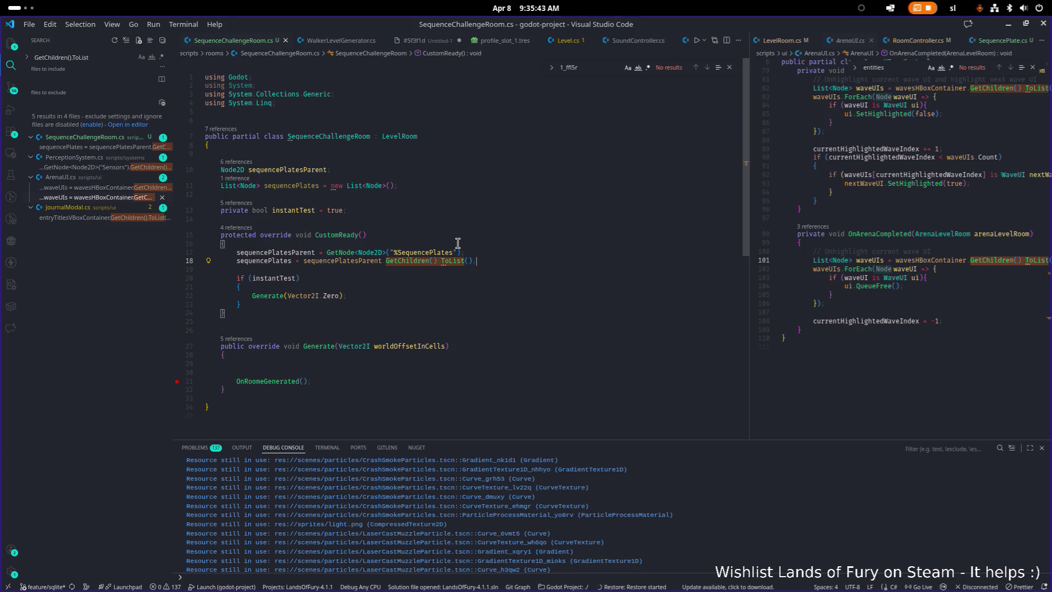
key("Up")
key("Up")
key("Up")
Insert blank lines below the instantTest field and begin a 'private List<' declaration there
key("Down")
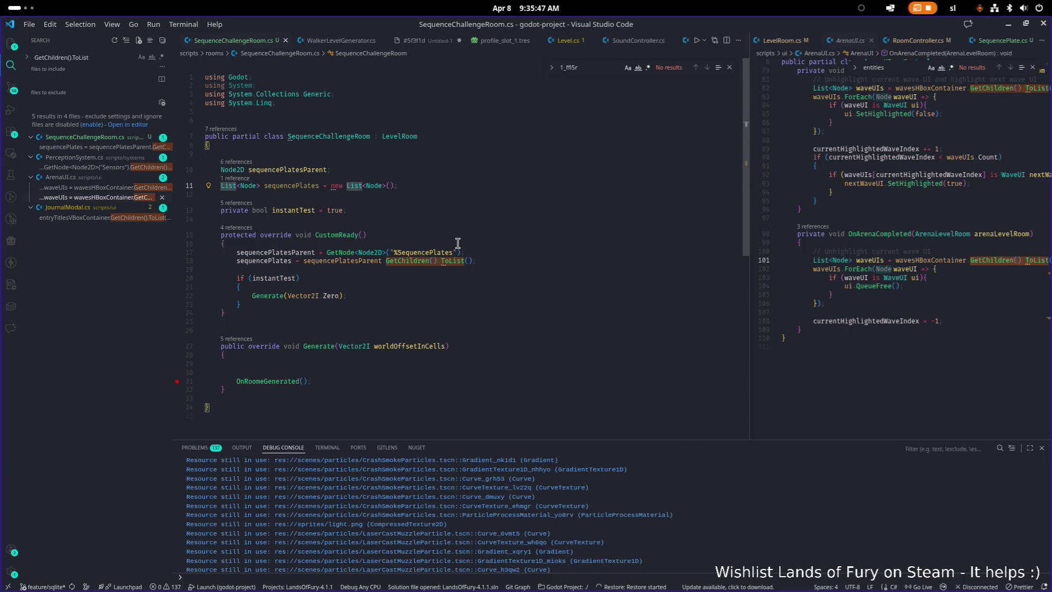
key("Down")
key("Down")
key("Down")
key("Up")
key("Home")
key("Down")
key("Return")
key("Return")
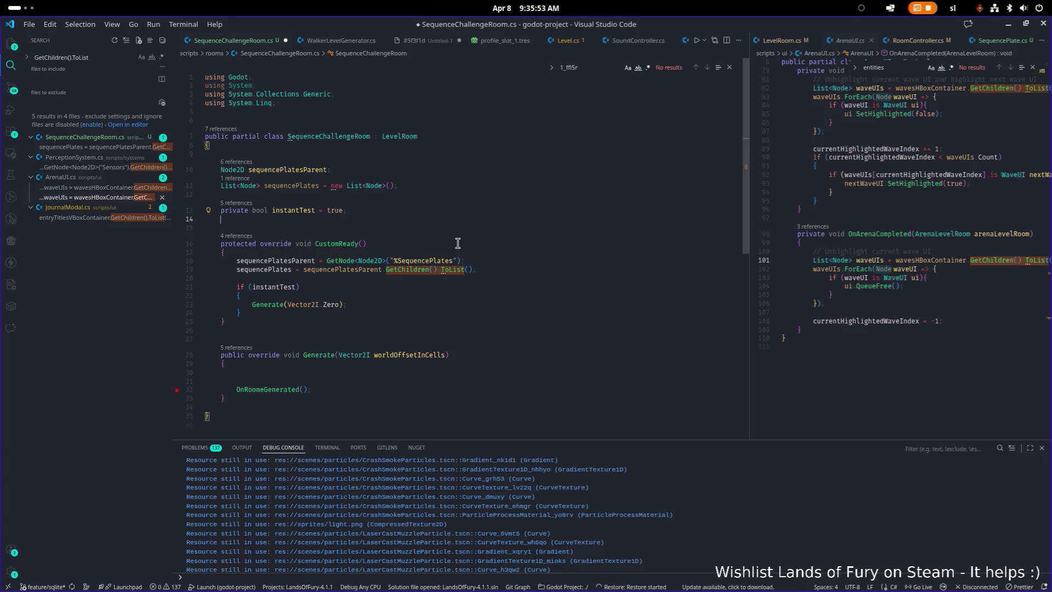
key("Up")
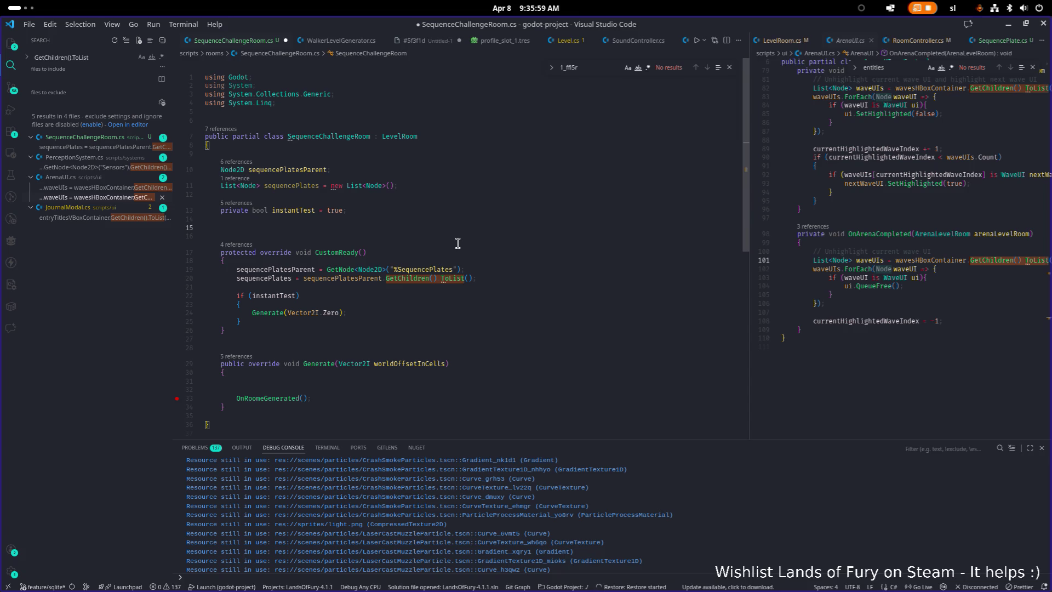
type("privat")
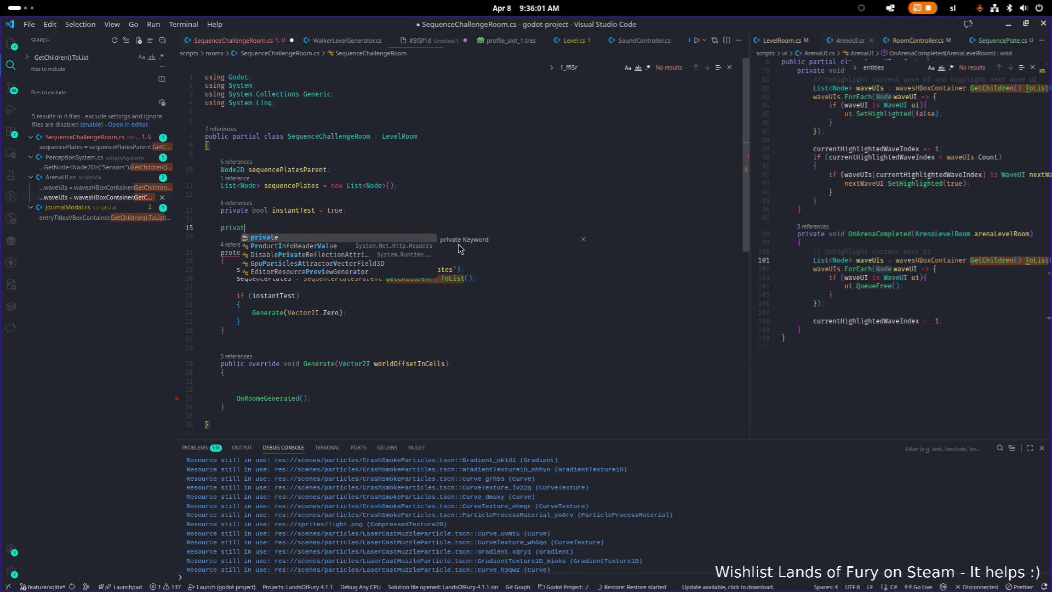
type("e List")
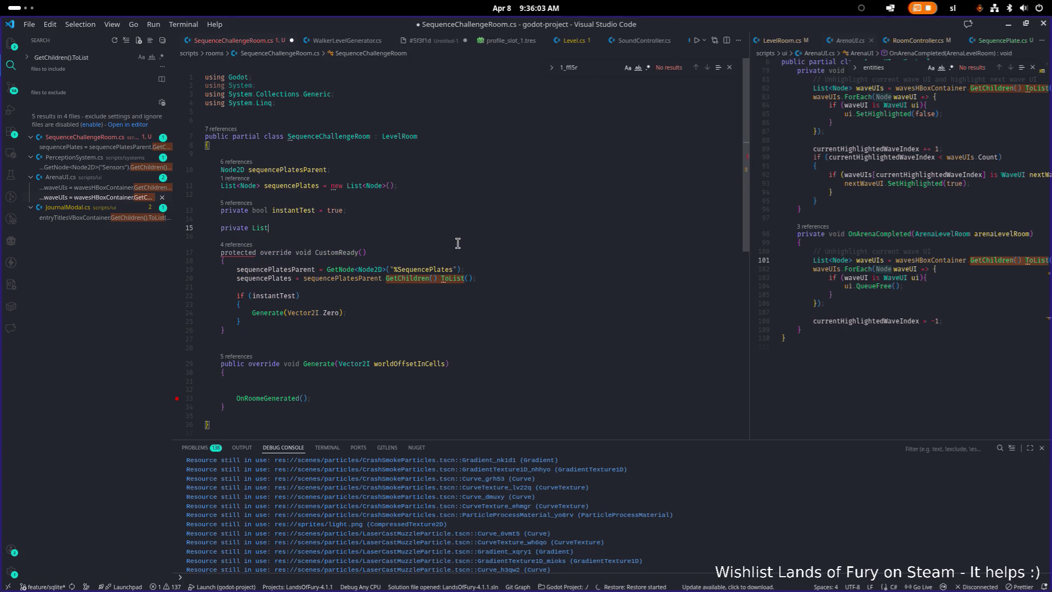
type("<")
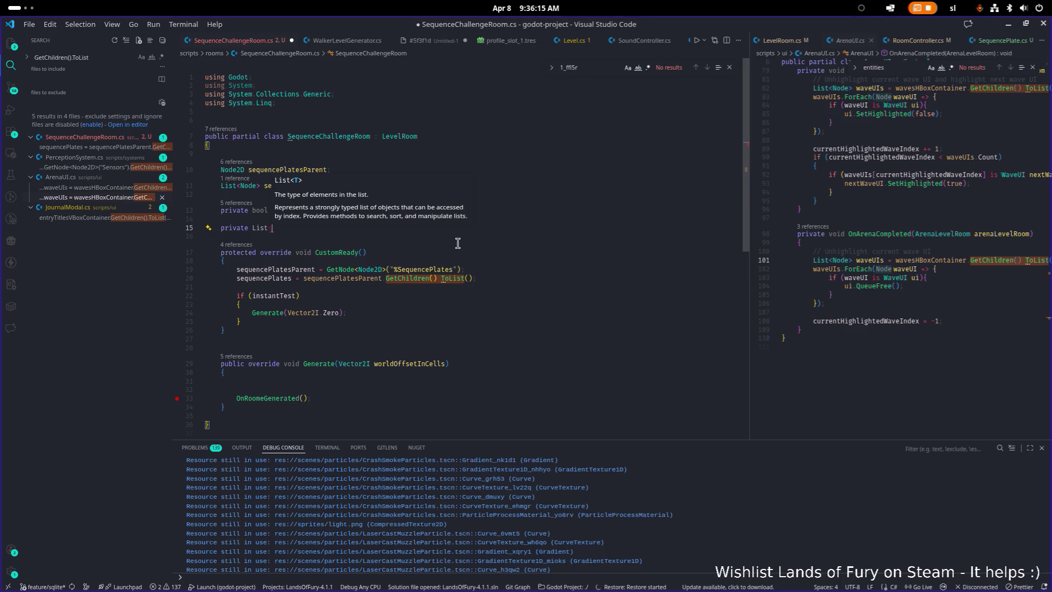
key("shift+Home")
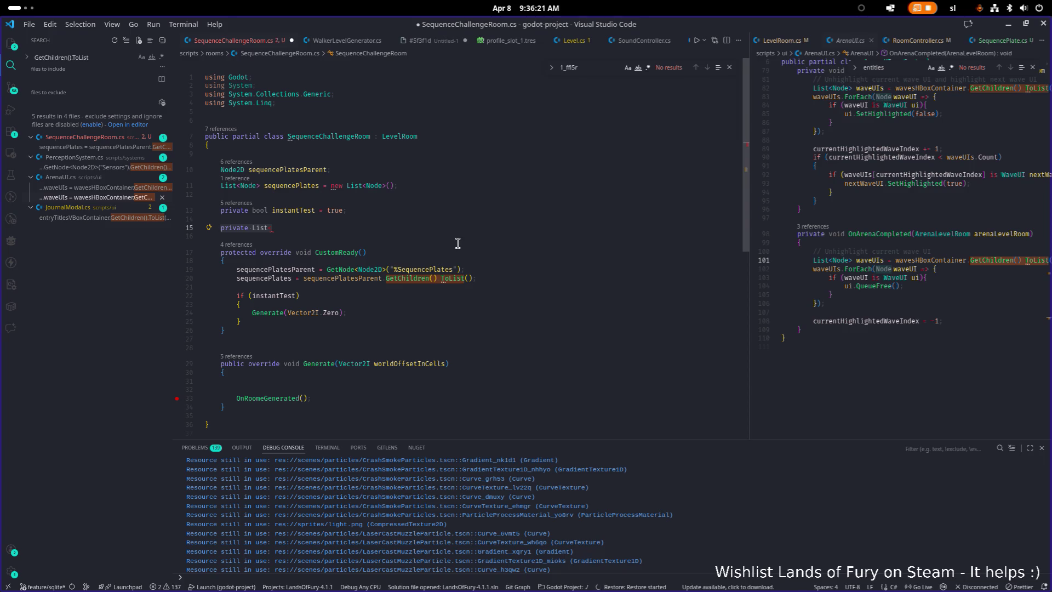
key("End")
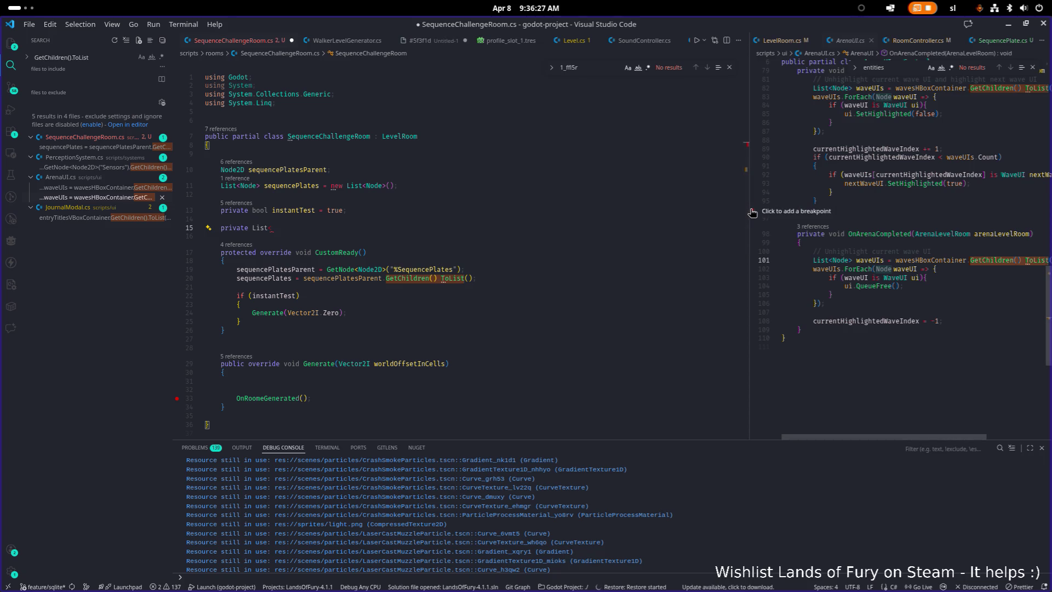
Open SequencePlate.cs in the right-hand editor to check the PlateID field's type
left_click(806, 185)
key("ctrl+p")
type("seq")
key("Return")
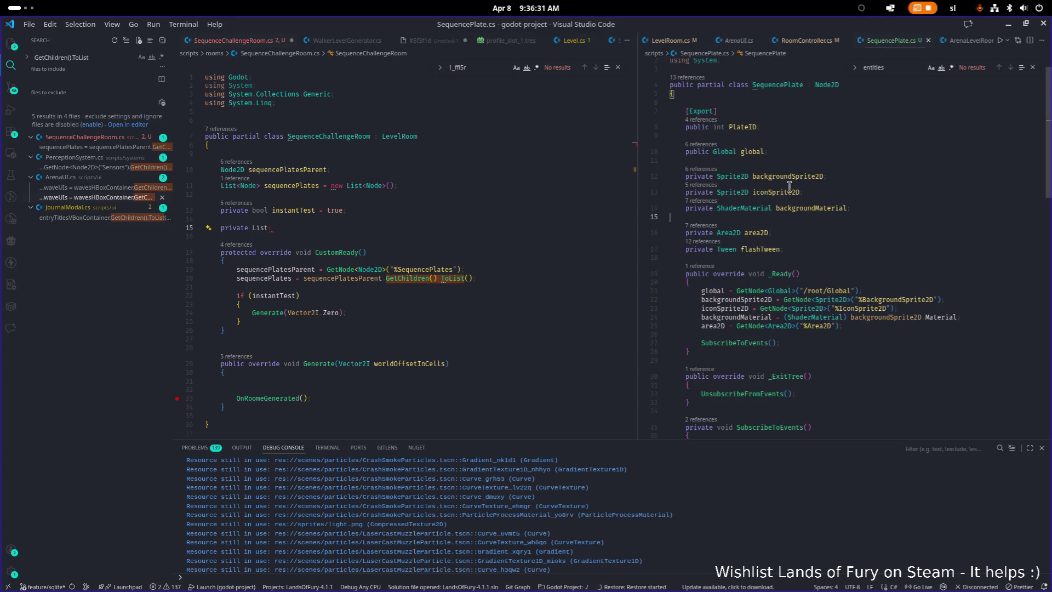
left_click(754, 127)
Complete the field as 'private List<int> generatedSequence = new List<int>();'
left_click(290, 225)
type("int>")
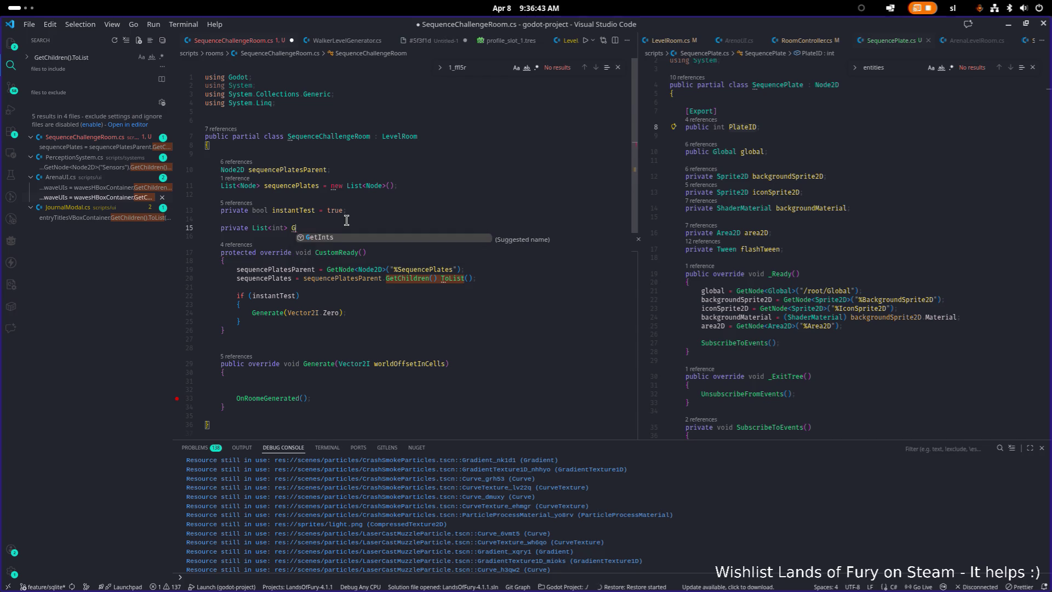
type("Gen")
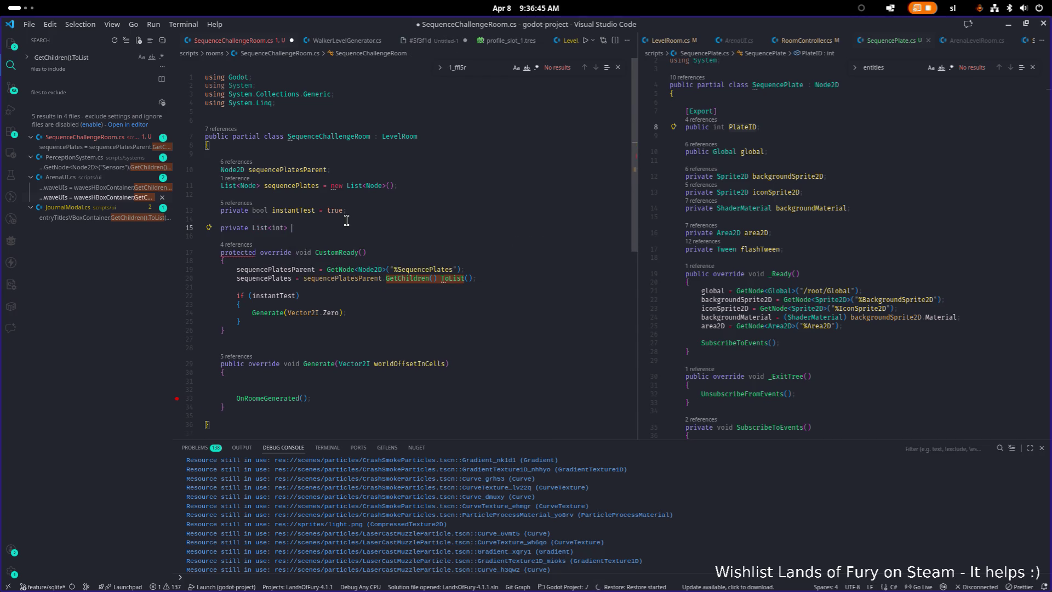
key("BackSpace")
key("BackSpace")
key("BackSpace")
type("generatedSequence = new List<int>();")
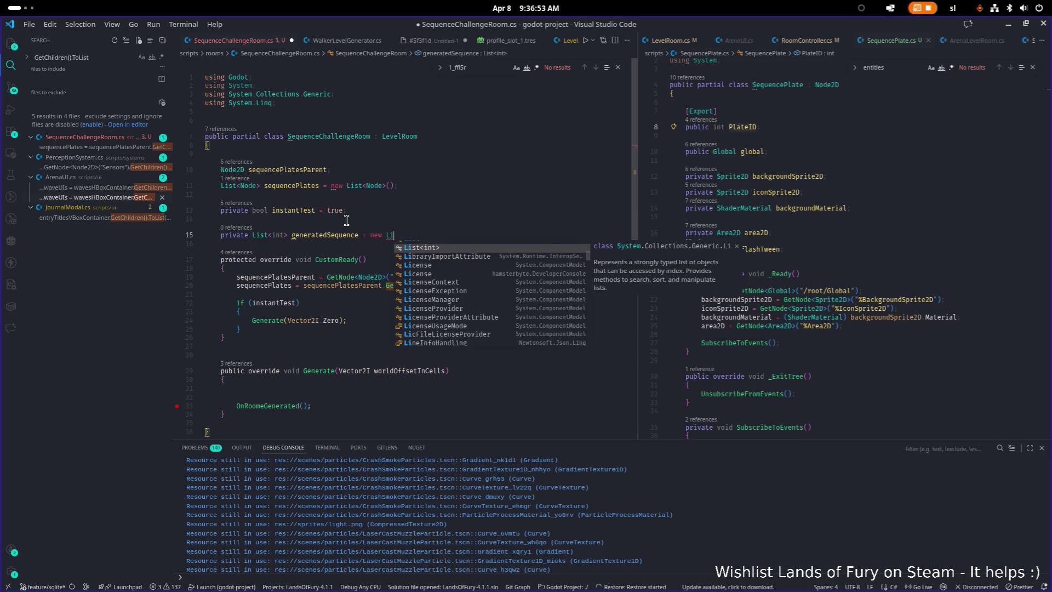
key("Tab")
type("();")
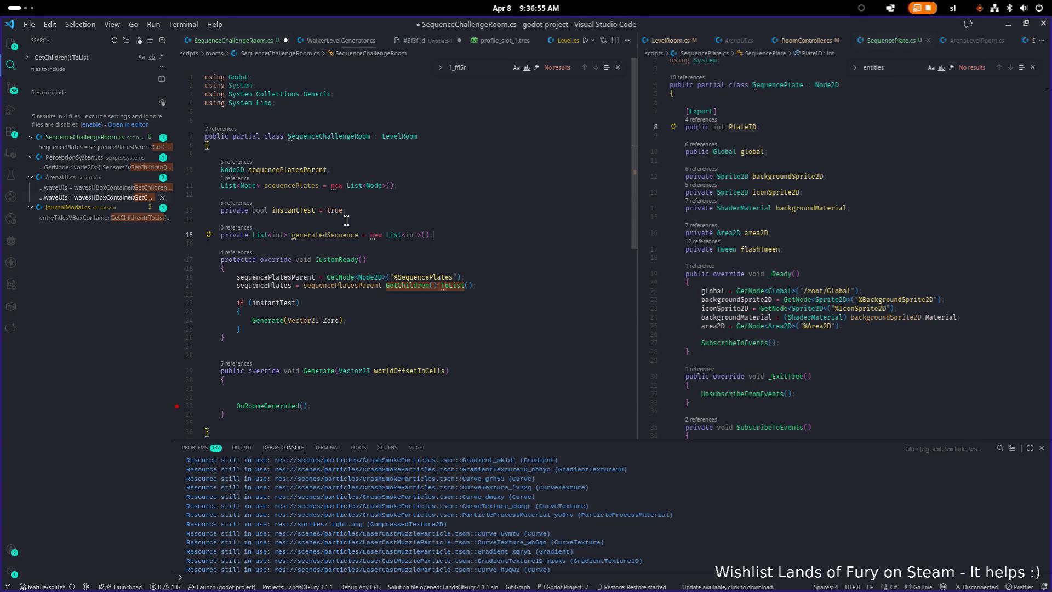
Add a second field, 'private List<int> playerPressedSequence = new List<int>', on the next line
key("Return")
type("priv")
key("Tab")
type("List<int")
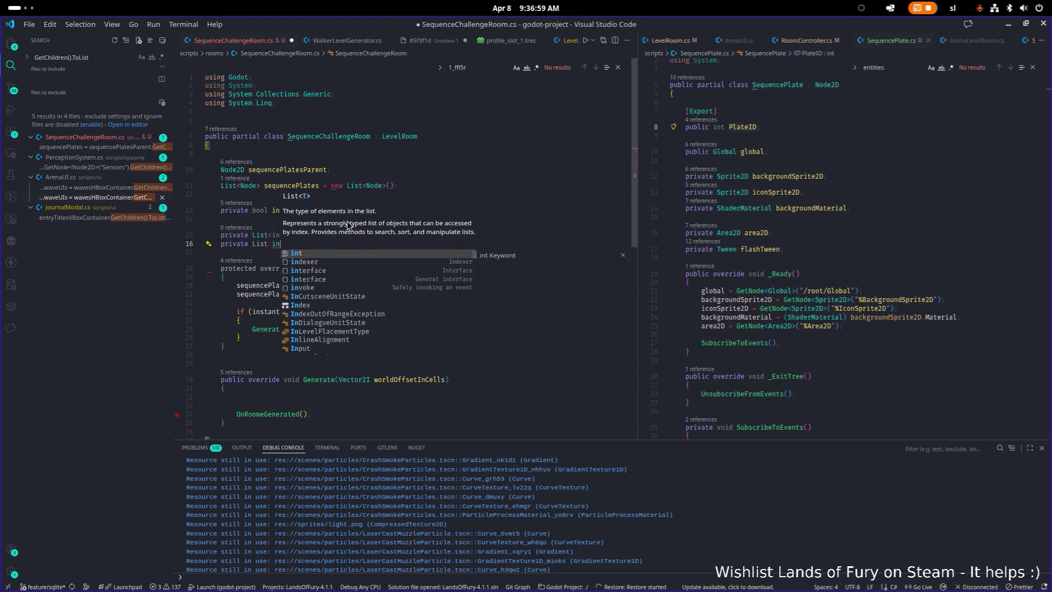
key("Escape")
type("> player")
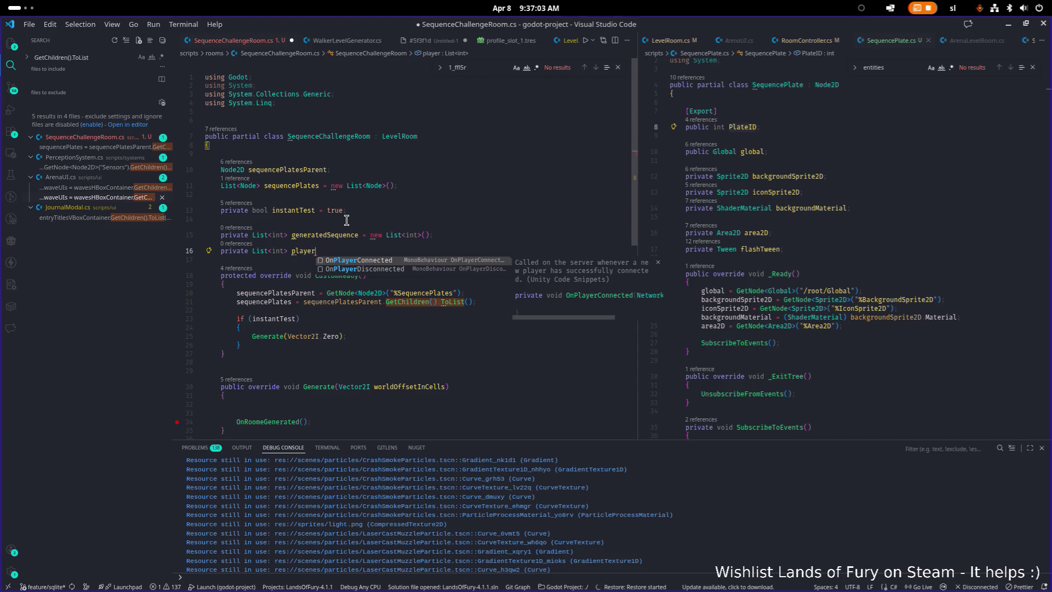
type("PressedS")
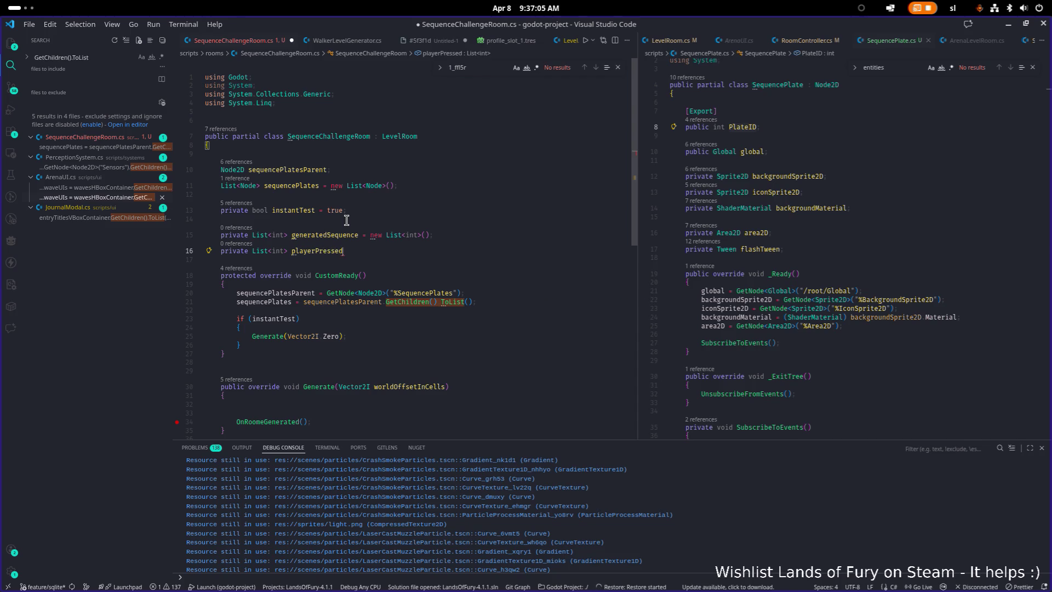
type("equence ")
type("= new L")
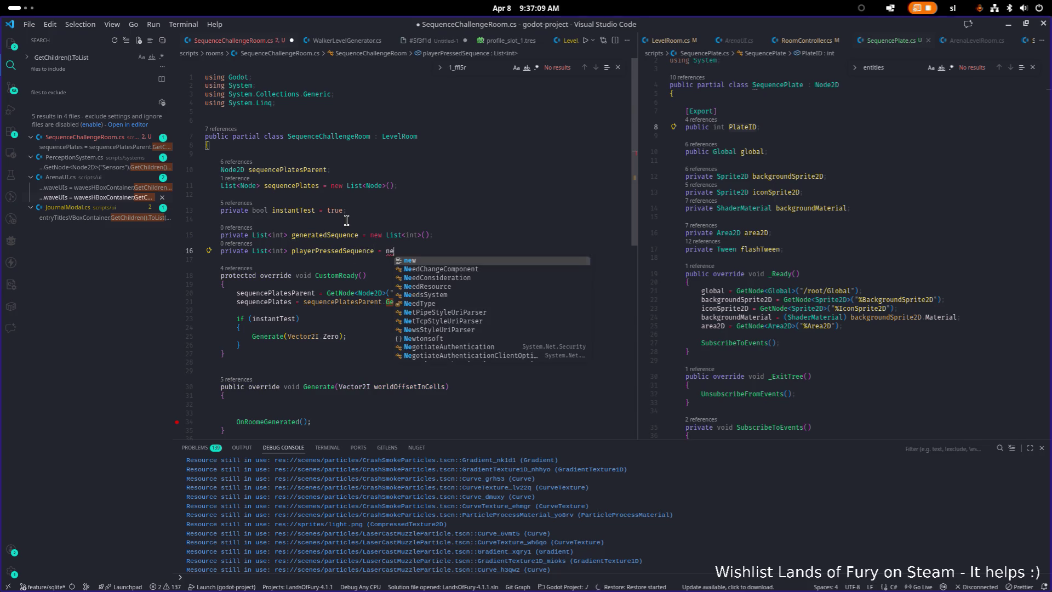
key("Tab")
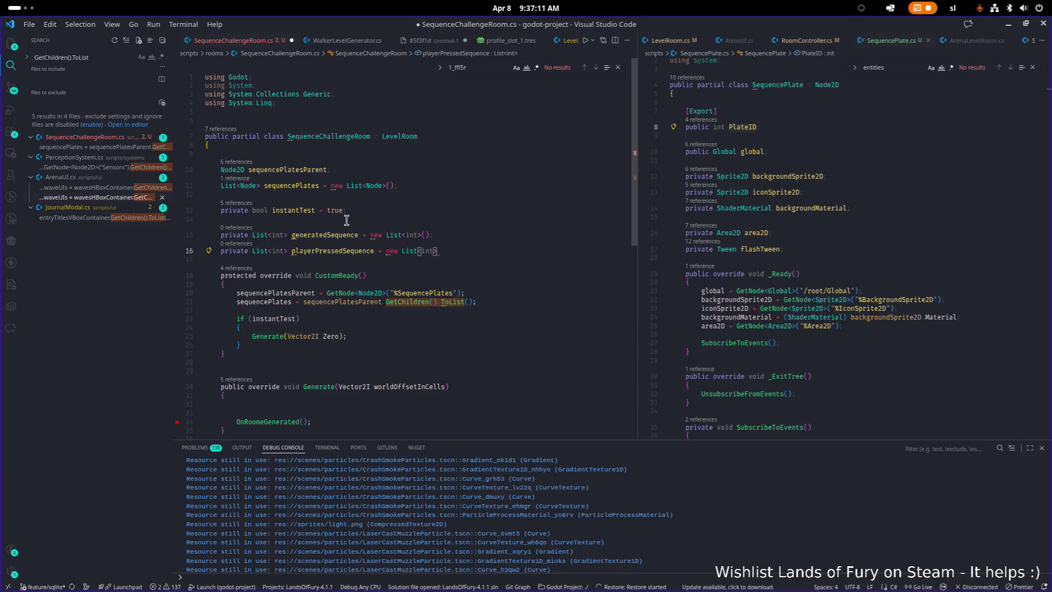